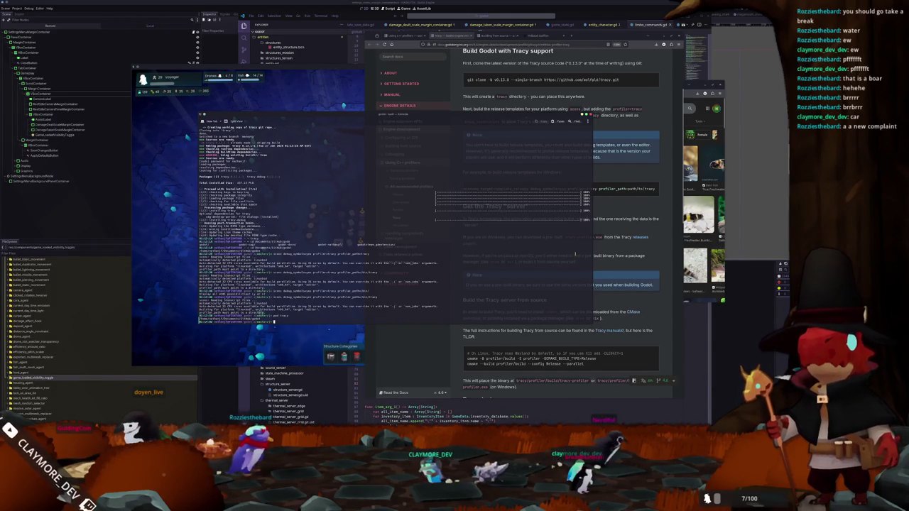
Locate the tracy install and run the scons profiler=tracy build with an edited profiler_path
type("which tracy")
key("Return")
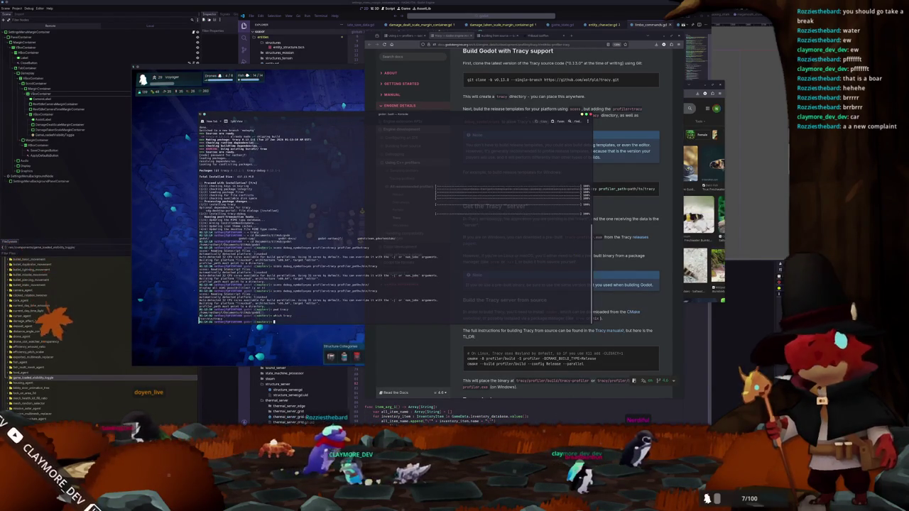
key("Up")
key("Up")
key("Up")
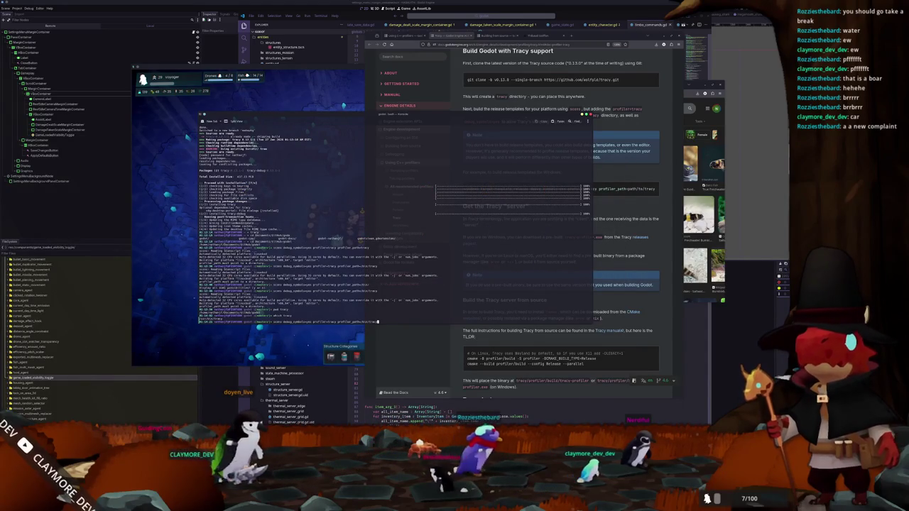
type("/usr/")
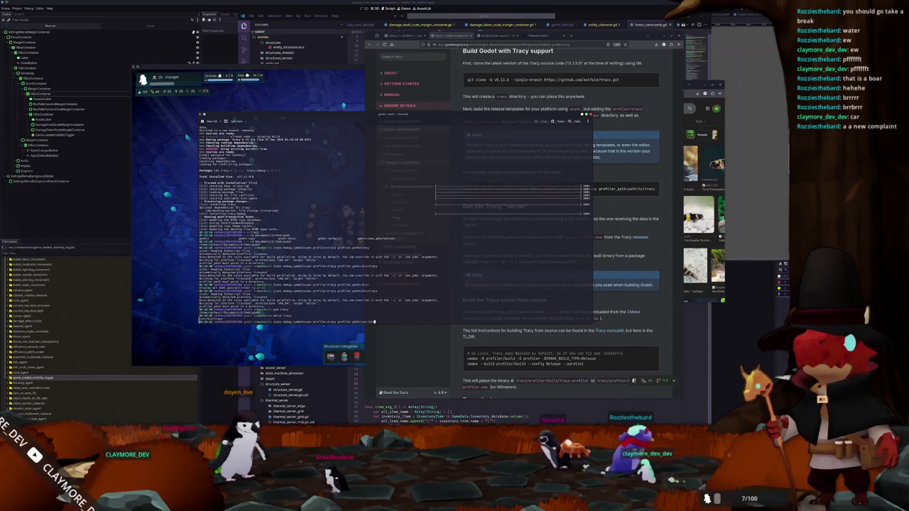
key("Return")
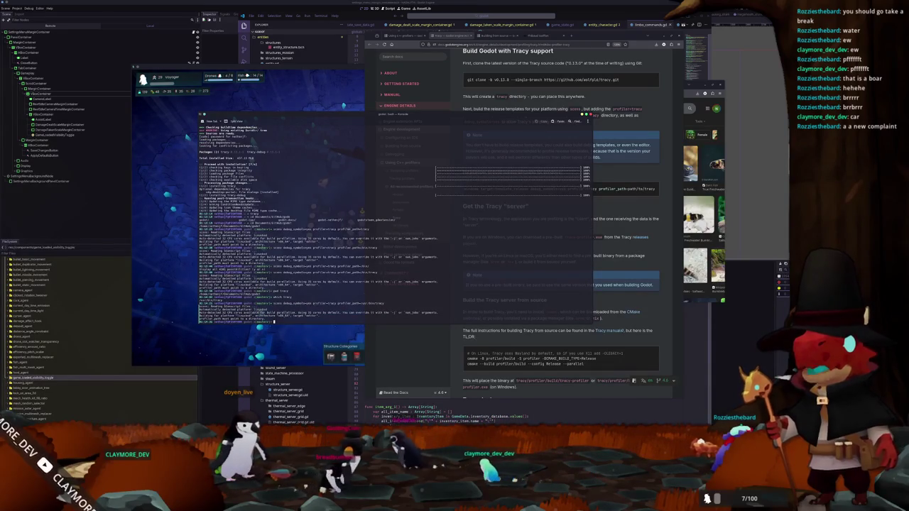
Retry the Tracy build command, which keeps failing with an invalid profiler path
key("Return")
key("Up")
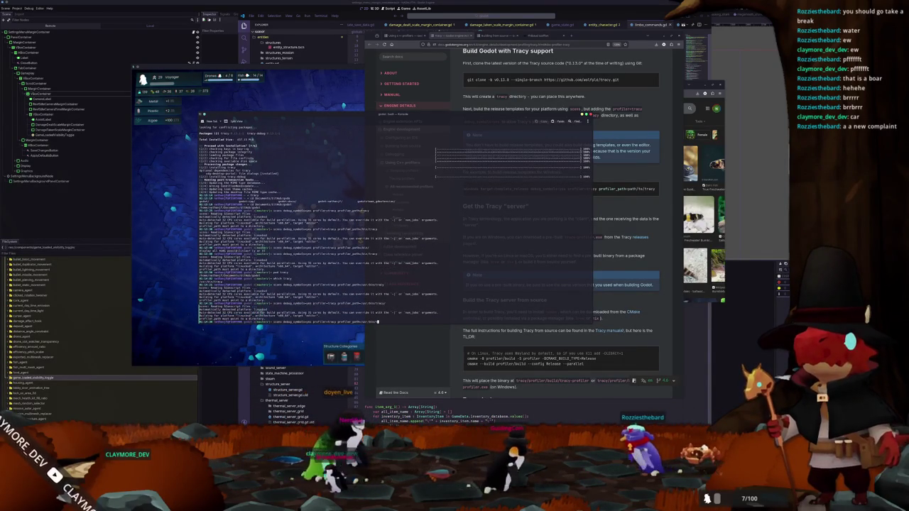
key("Return")
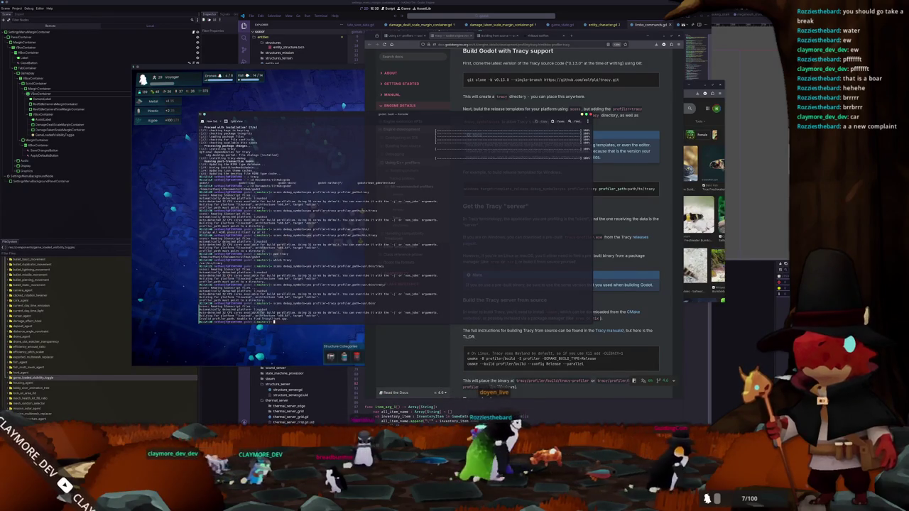
mouse_move(558, 189)
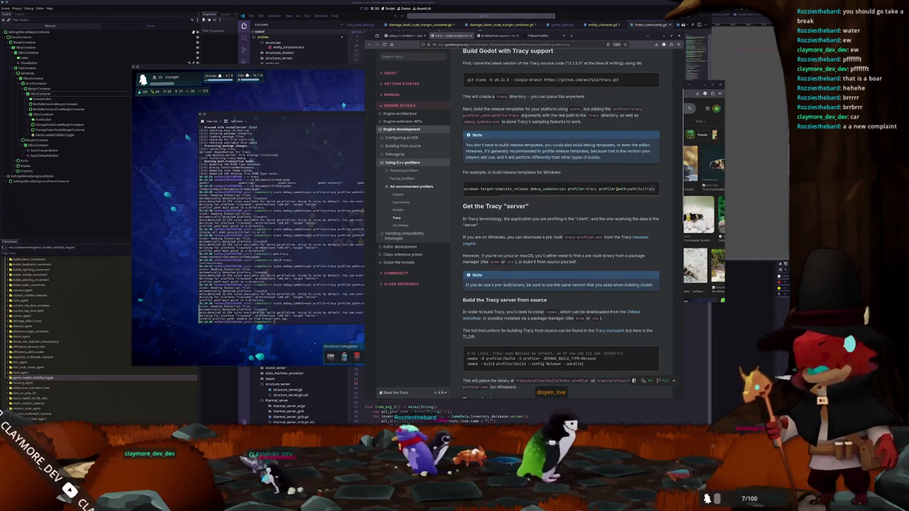
scroll(584, 139, "up", 3)
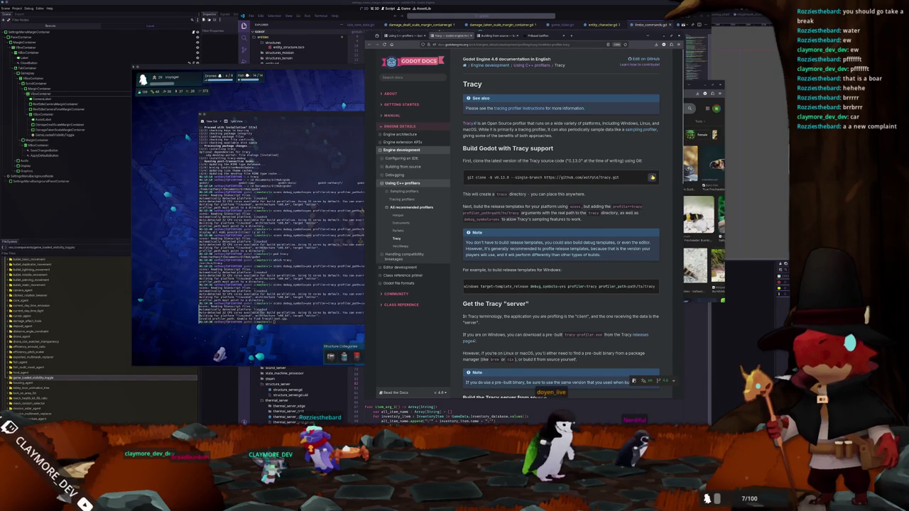
From the home folder, git clone the Tracy source repository
left_click(343, 243)
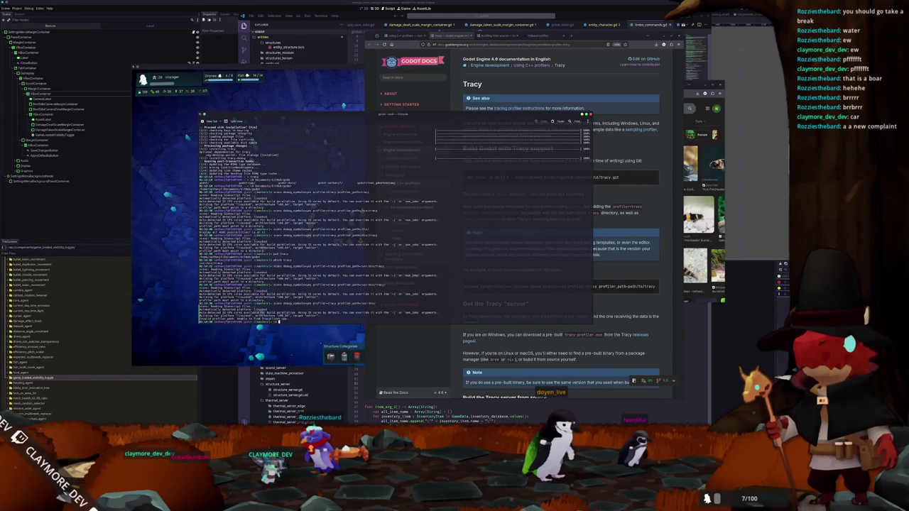
type("cd")
key("Return")
type("ls")
key("Return")
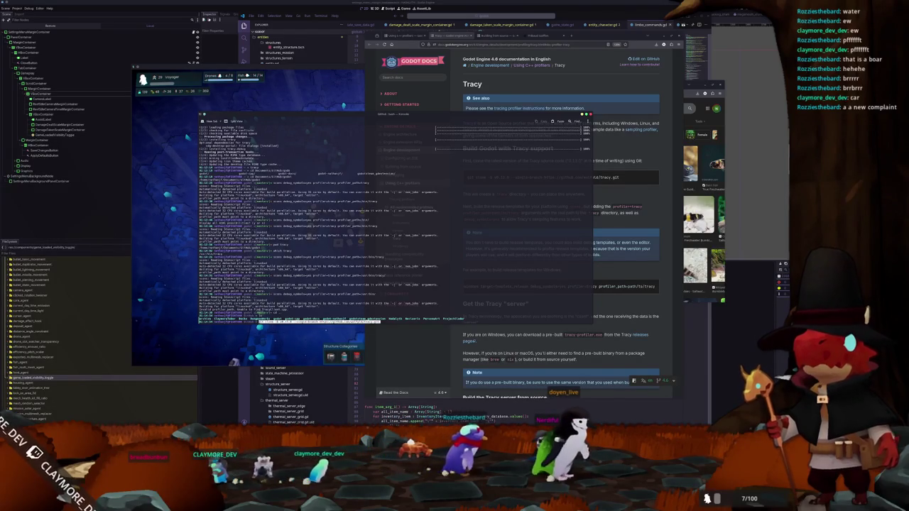
key("ctrl+shift+v")
key("Return")
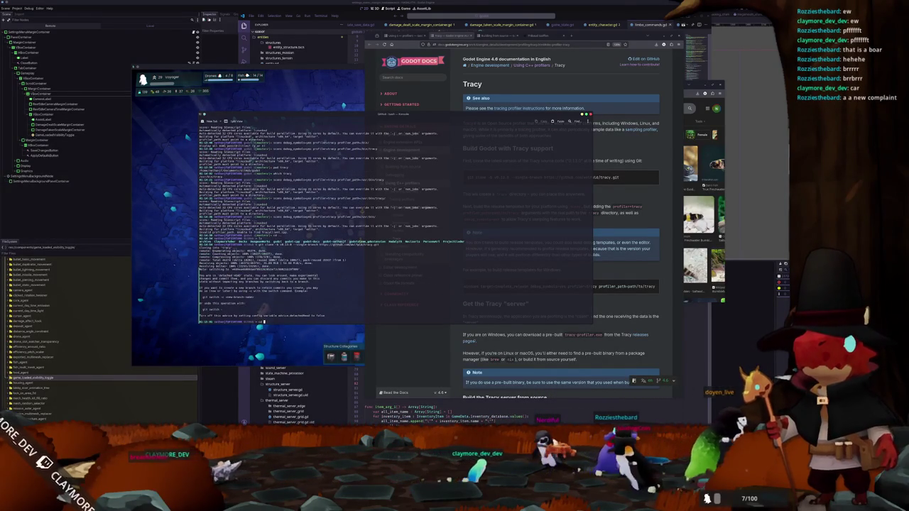
Move into GitHub/godot/ and clear the terminal with Ctrl+L
type("cd ..")
key("Return")
type("ls")
key("Return")
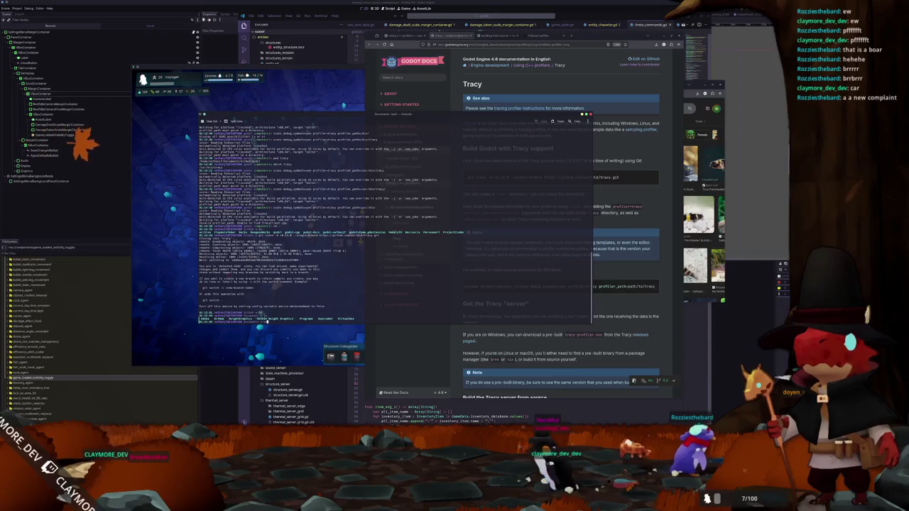
type("cd godot")
key("Return")
type("cd GitHub")
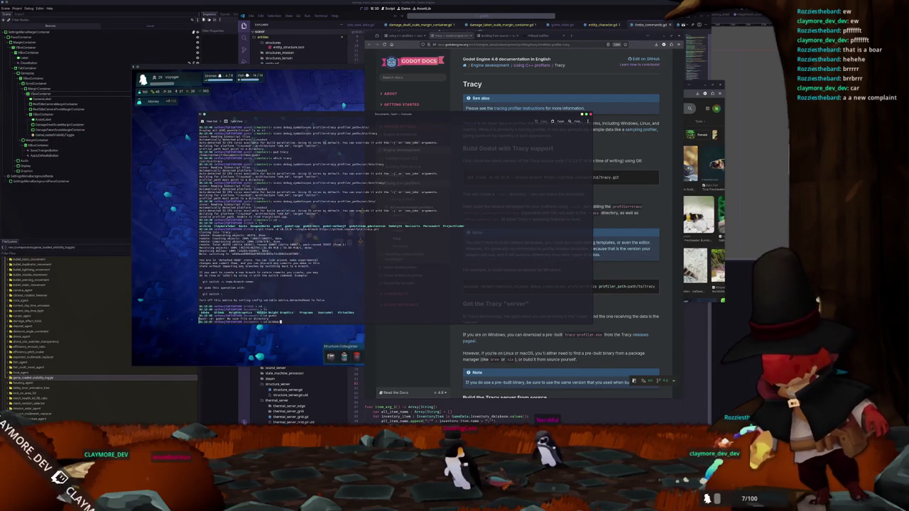
key("Tab")
key("Tab")
type("/")
key("Return")
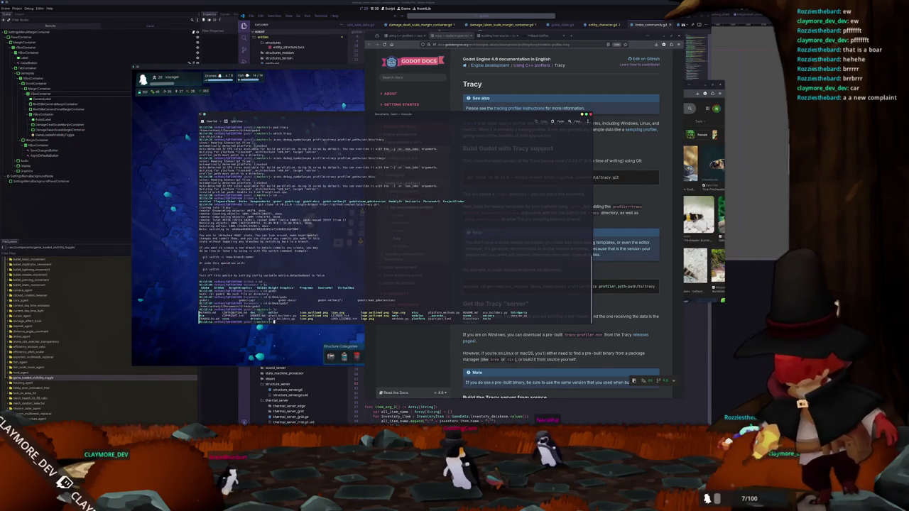
key("ctrl+l")
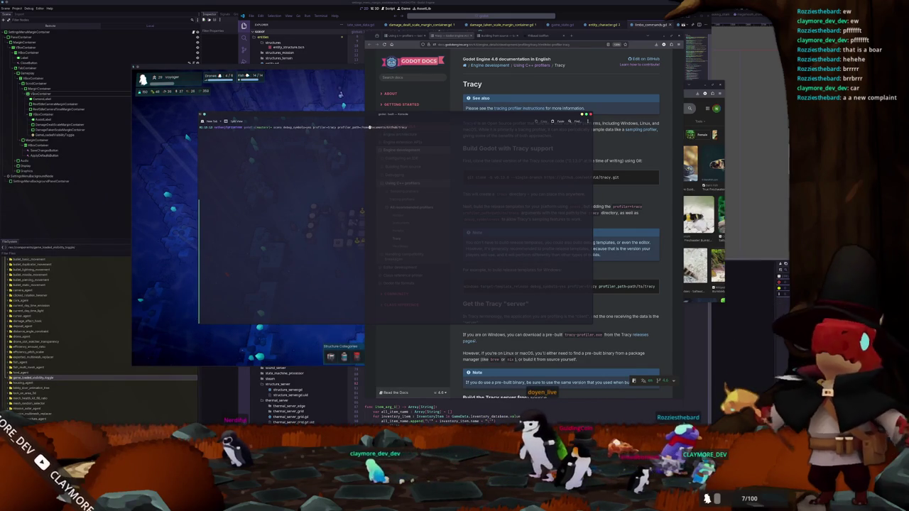
Set profiler_path to ~/Documents/GitHub/tracy and rerun the scons build
type("~/D")
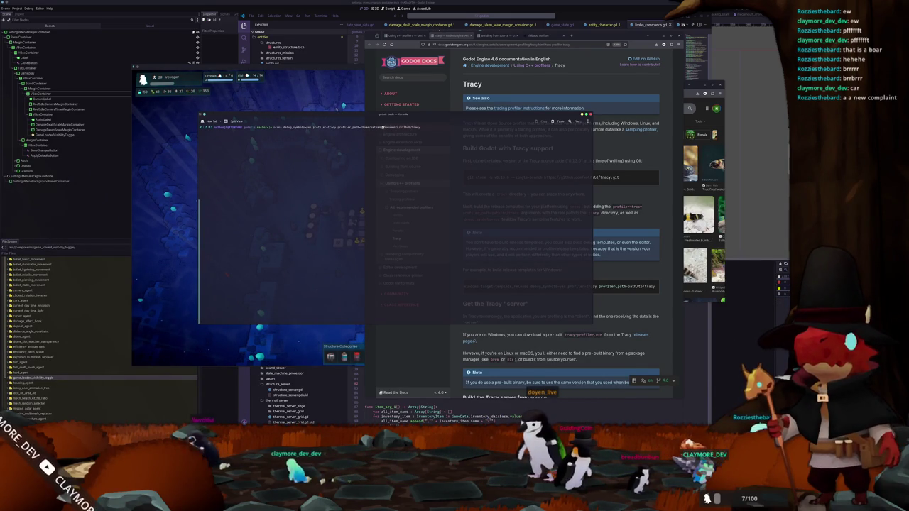
key("Return")
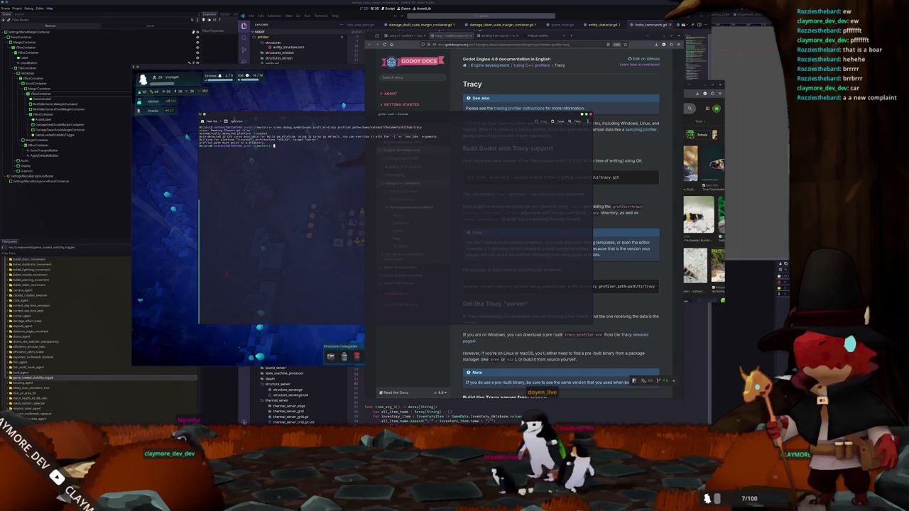
key("super")
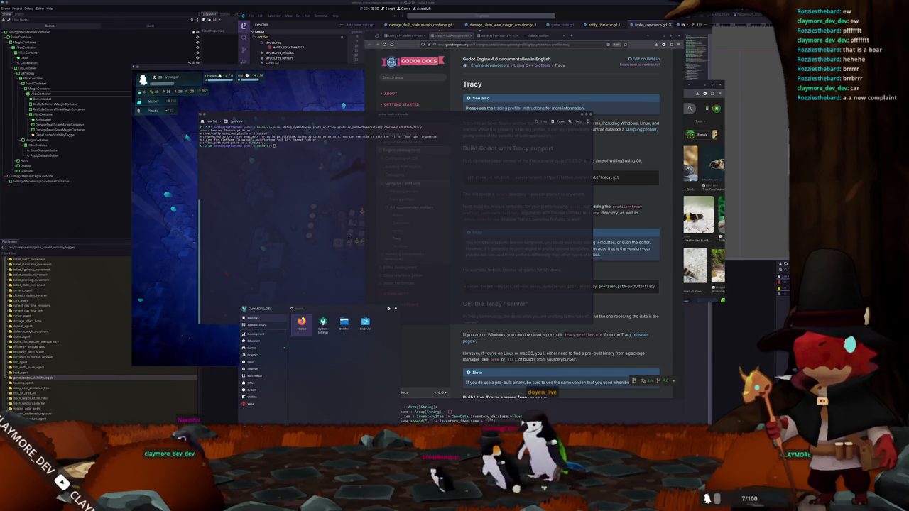
key("Escape")
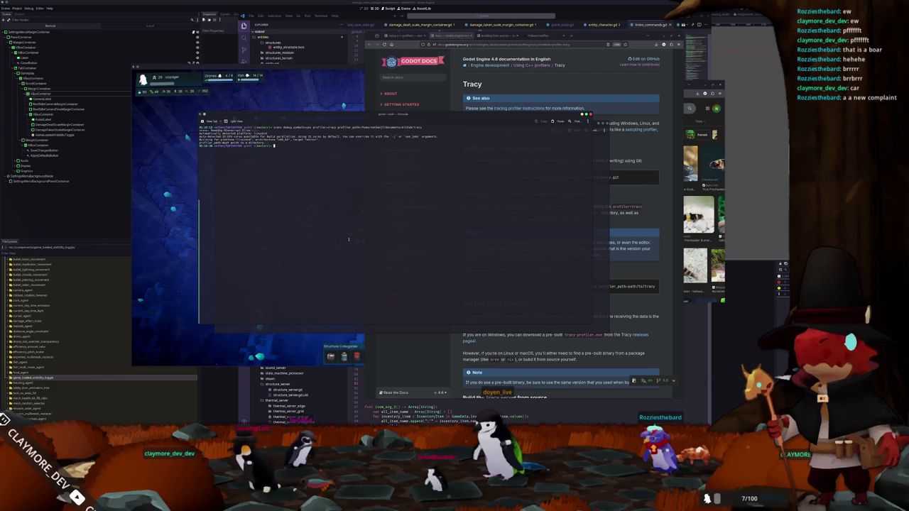
key("ctrl+shift+n")
key("Up")
key("Return")
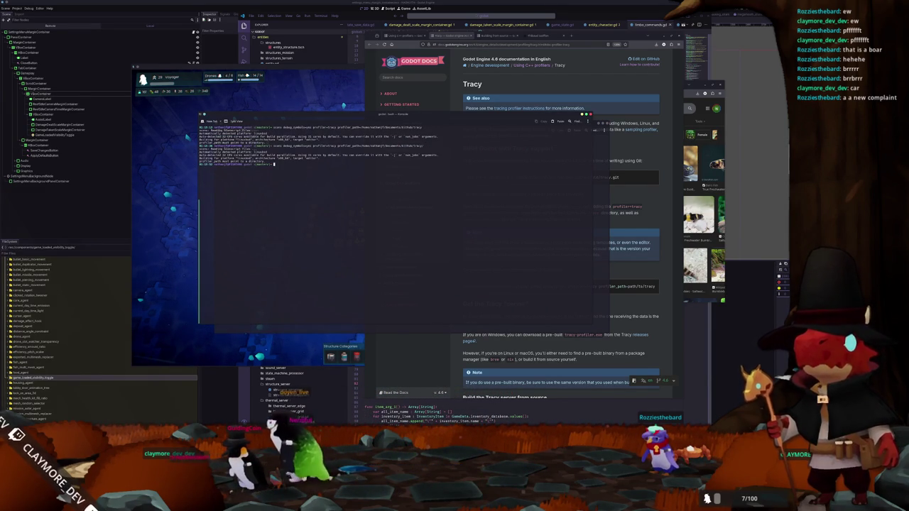
Confirm the tracy folder with ls, fix the recalled build command, and start compiling
type("ls")
key("Return")
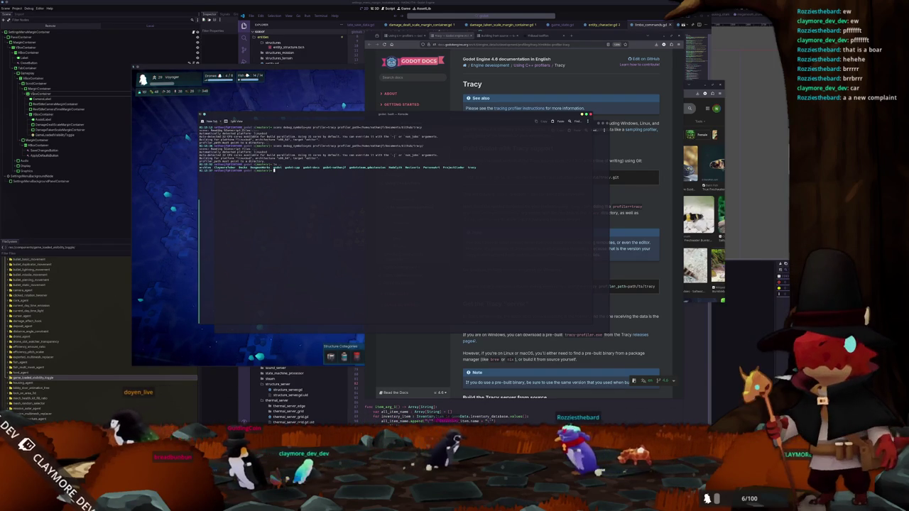
key("Up")
key("Up")
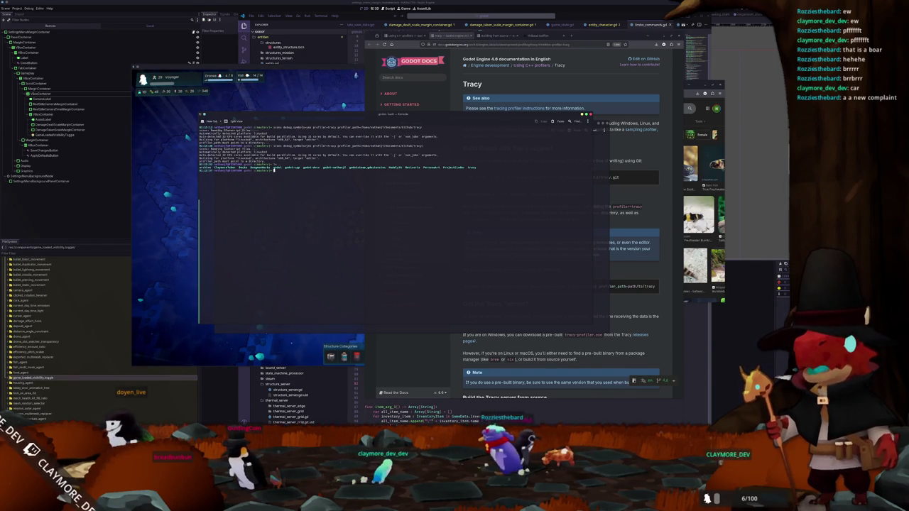
key("Left")
key("Left")
key("Left")
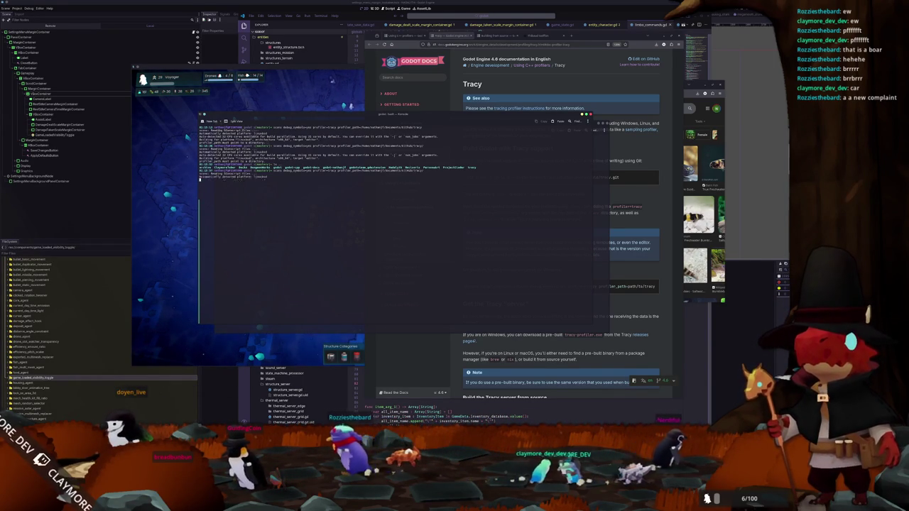
key("Return")
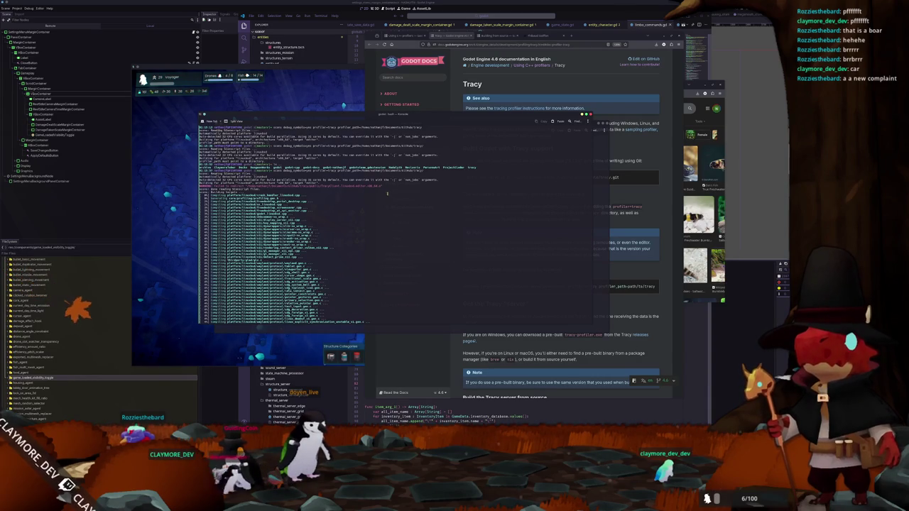
Scroll the Tracy docs down to 'Build the Tracy server from source'
left_click(623, 147)
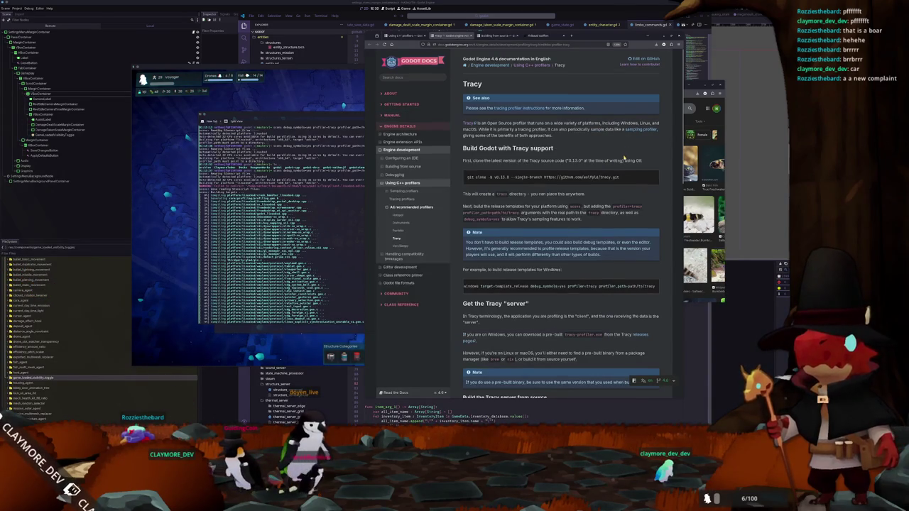
scroll(624, 157, "down", 1)
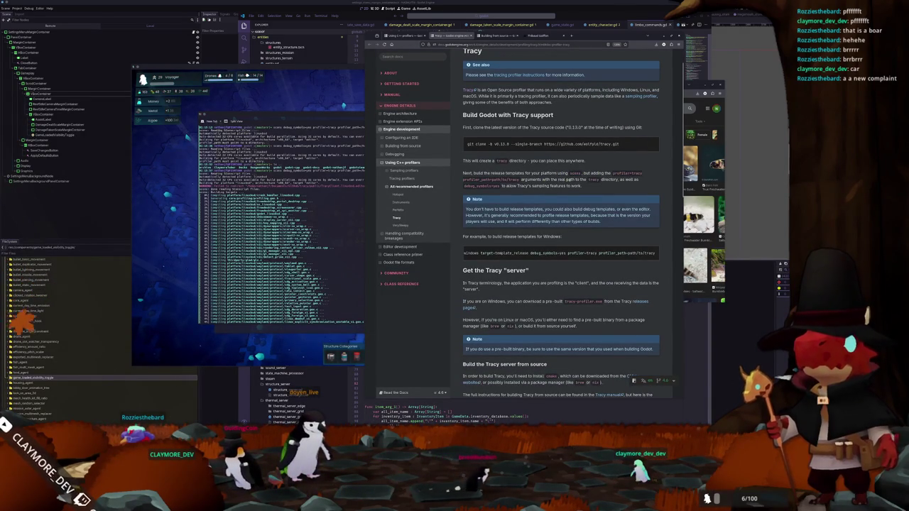
scroll(521, 184, "down", 1)
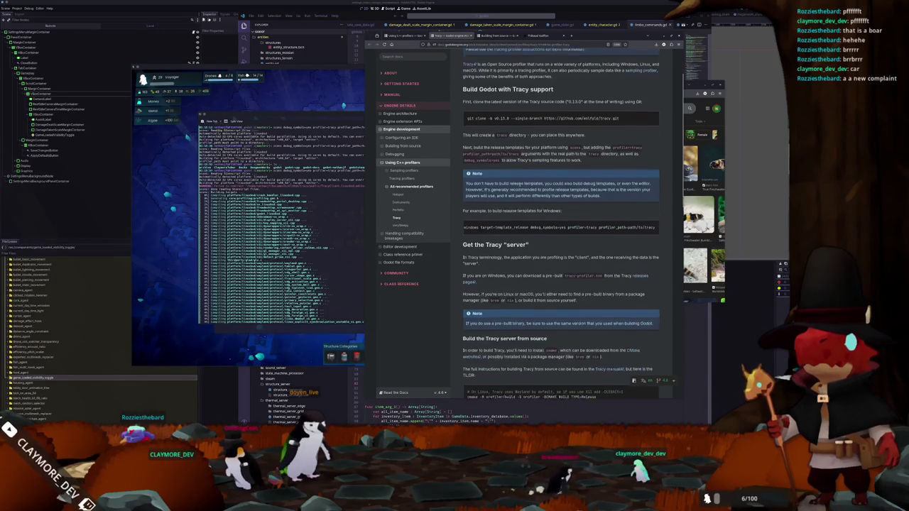
scroll(459, 188, "down", 1)
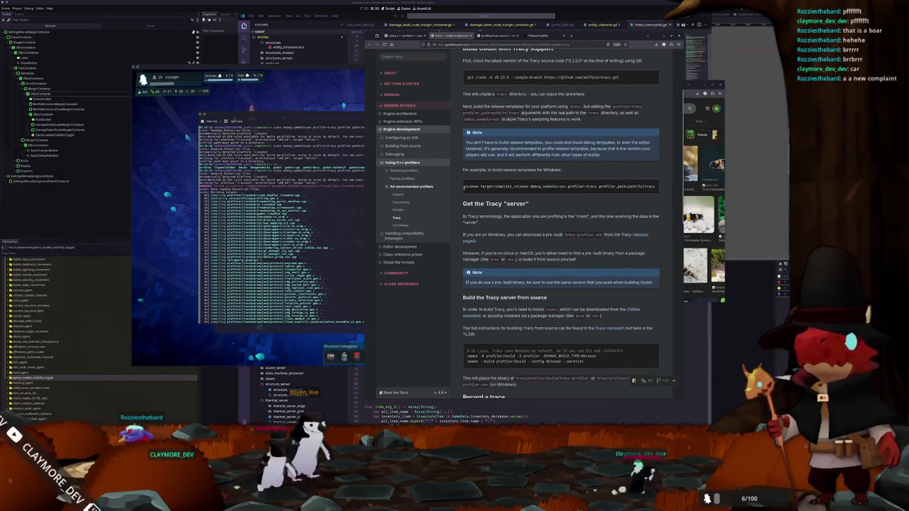
scroll(459, 191, "down", 1)
scroll(459, 191, "down", 1)
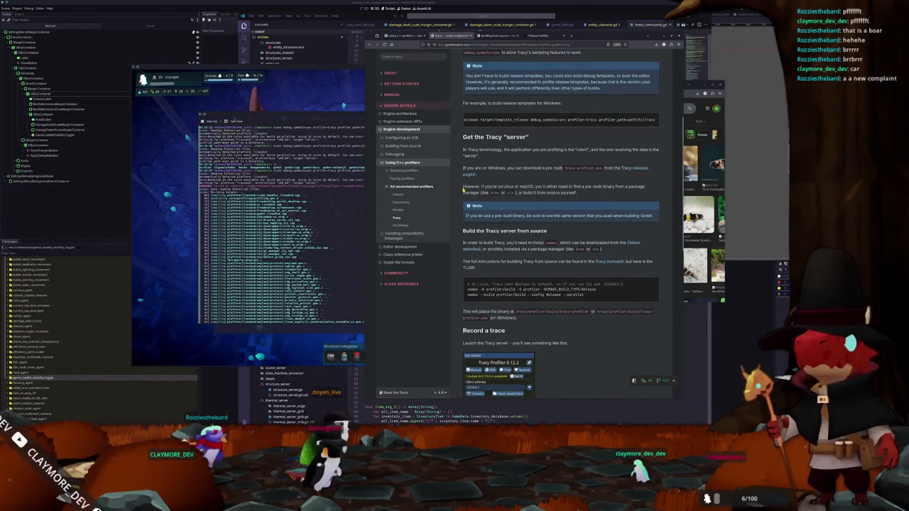
scroll(460, 183, "down", 1)
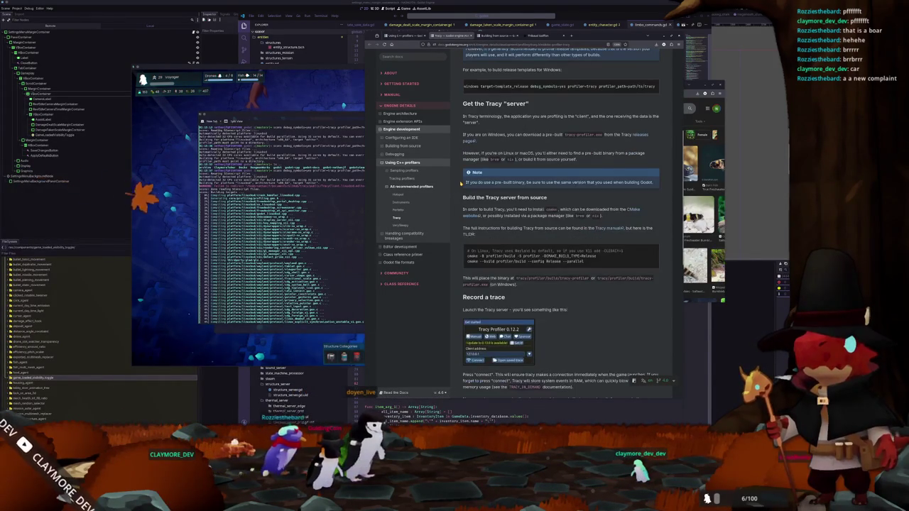
scroll(460, 181, "down", 1)
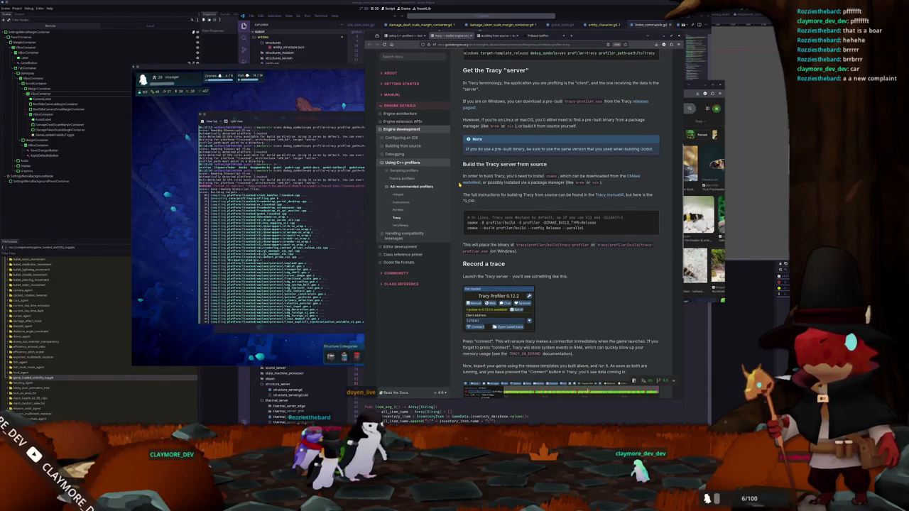
scroll(460, 184, "down", 1)
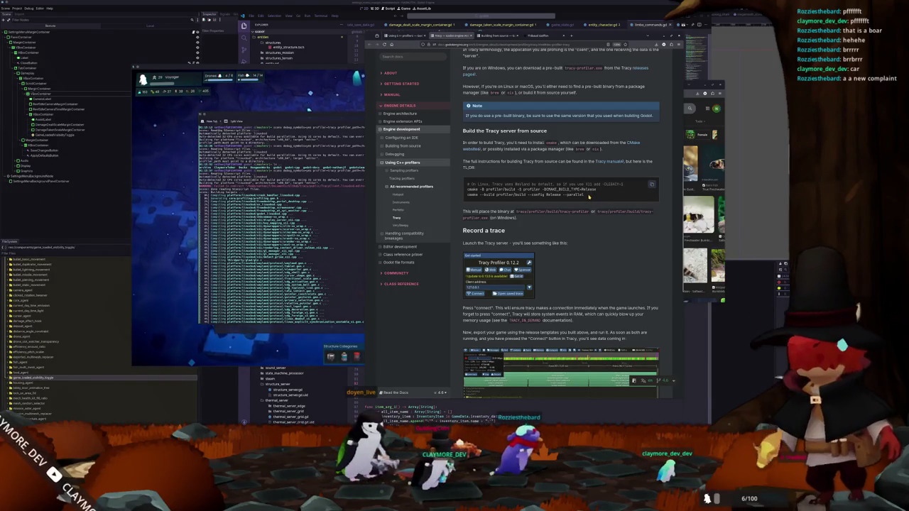
Select the release build options and the start of the cmake configure command
left_click_drag(591, 196, 516, 194)
left_click(467, 189)
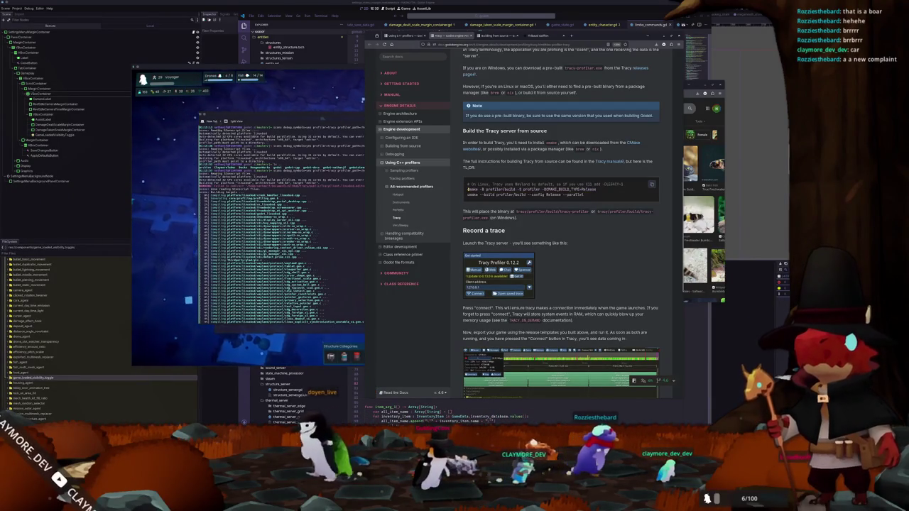
left_click_drag(468, 189, 507, 189)
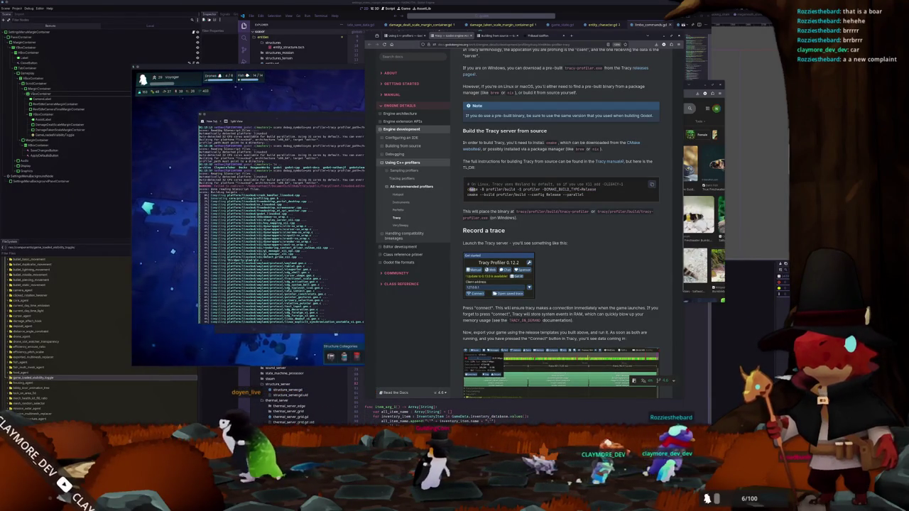
left_click(508, 189)
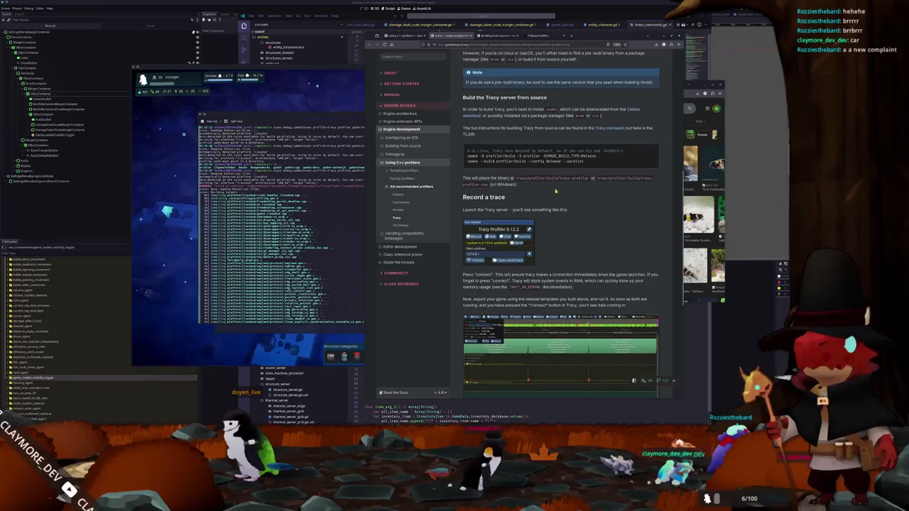
Rerun the scons build, then stop it with Ctrl+C
right_click(465, 191)
left_click(482, 202)
key("alt+Tab")
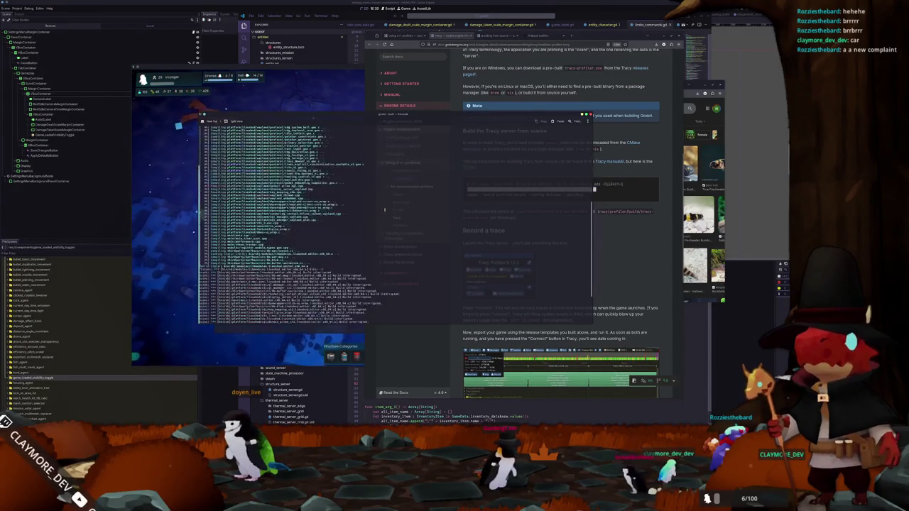
key("Return")
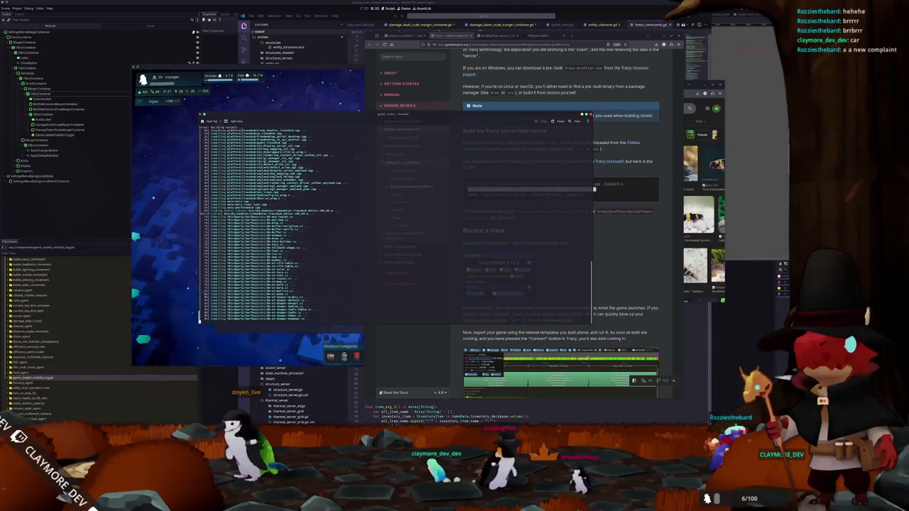
key("ctrl+c")
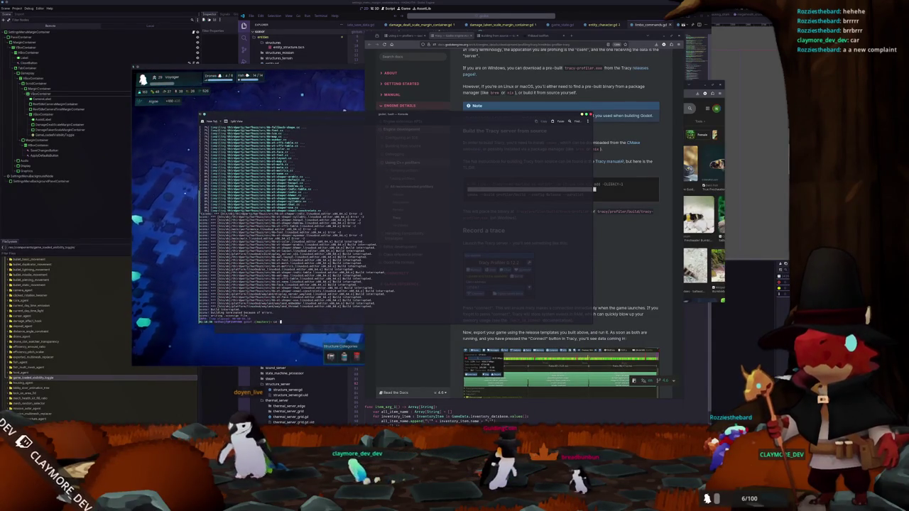
key("Return")
List the folder and move into tracy/
type("ls")
key("Return")
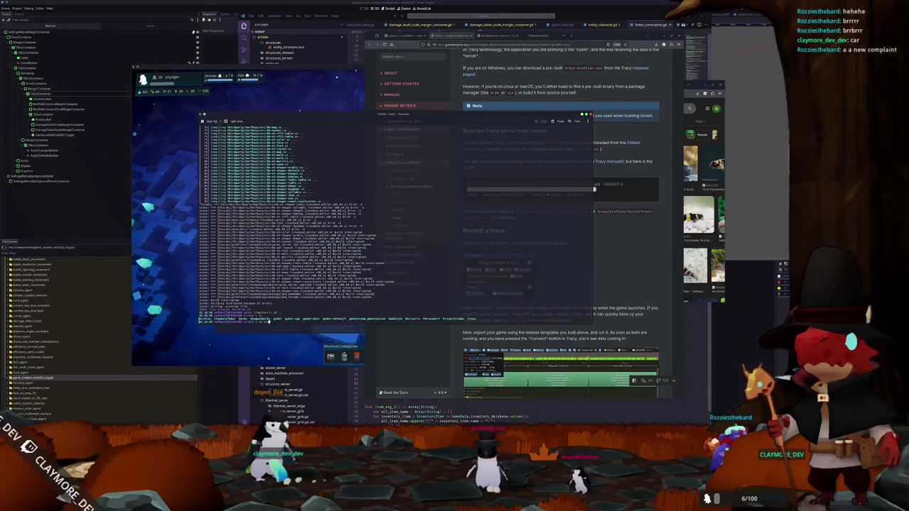
key("Tab")
key("Return")
key("Return")
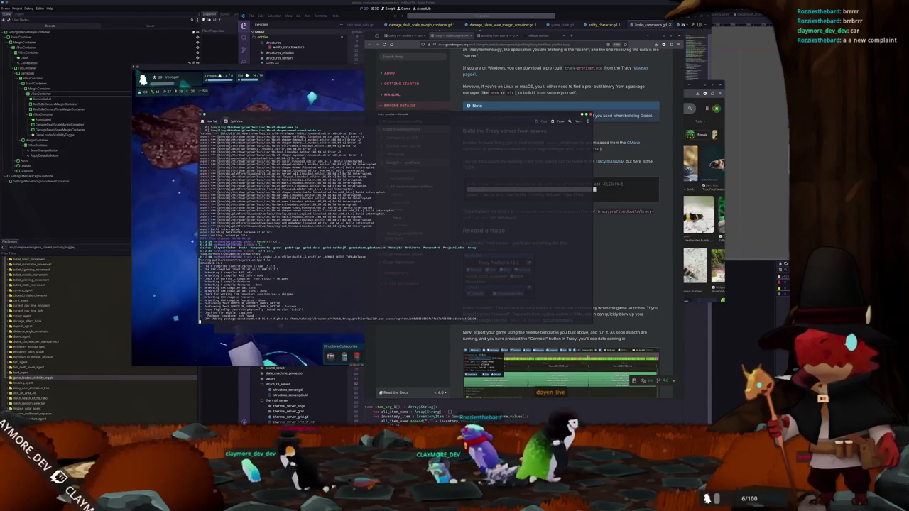
Launch Tracy Profiler by searching 'tra' in the app launcher
key("super")
type("tra")
key("Return")
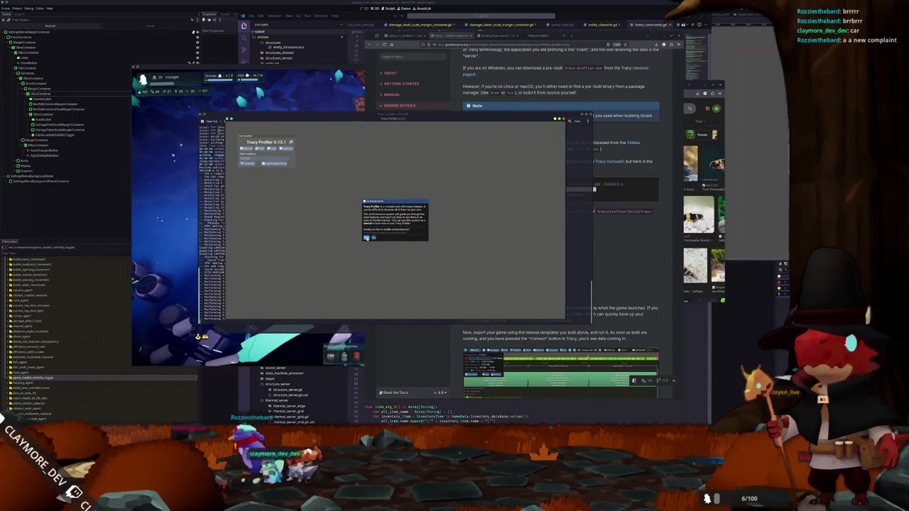
Answer the achievements prompt and check About Tracy showing version 0.13.1
left_click(366, 237)
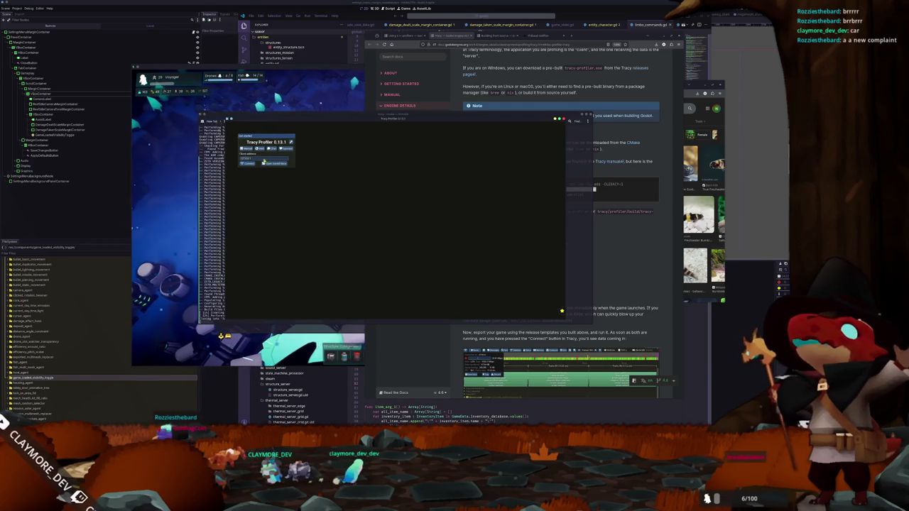
mouse_move(257, 140)
left_mouse_down()
mouse_move(304, 133)
mouse_move(501, 157)
left_mouse_up()
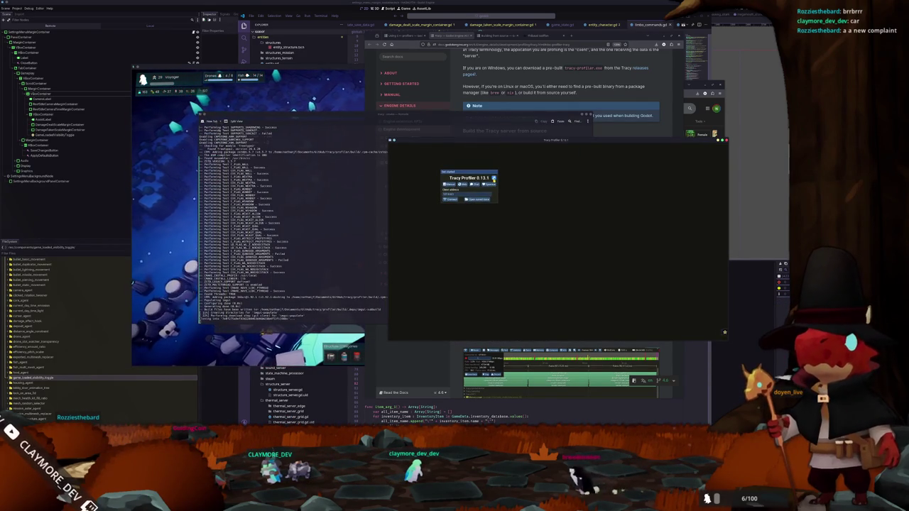
left_click(493, 178)
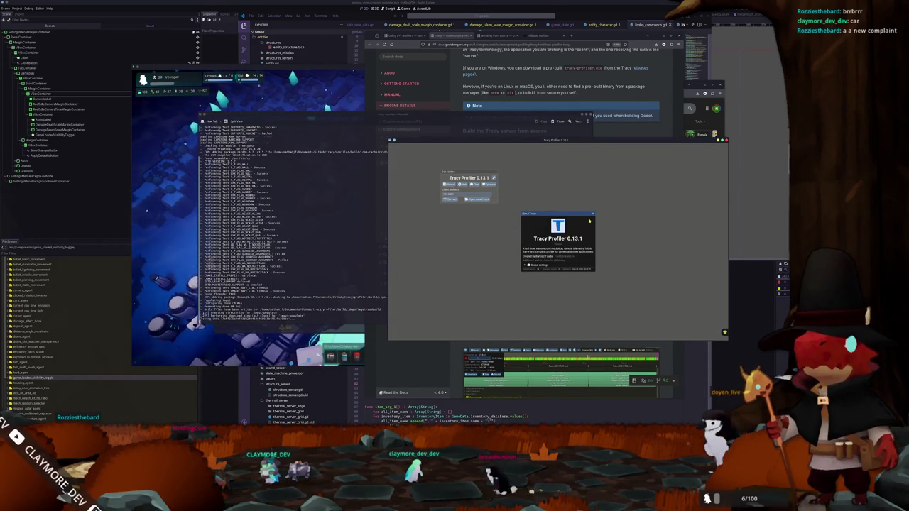
left_click(593, 214)
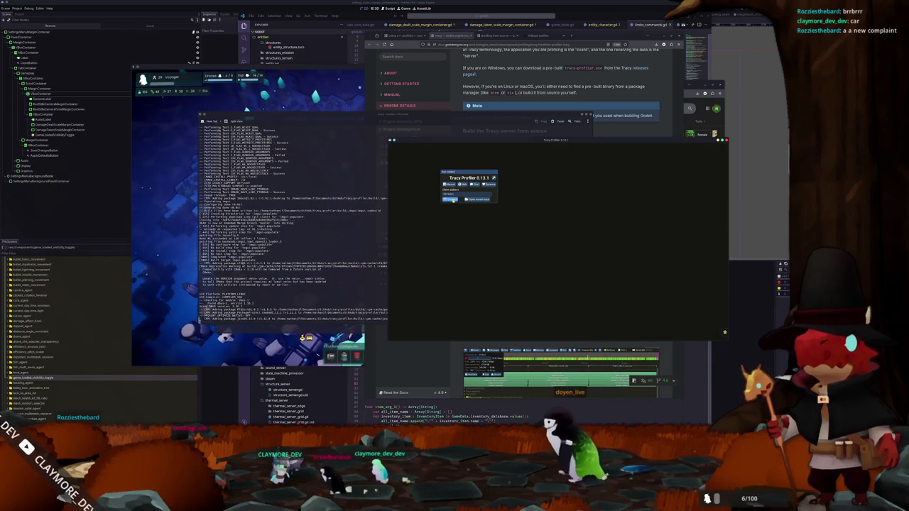
left_click_drag(450, 173, 433, 162)
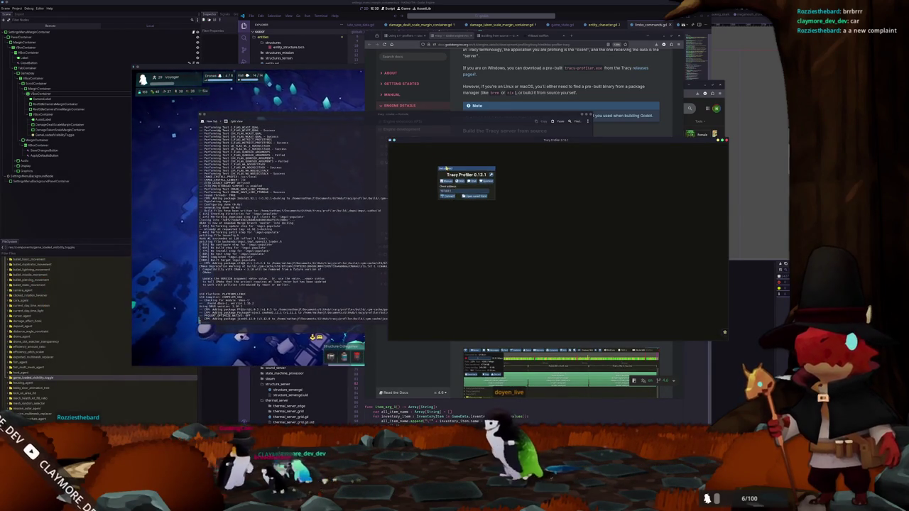
Bring the terminal's build output and then the docs page to the front
left_click(347, 241)
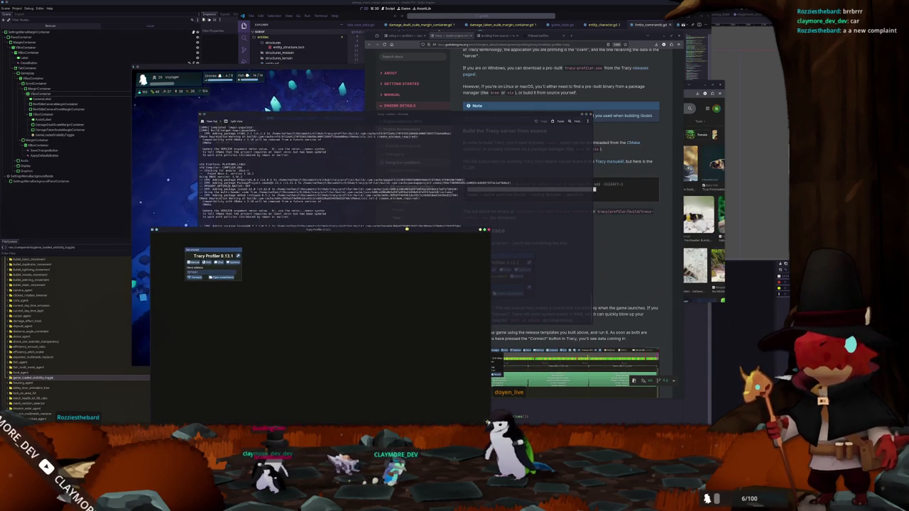
left_click(523, 232)
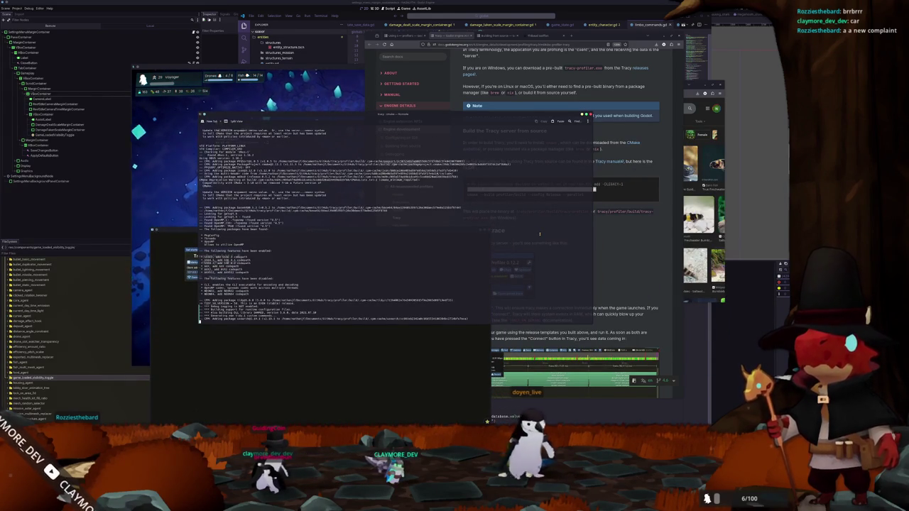
left_click(565, 218)
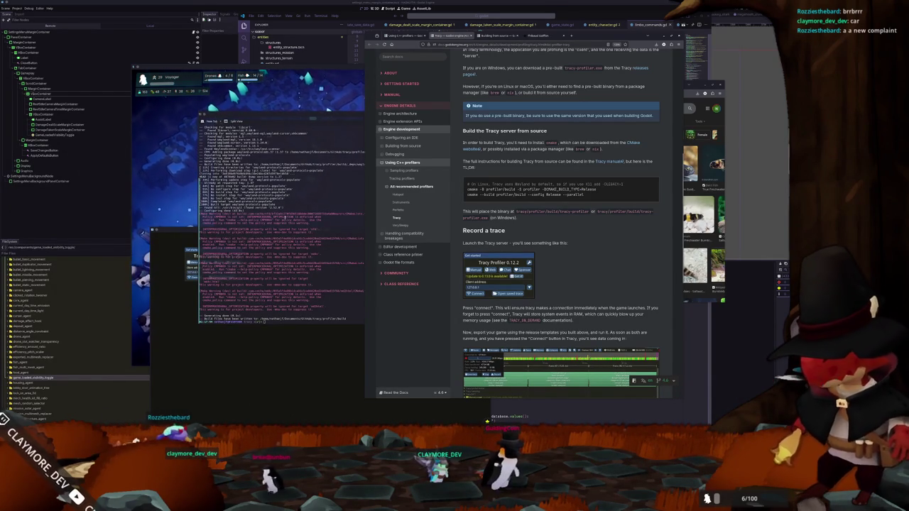
Enter the profiler folder and run cmake --build profiler/build --config Release --parallel
left_click(333, 199)
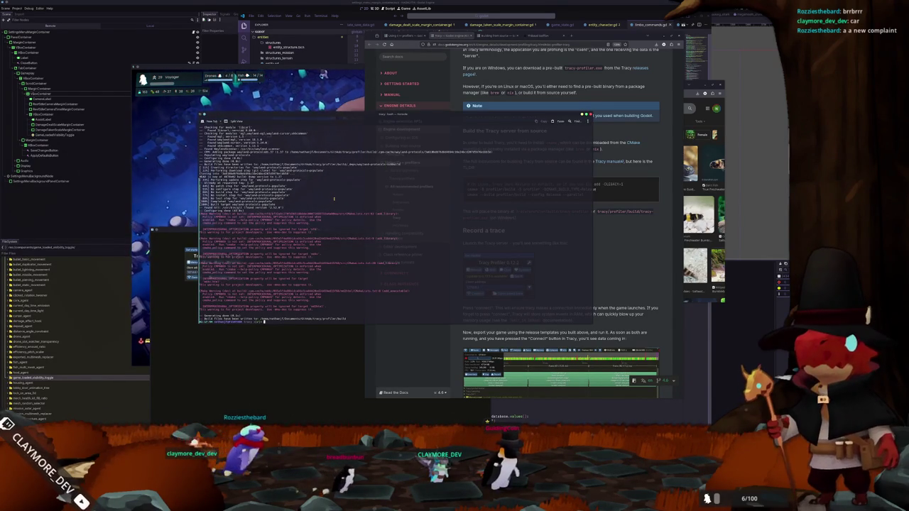
type("ls")
key("Return")
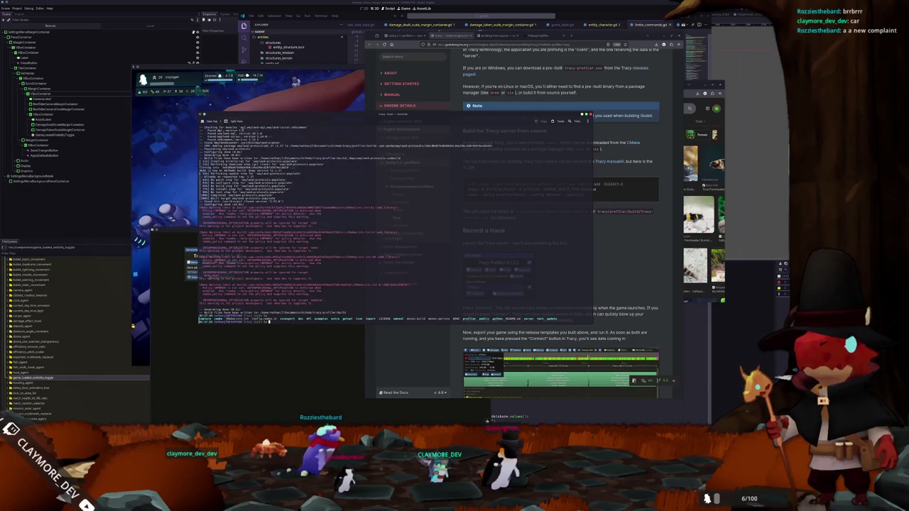
type("cd")
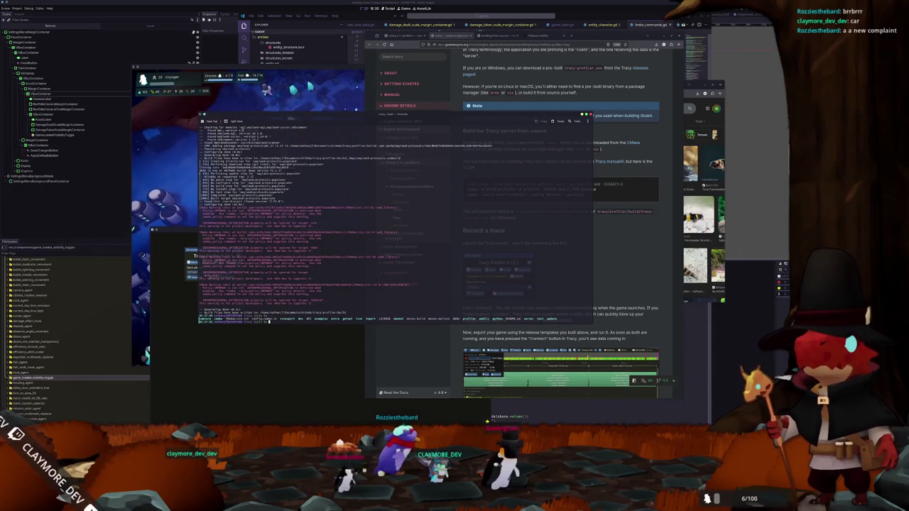
type("cd profiler/")
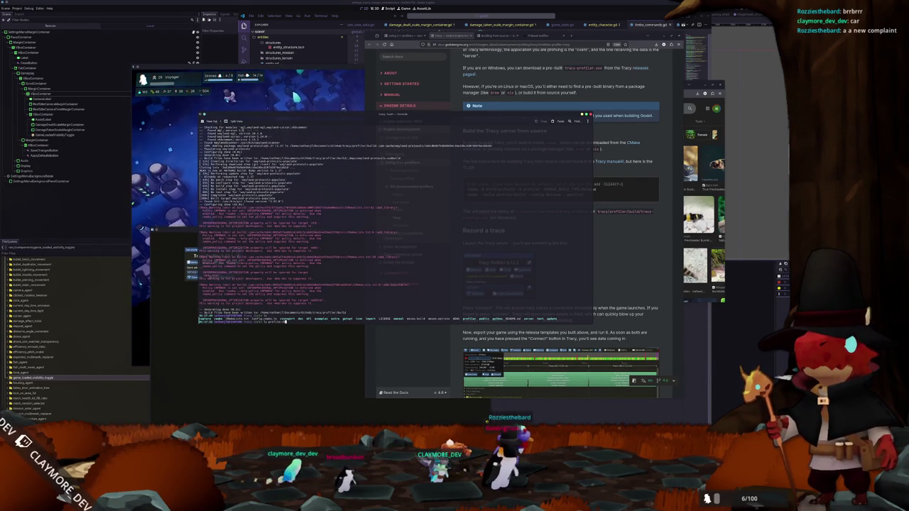
key("Return")
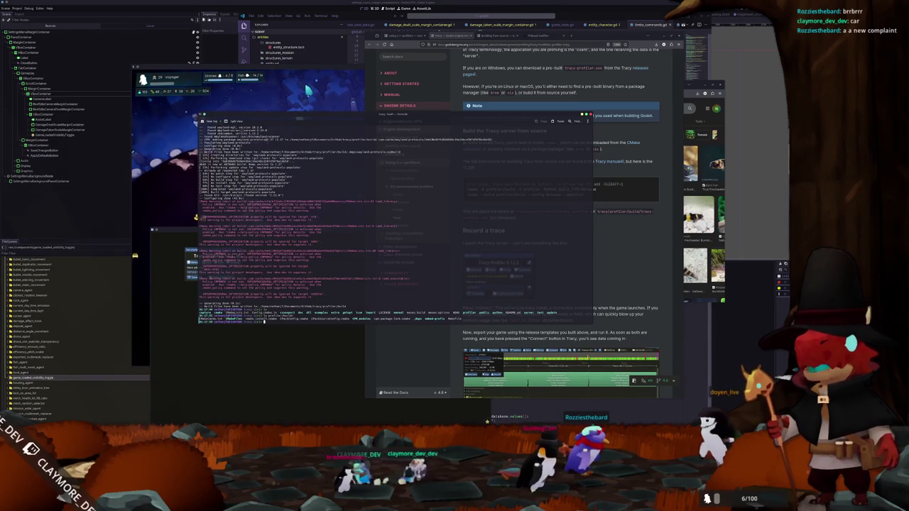
type("cmake")
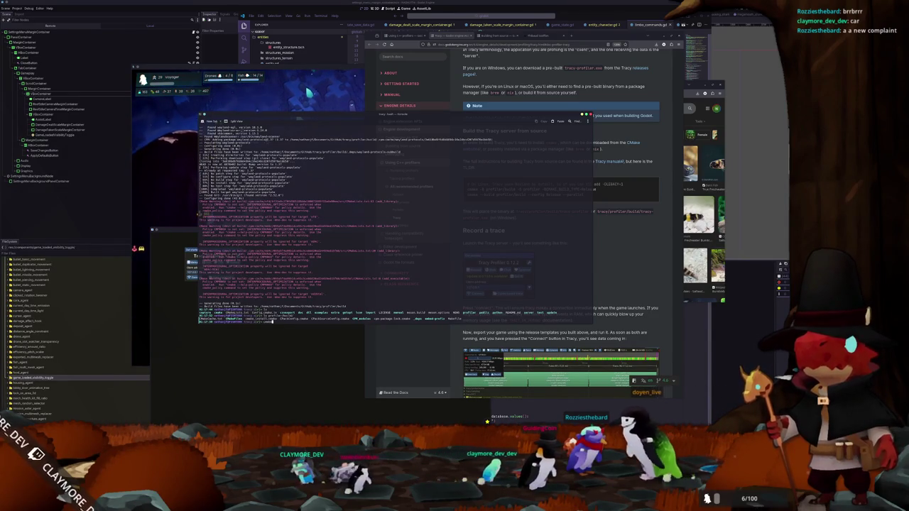
type(" --bu")
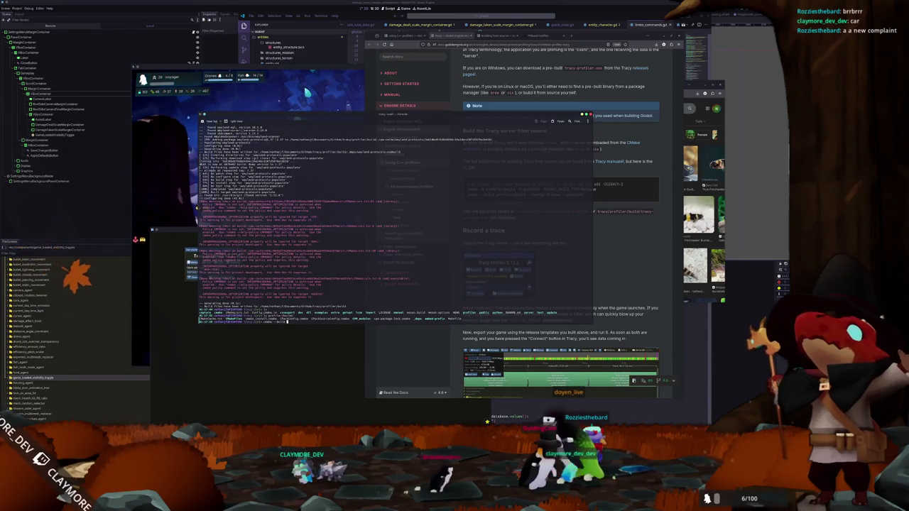
type("ild profiler/build")
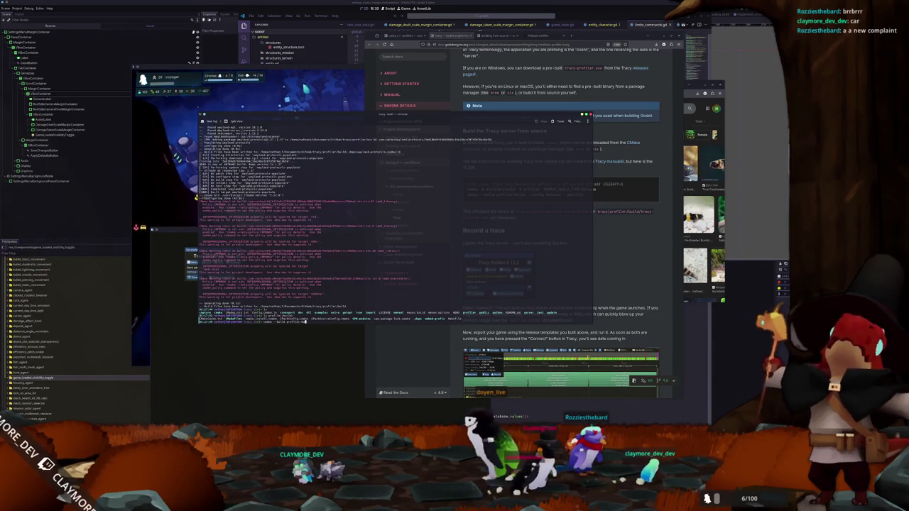
type(" --config Release --par")
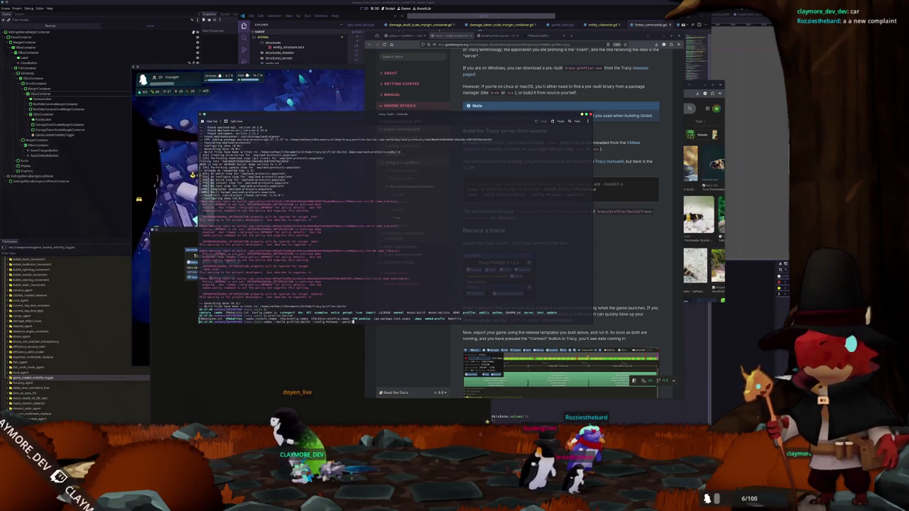
key("Return")
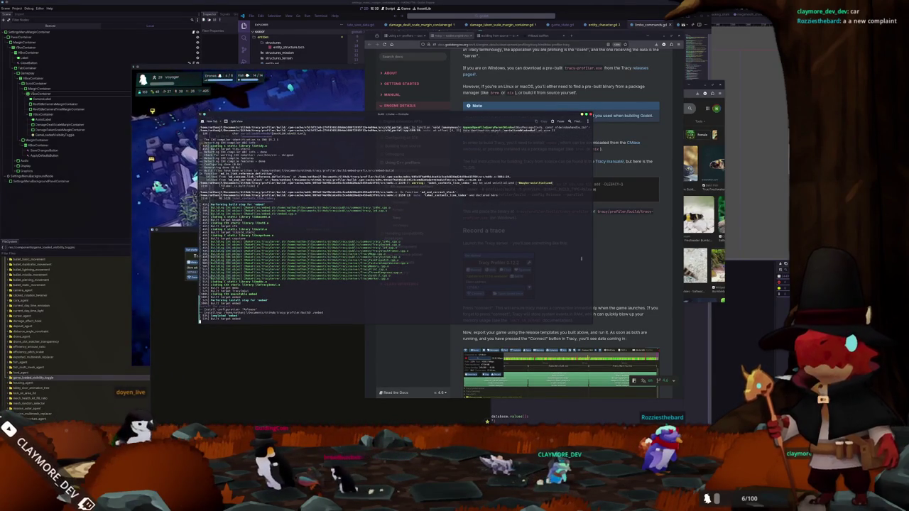
Scroll the Godot Docs Tracy page back up to the 'Tracy' heading
scroll(568, 257, "down", 2)
scroll(596, 254, "down", 2)
scroll(625, 252, "down", 2)
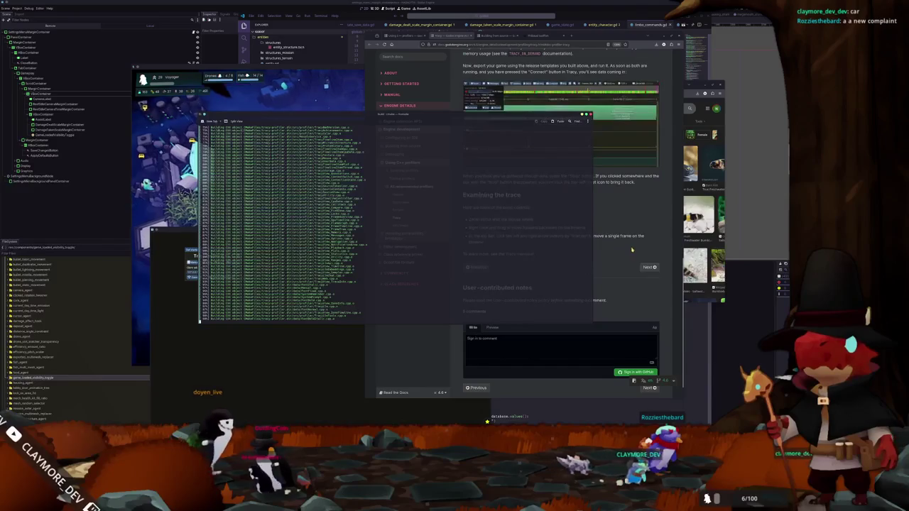
scroll(633, 250, "up", 1)
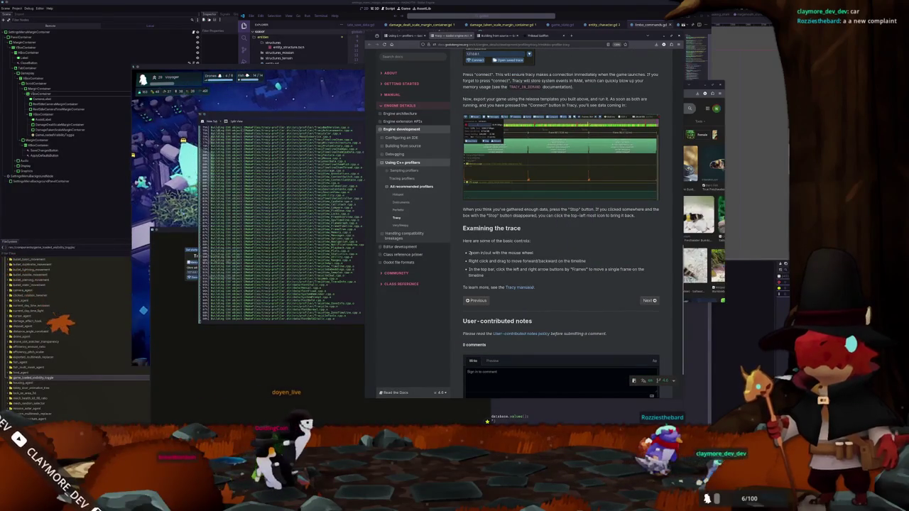
scroll(467, 250, "up", 1)
scroll(462, 246, "up", 1)
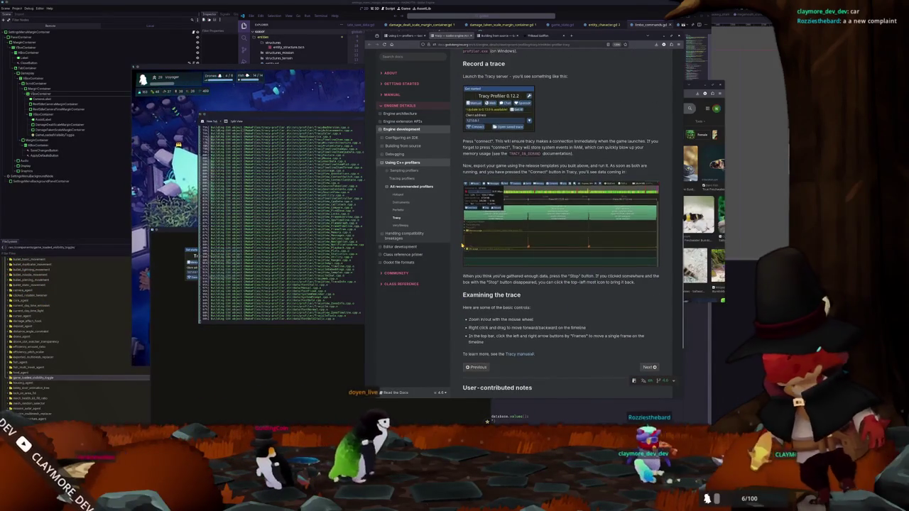
scroll(462, 246, "up", 1)
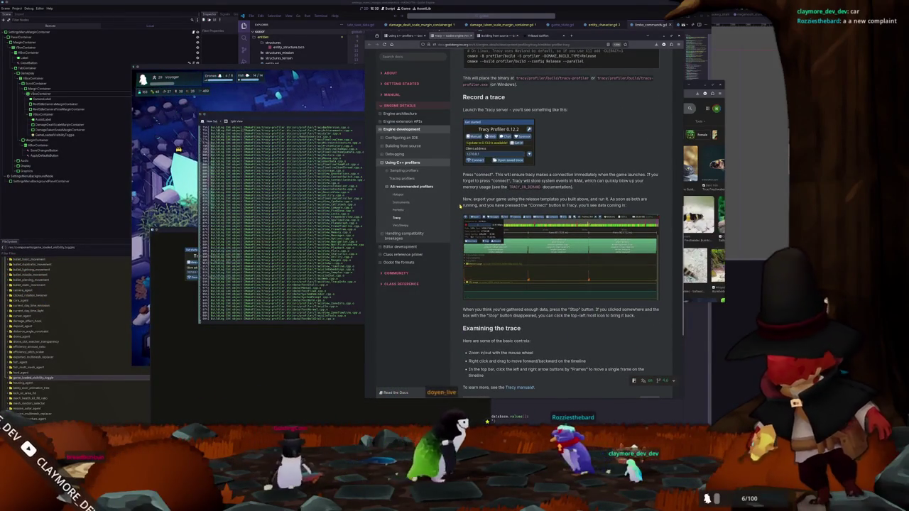
scroll(460, 206, "up", 1)
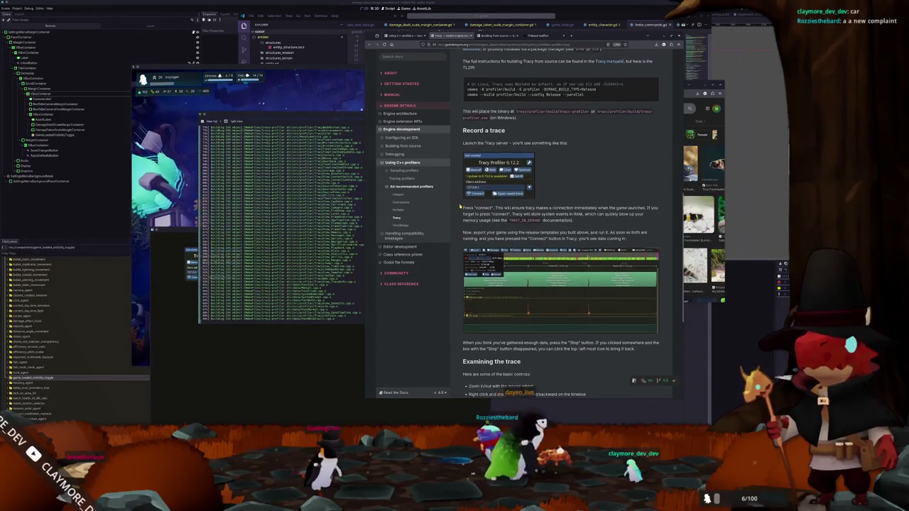
scroll(459, 205, "up", 1)
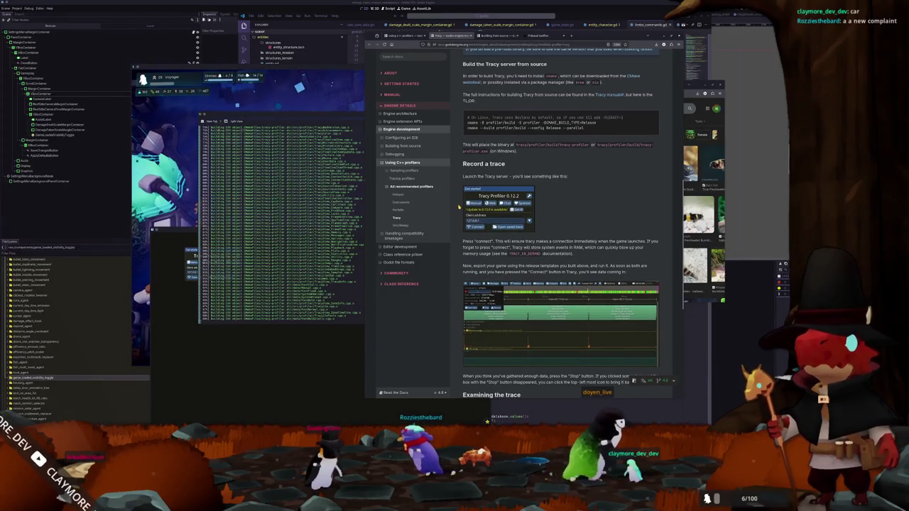
scroll(459, 206, "up", 2)
scroll(459, 206, "up", 3)
scroll(459, 206, "up", 3)
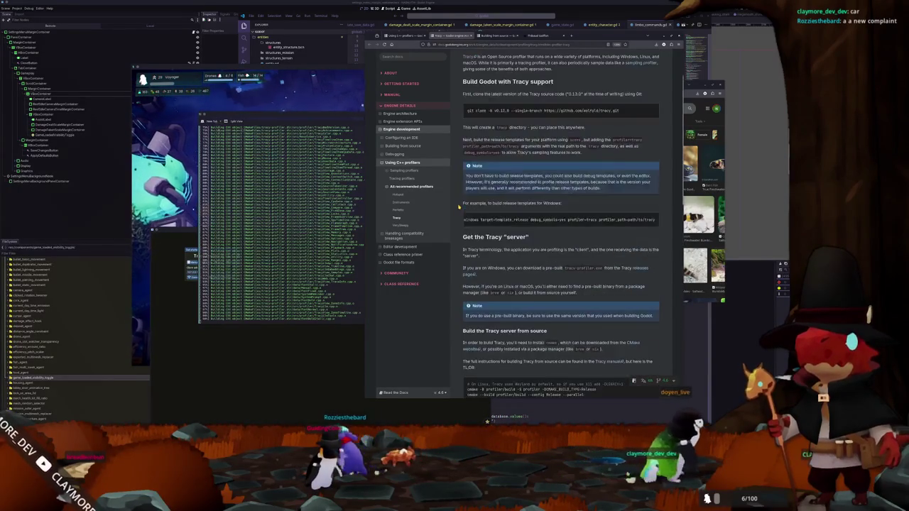
scroll(459, 206, "up", 1)
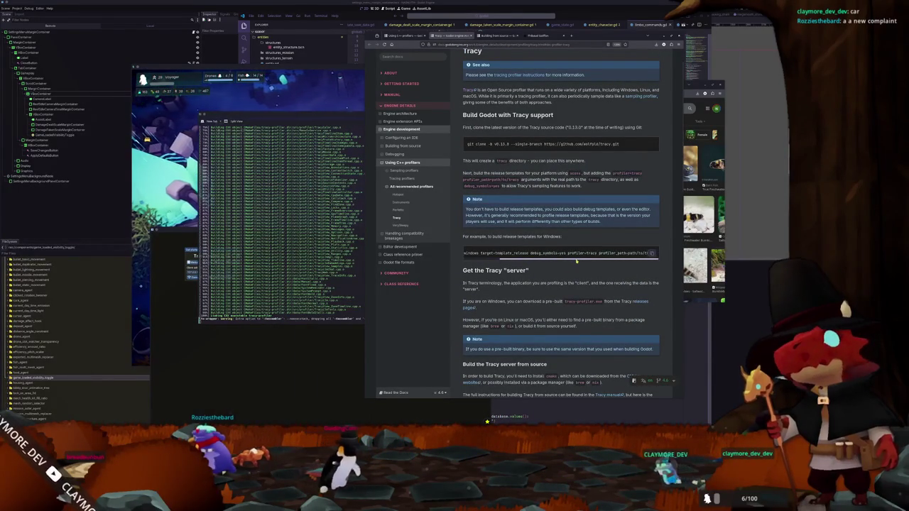
scroll(509, 261, "up", 1)
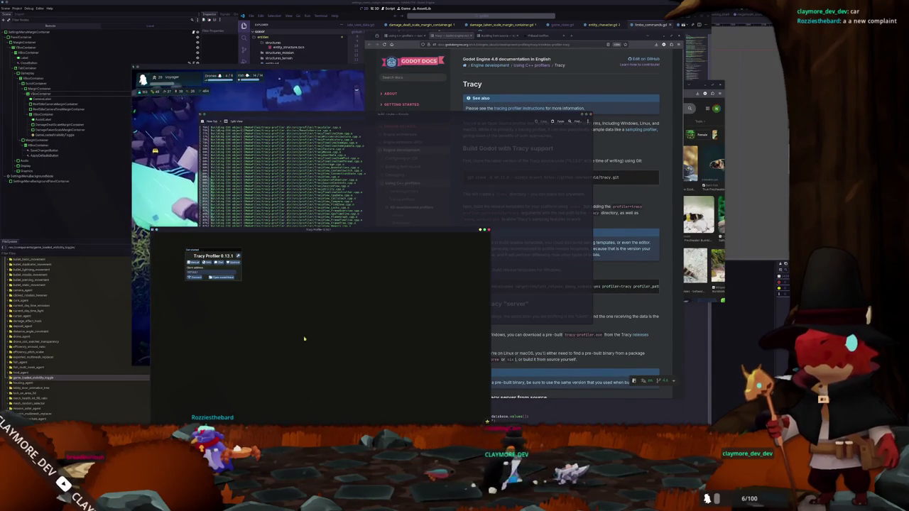
Close Tracy Profiler, re-centre the game camera, and dismiss Blender's splash screen
left_click(487, 229)
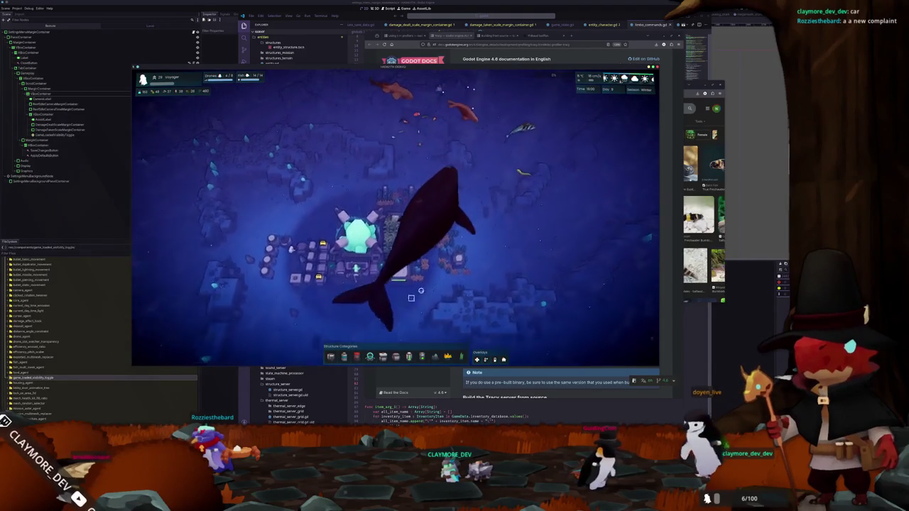
left_click(339, 289)
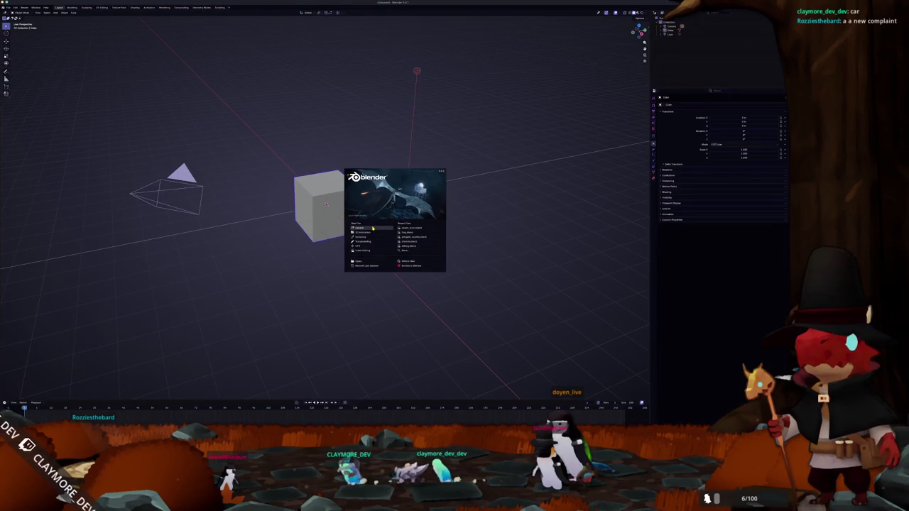
left_click(371, 227)
Delete the default cube, camera and light
key("a")
key("x")
left_click(372, 227)
Browse to the save location and create a new bumblebee_goby folder
key("ctrl+s")
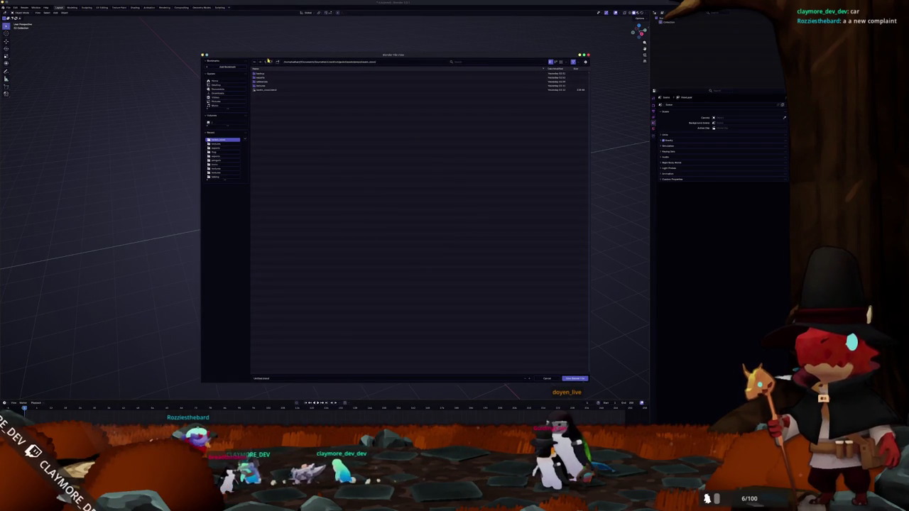
left_click(265, 62)
left_click(266, 62)
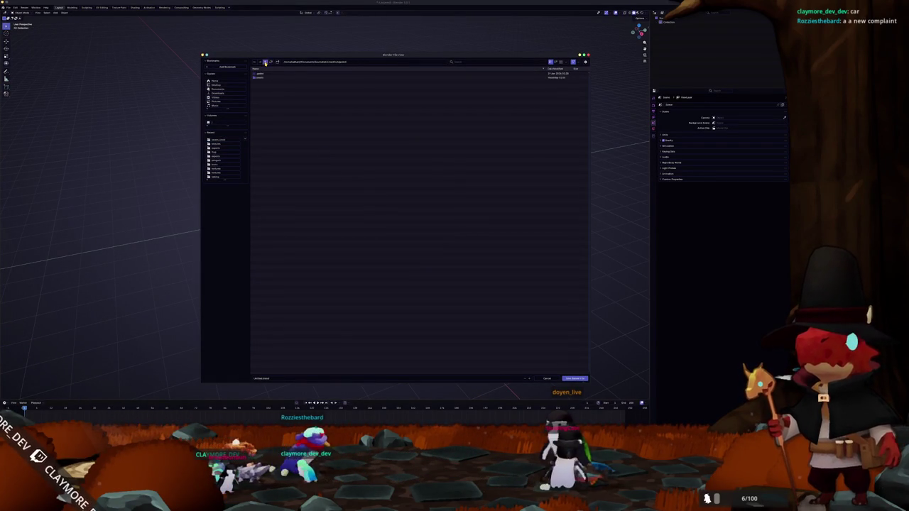
double_click(262, 90)
left_click(264, 91)
double_click(264, 90)
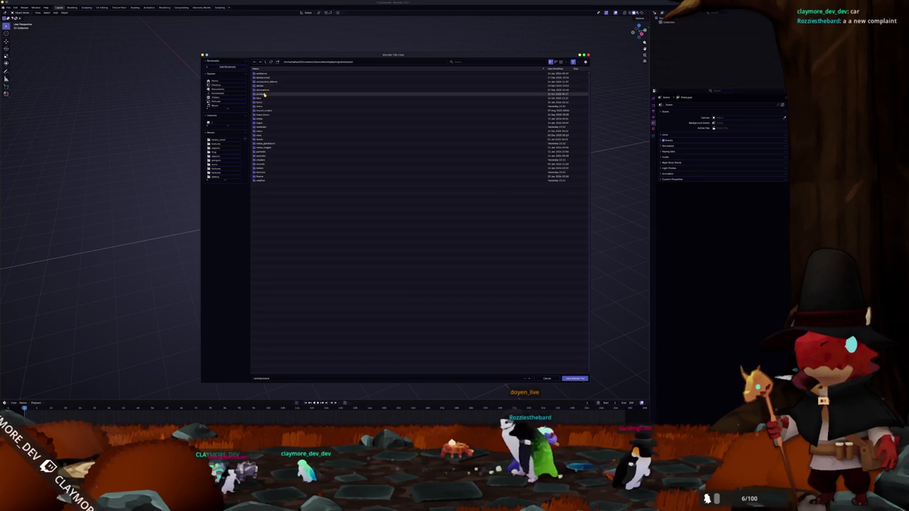
double_click(264, 93)
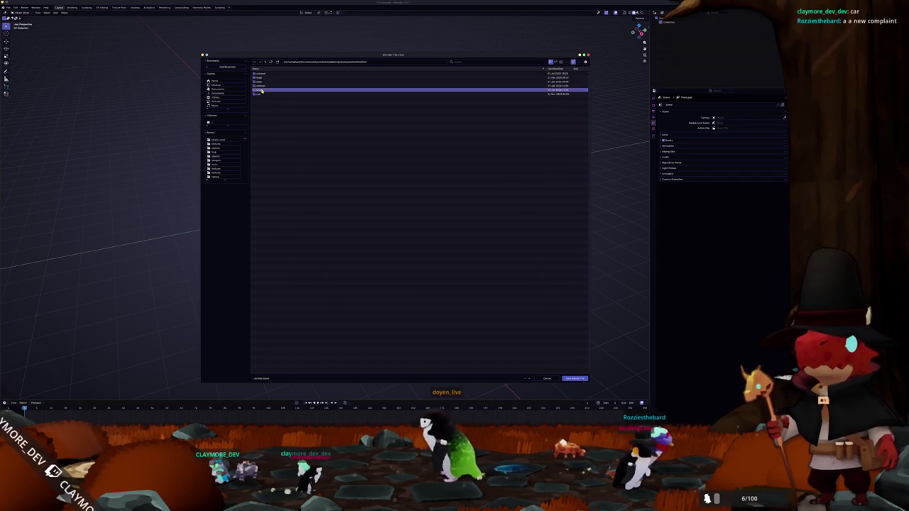
double_click(264, 91)
scroll(279, 70, "down", 10)
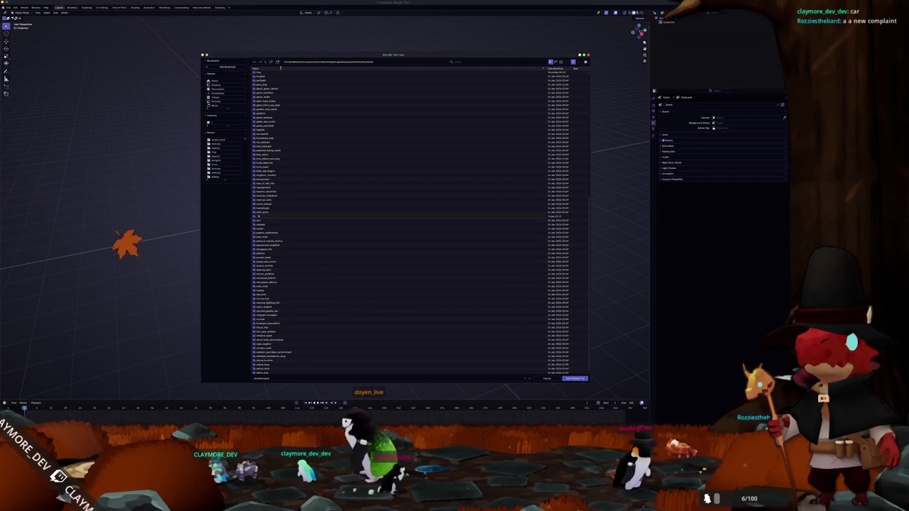
type("_")
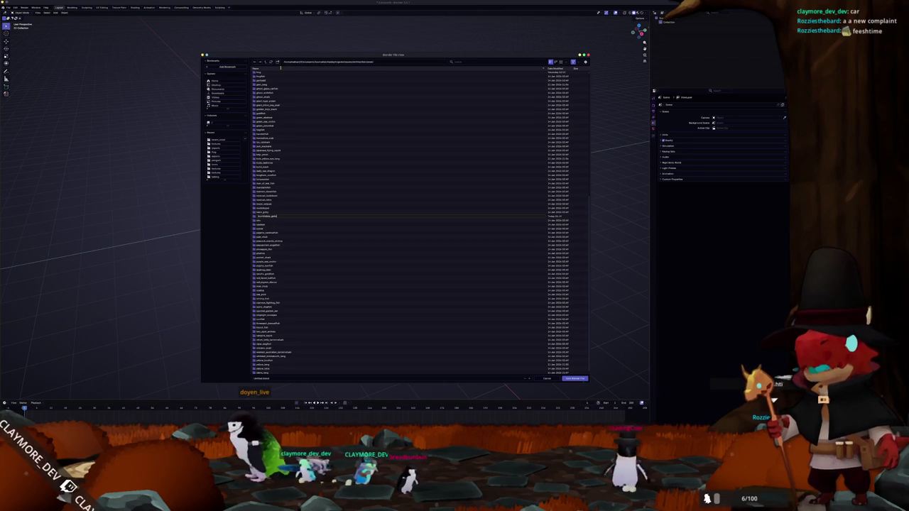
key("Return")
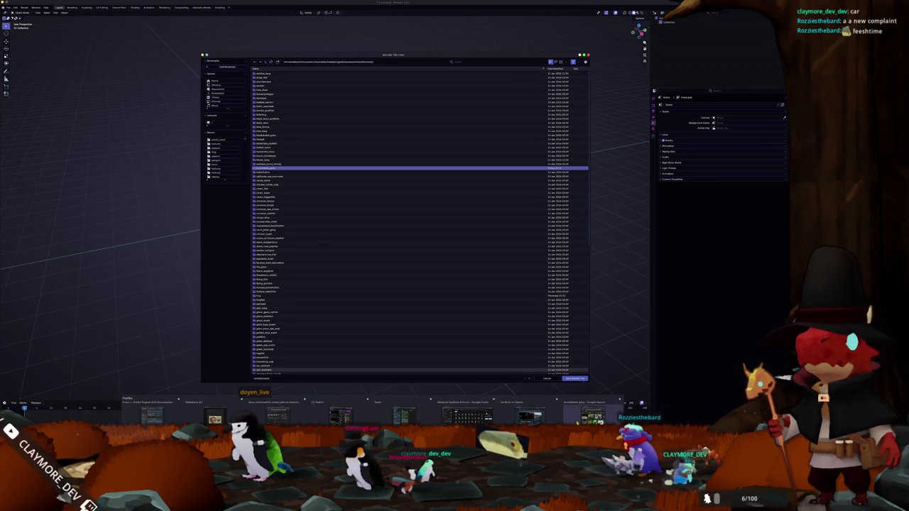
Save the blend file as bumblebee_goby inside the new folder
left_click(592, 418)
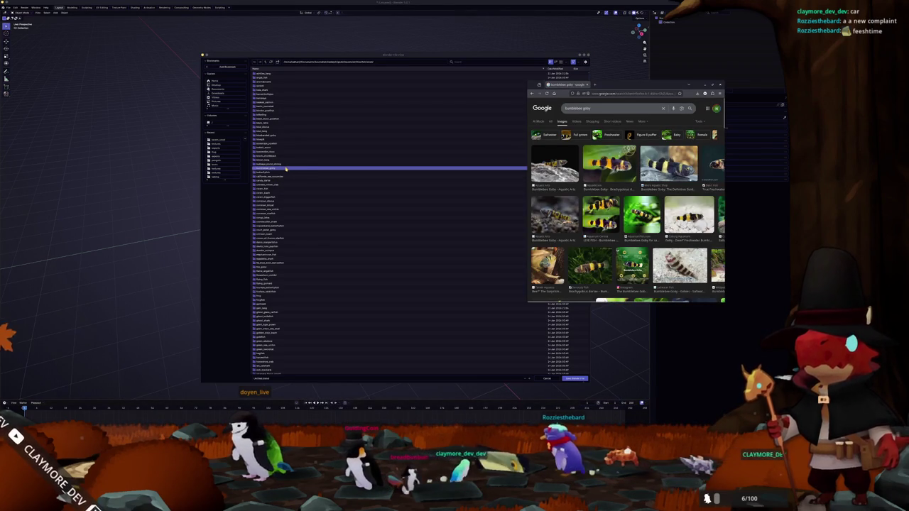
left_click(286, 169)
left_click(273, 380)
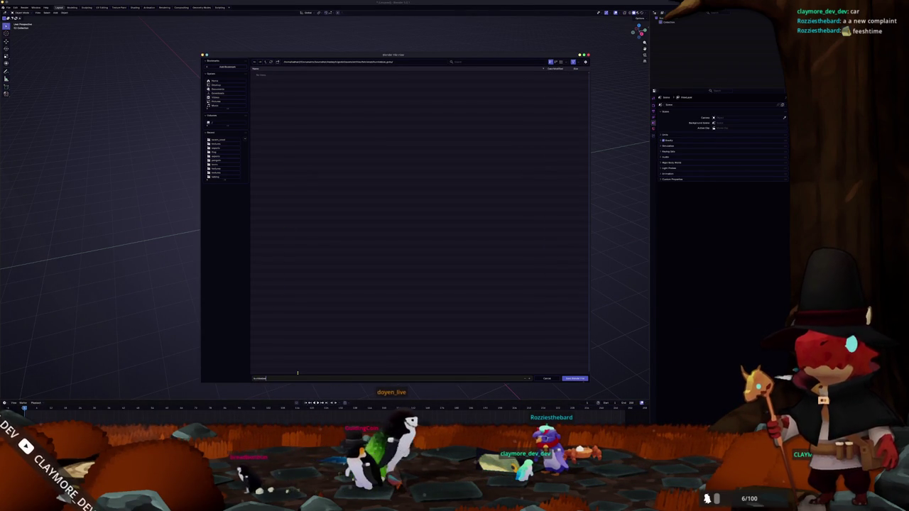
key("Return")
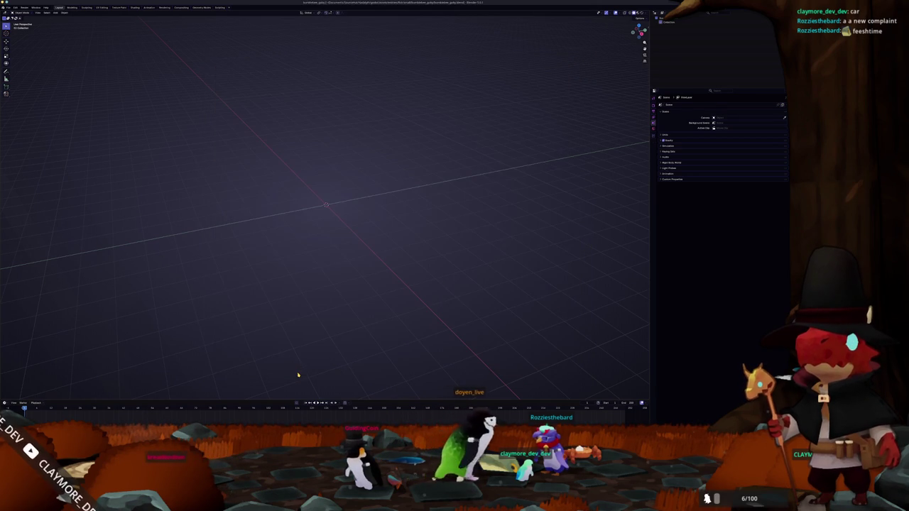
From a new Konsole in the bumblebee_goby assets directory, mkdir the references and textures folders
key("ctrl+alt+t")
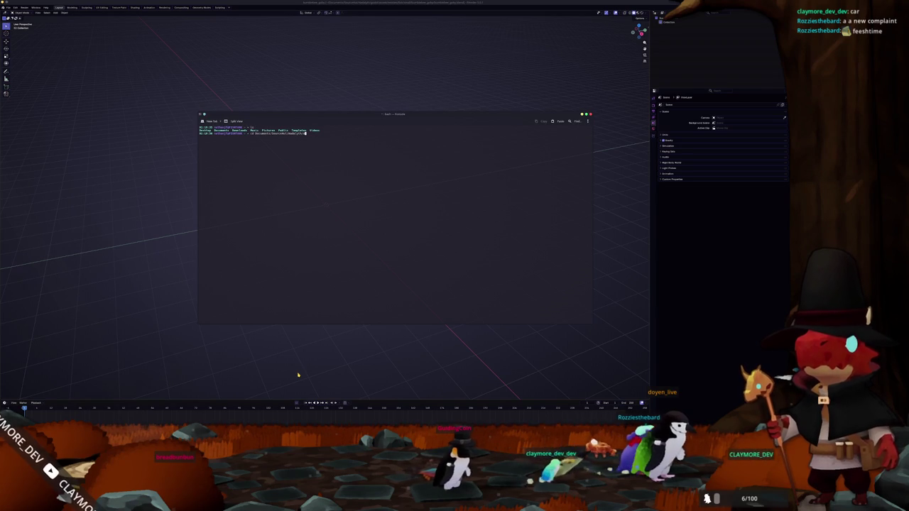
type("assets/")
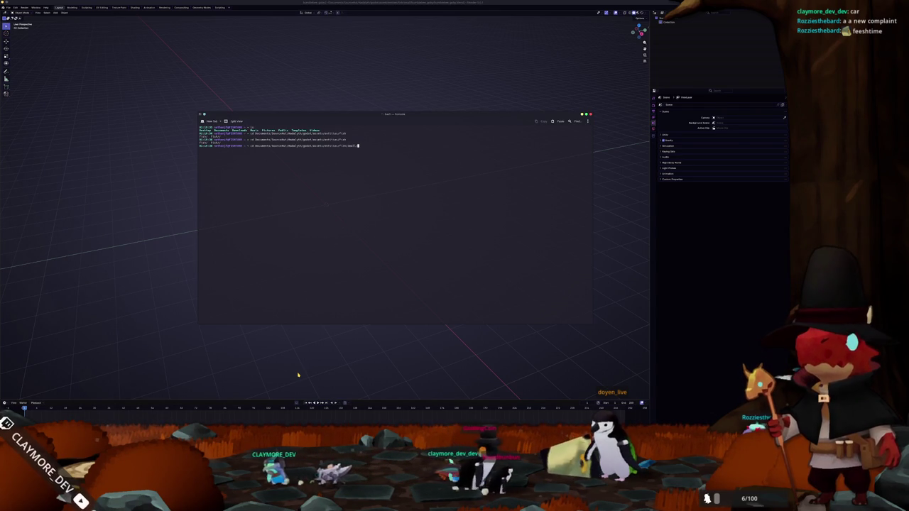
type("sma")
type("mkdir textures")
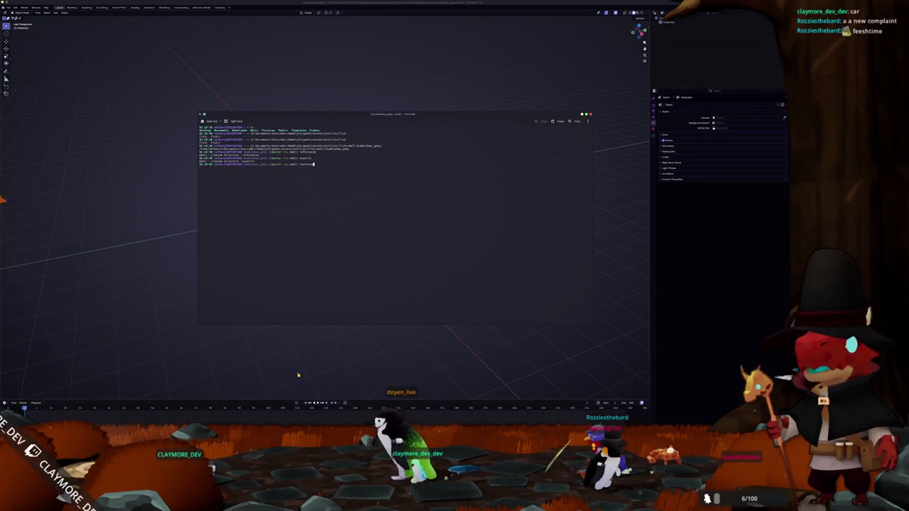
key("Return")
type("mkdir")
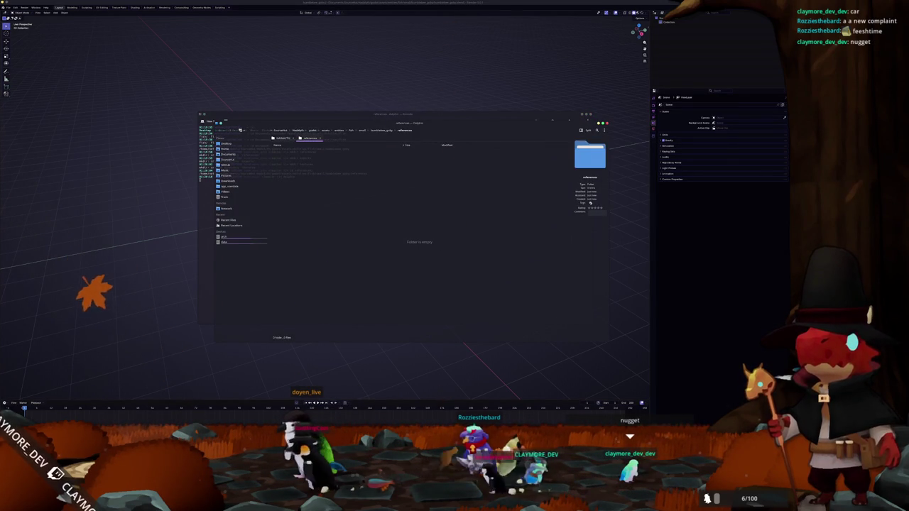
Open the source pages of the first two bumblebee goby image results in new tabs
key("alt+Tab")
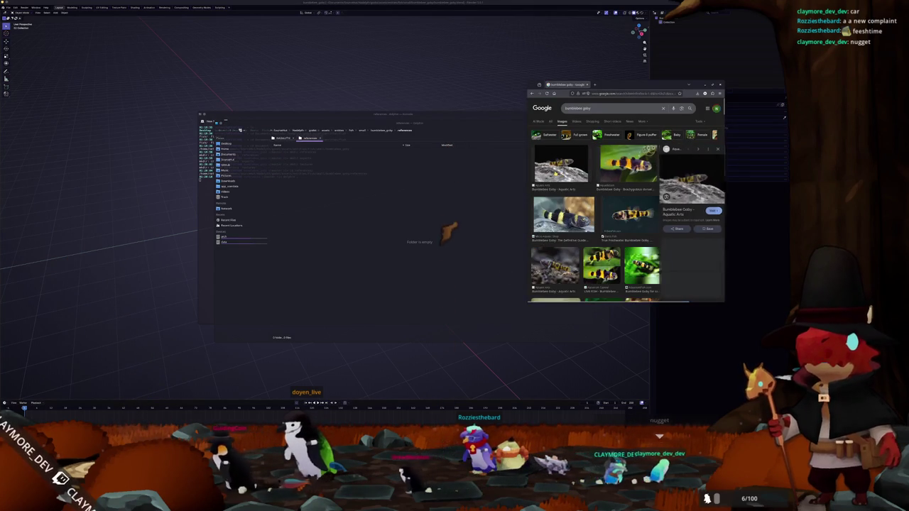
left_click(560, 163)
right_click(683, 184)
left_click(709, 241)
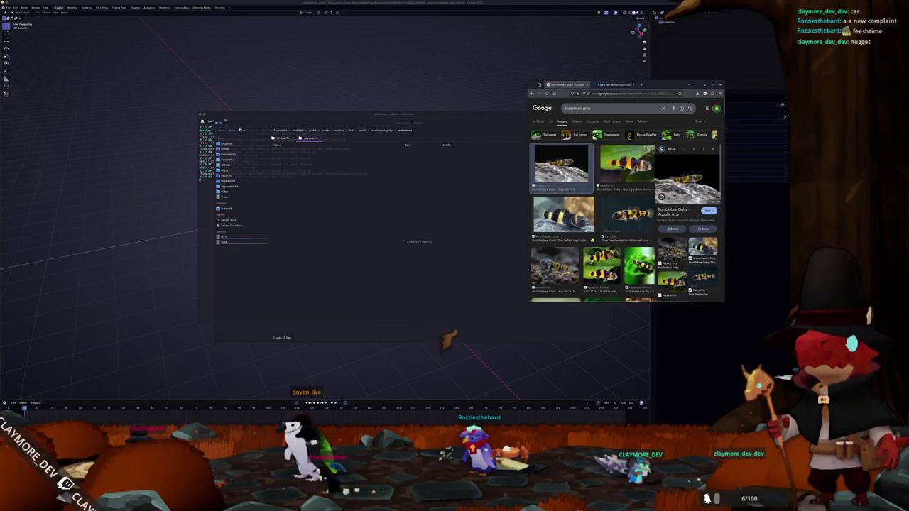
left_click(563, 214)
right_click(681, 184)
left_click(706, 239)
Preview the LIVE FISH bumblebee gobies photo and bring up its image options
left_click(603, 227)
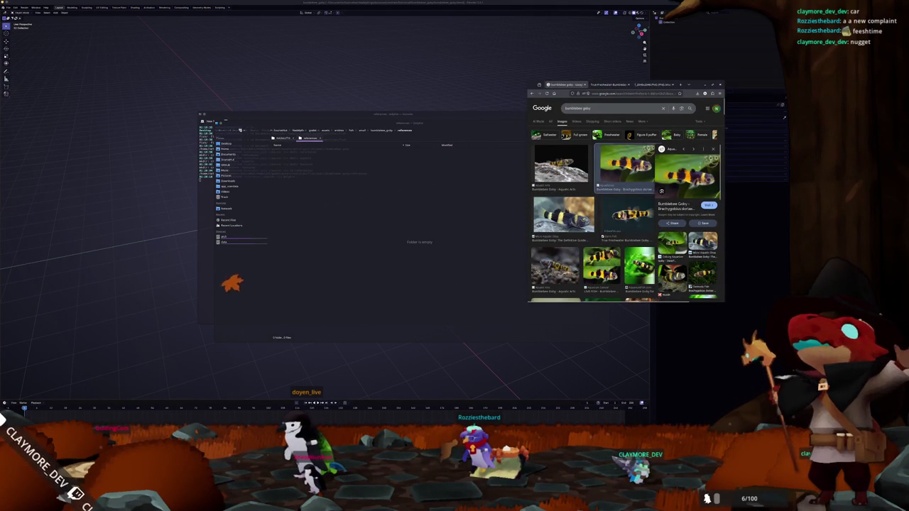
scroll(603, 231, "down", 2)
left_click(601, 211)
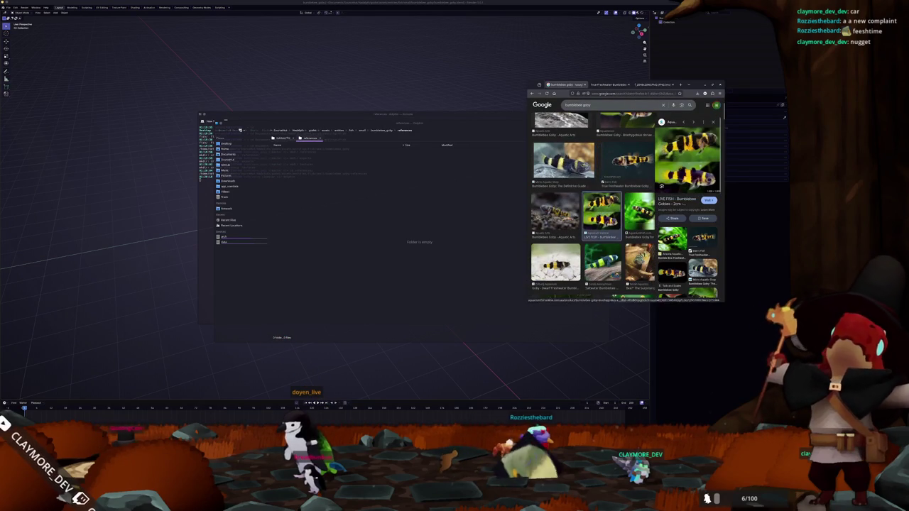
right_click(685, 166)
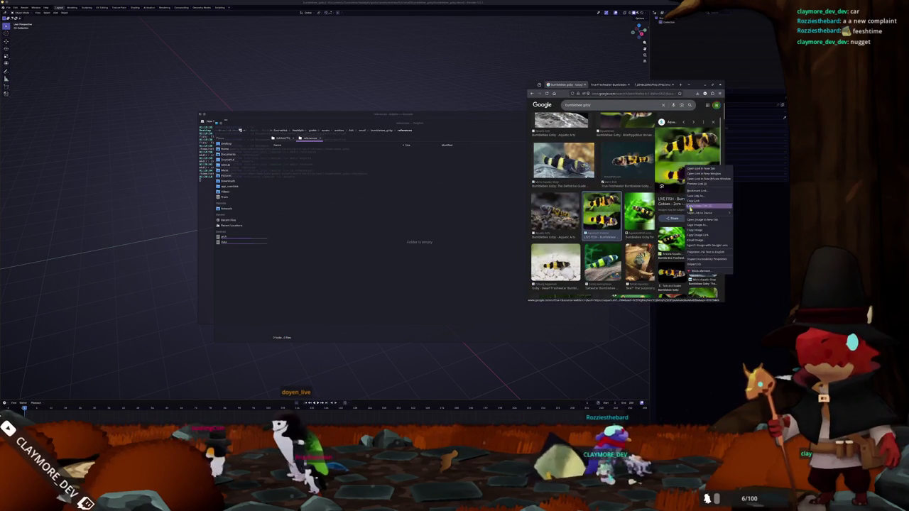
Open the LIVE FISH and Brachygobius goby photos full-size in new tabs
left_click(696, 218)
scroll(589, 213, "down", 2)
scroll(590, 213, "down", 2)
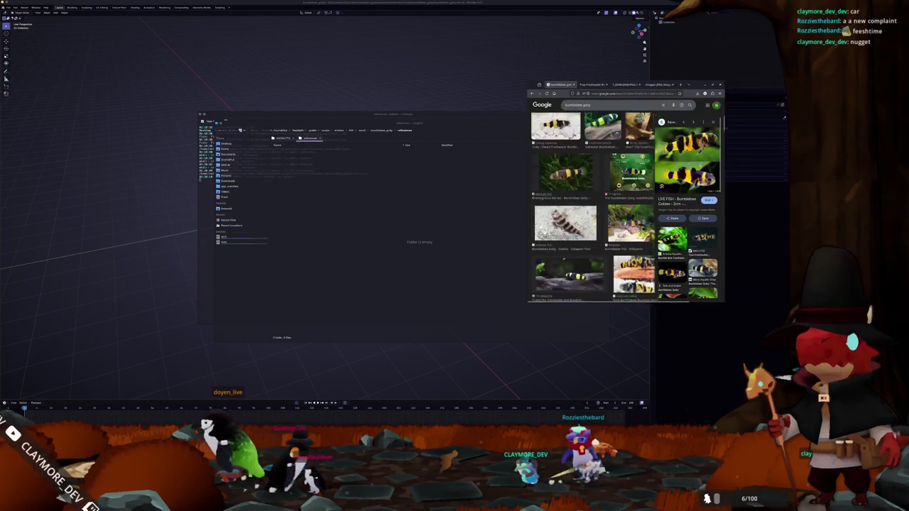
scroll(590, 212, "down", 2)
left_click(565, 173)
right_click(676, 159)
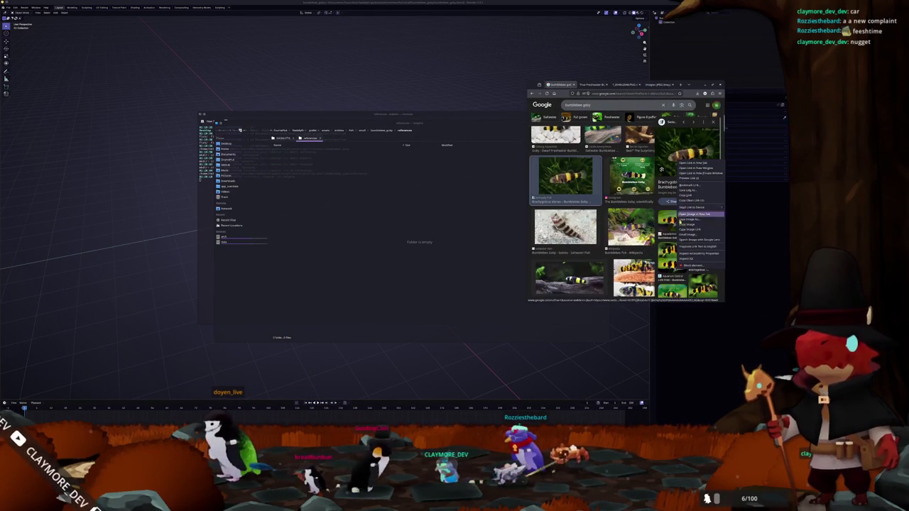
left_click(696, 214)
left_click(571, 84)
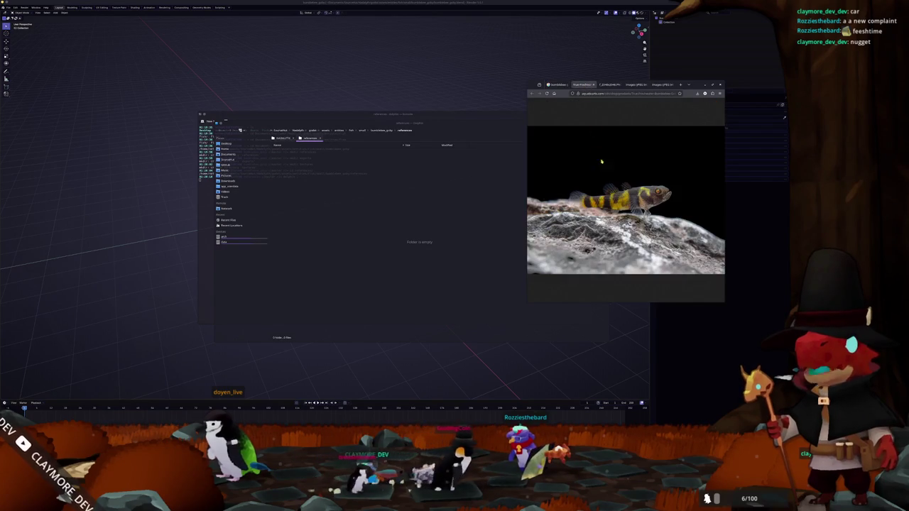
Drag the goby photos into the Dolphin references folder, choosing Rename to keep both same-named files
left_click(401, 214)
left_click(410, 217)
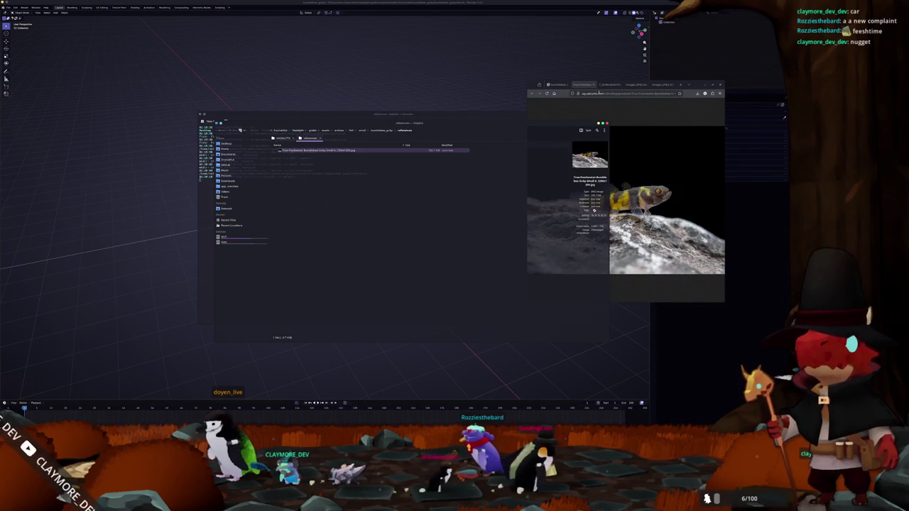
left_click(426, 212)
left_click(636, 83)
left_click_drag(530, 196, 410, 193)
left_click(426, 213)
left_click(662, 85)
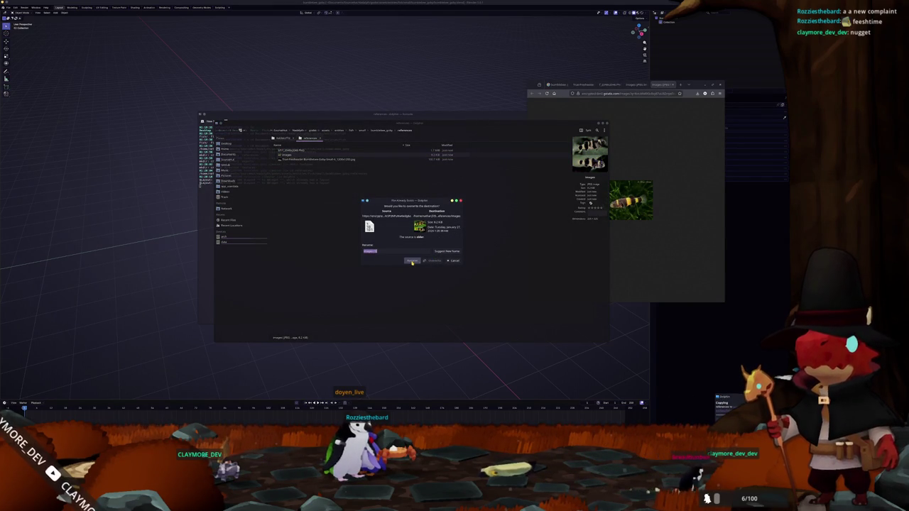
left_click(412, 261)
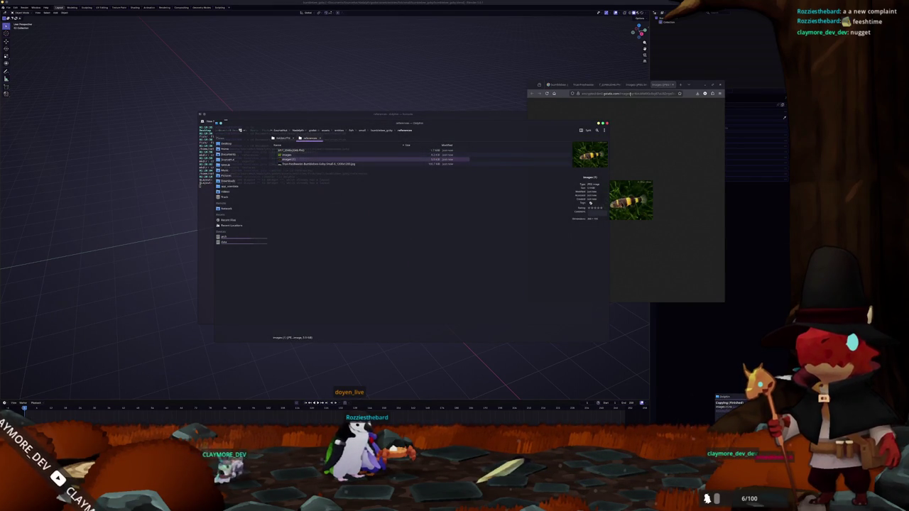
left_click(591, 85)
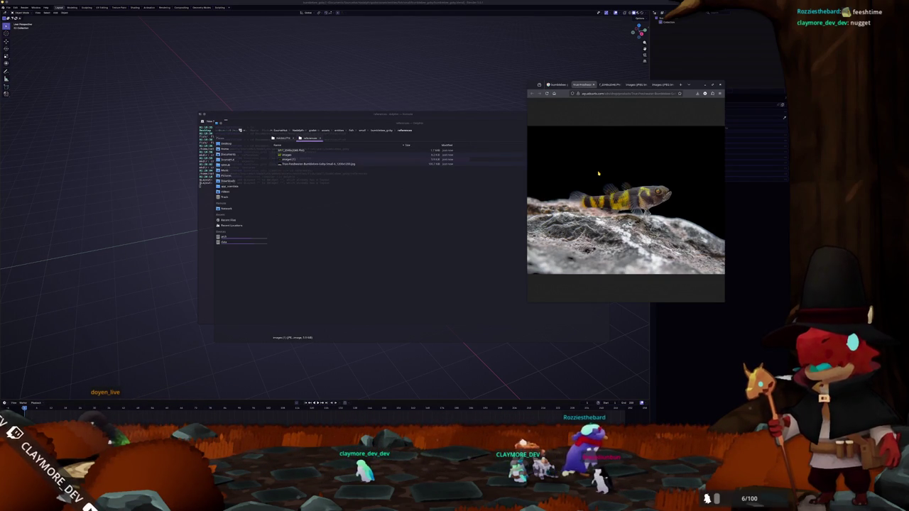
In split view, rename the images and images (1) files so they end in .jpeg
left_click(366, 150)
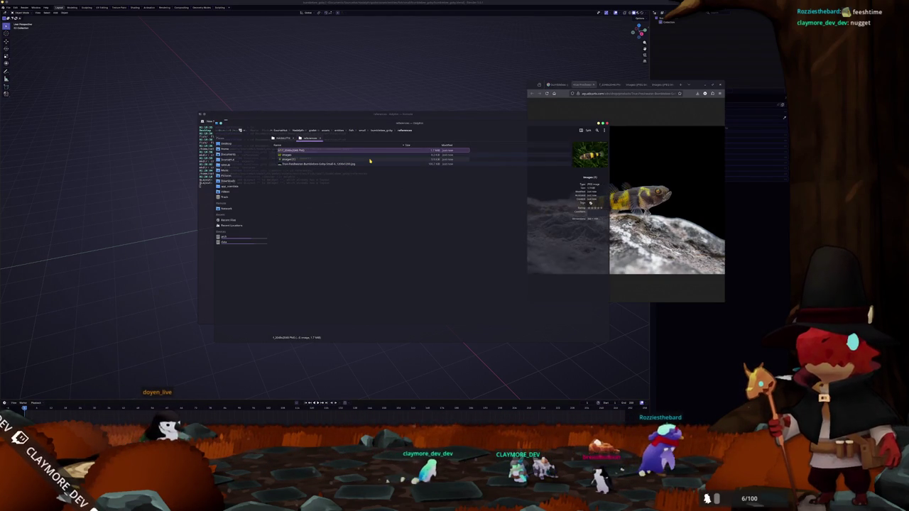
key("Down")
key("F3")
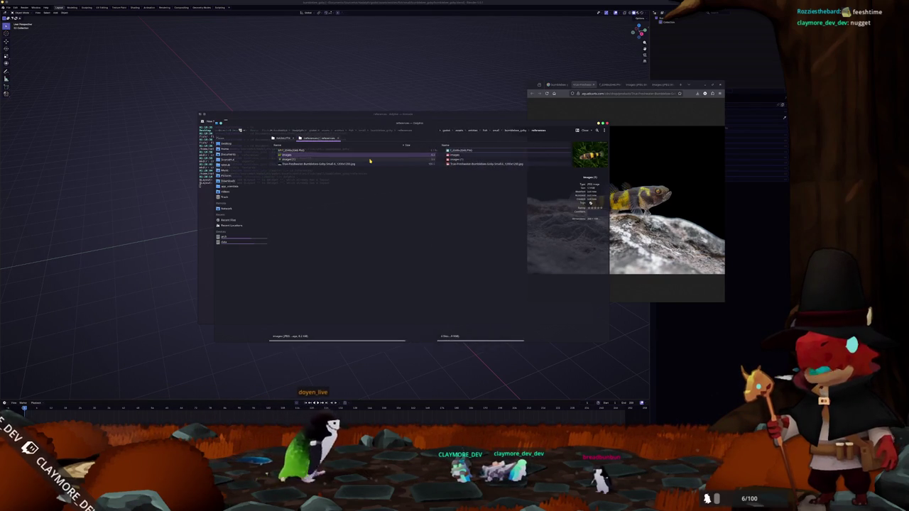
key("F3")
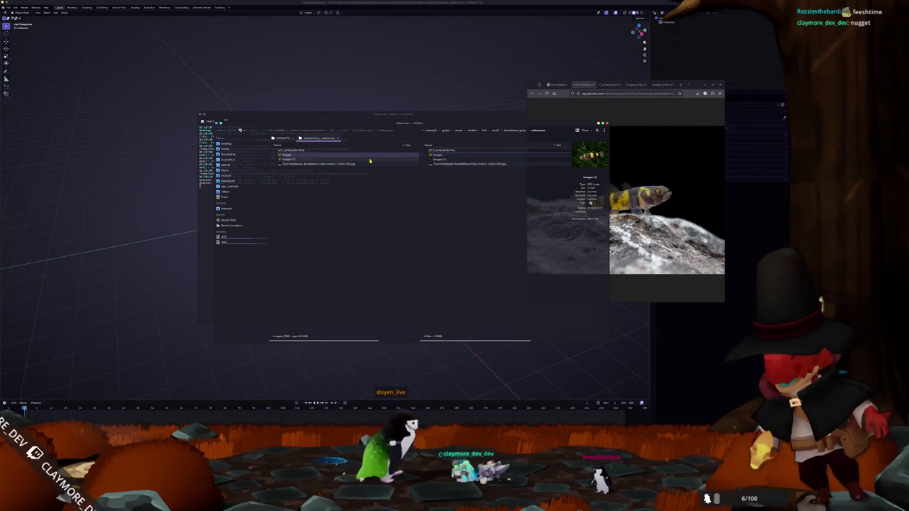
key("F3")
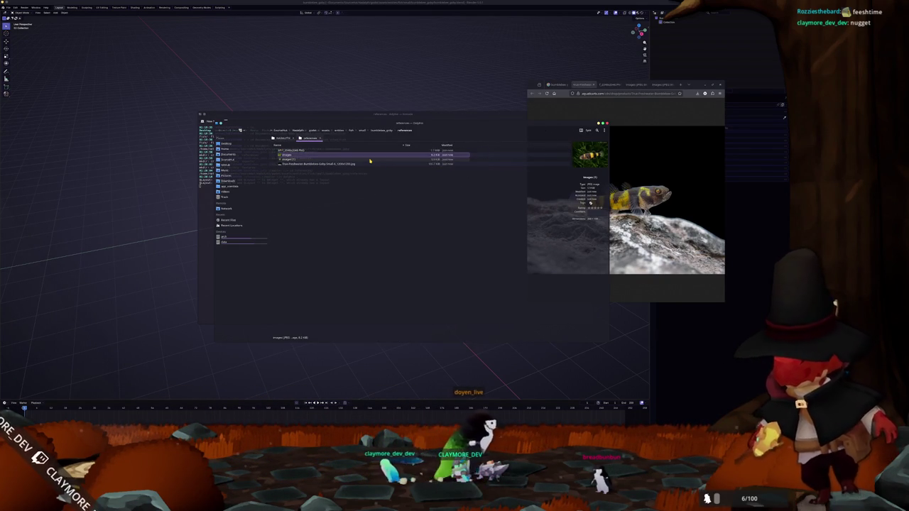
key("Tab")
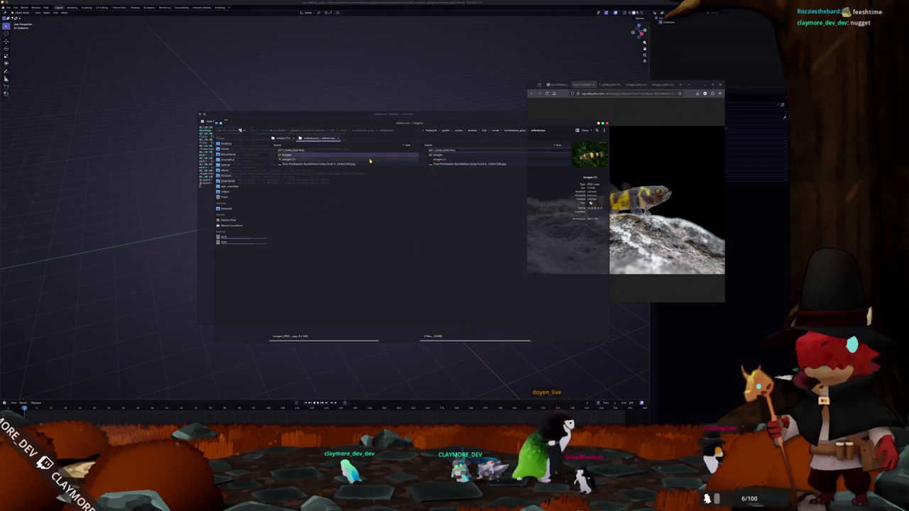
key("Down")
key("Up")
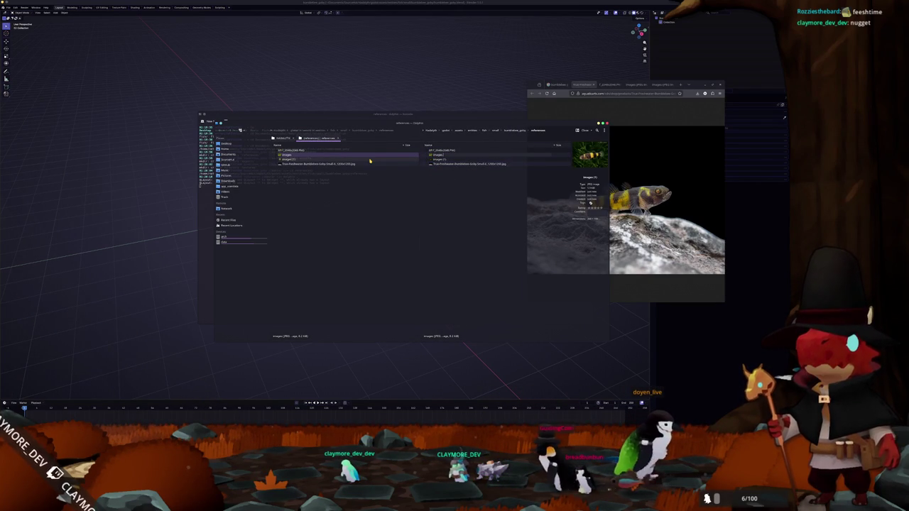
key("Down")
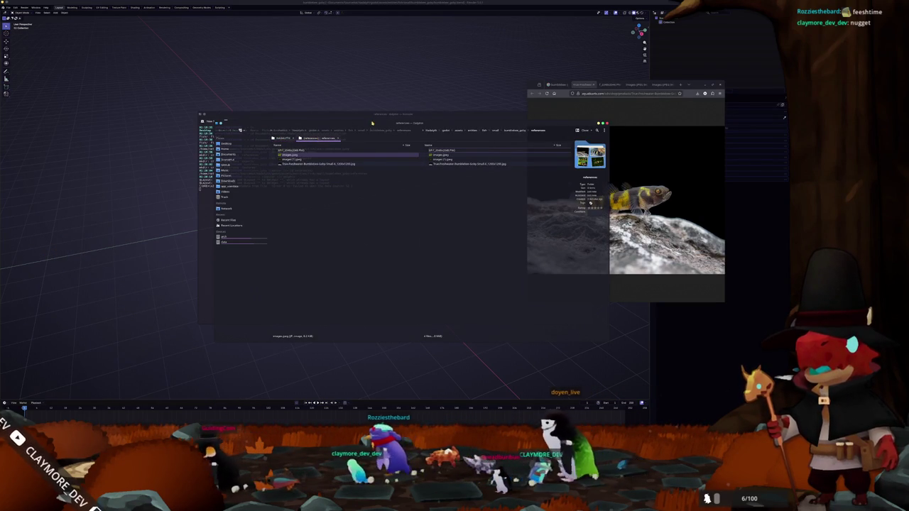
Close the second folder view and quit Dolphin
left_click_drag(313, 139, 368, 36)
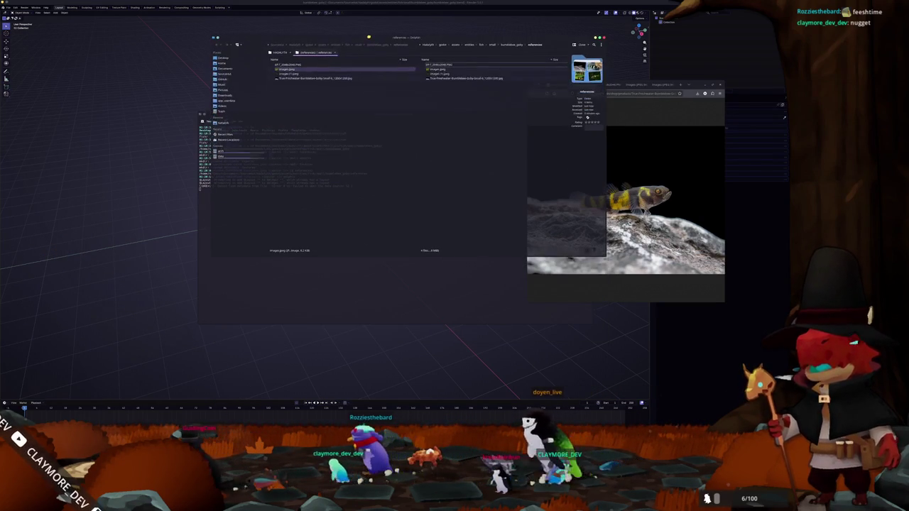
left_click(332, 56)
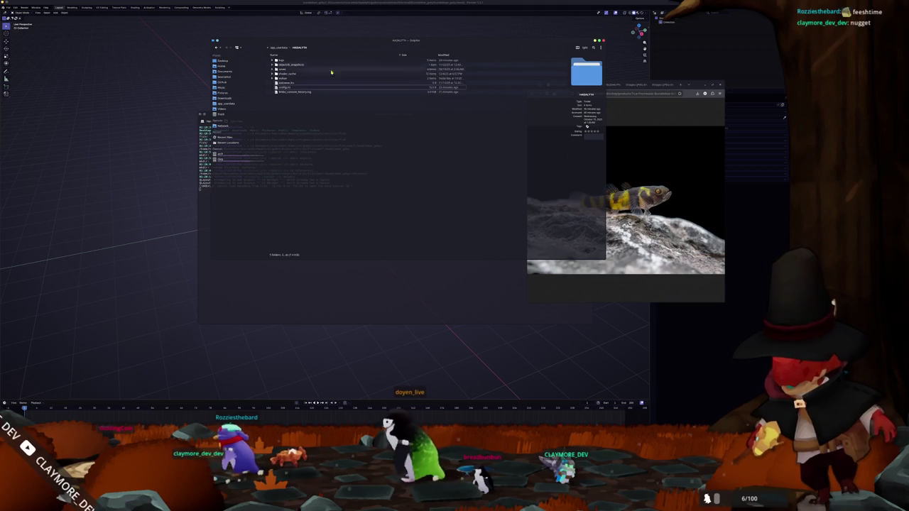
key("ctrl+q")
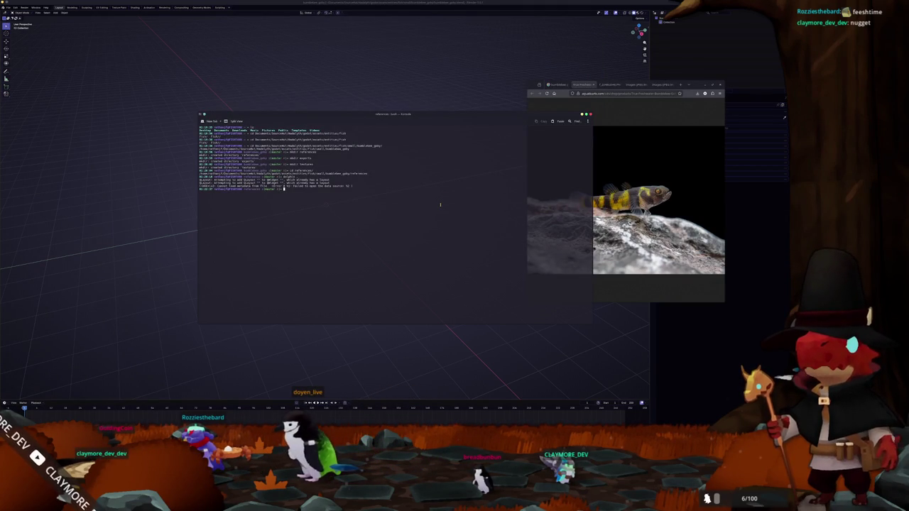
Open the references folder in Dolphin by running 'dolphin .' in the terminal
left_click(458, 77)
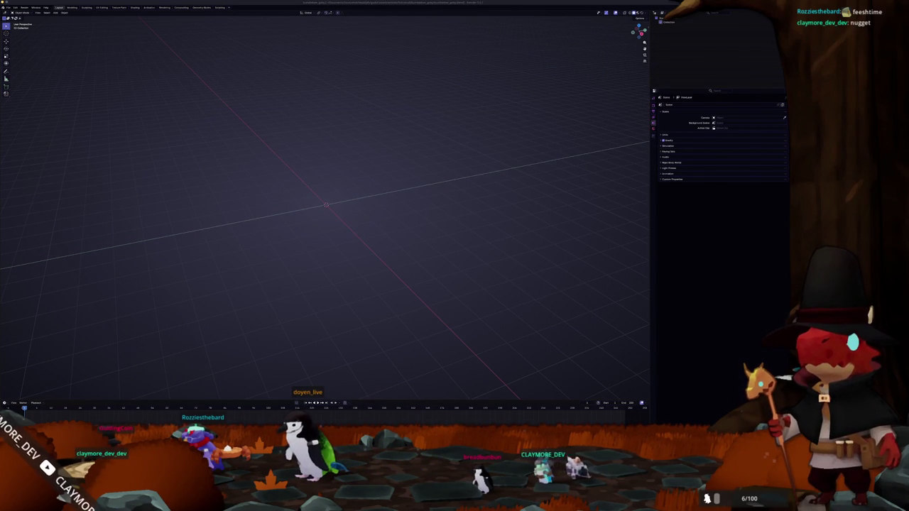
key("alt+Tab")
type("dolphin .")
key("Return")
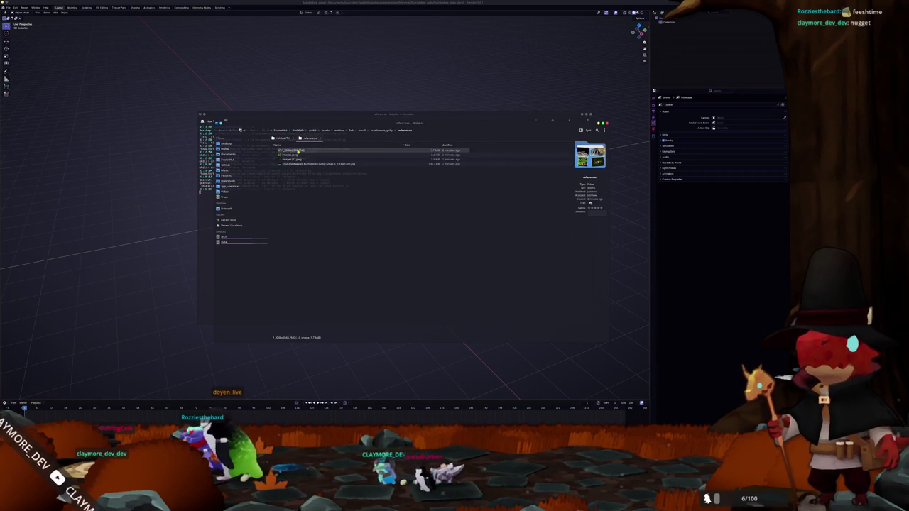
Drag the four goby photos, including images.jpeg and True Freshwater, into the Blender viewport
left_click_drag(299, 151, 290, 71)
key("alt+Tab")
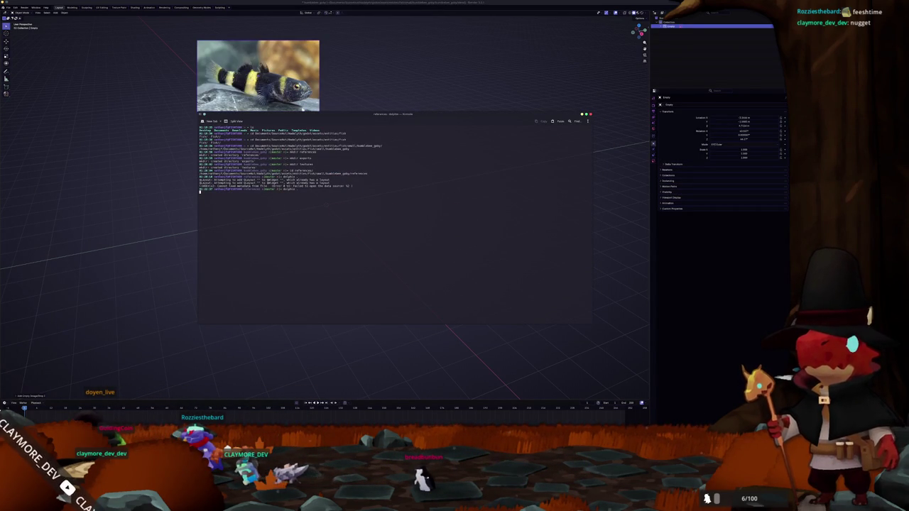
key("alt+Tab")
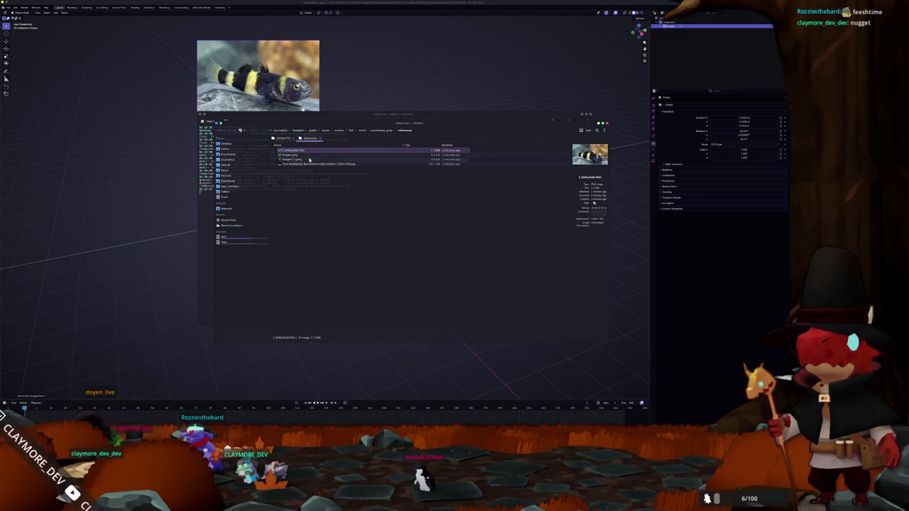
left_click(313, 156)
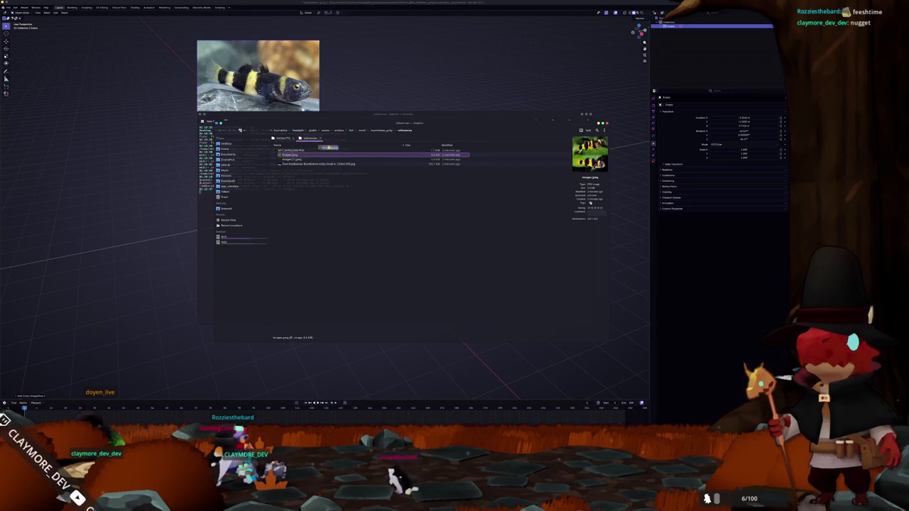
left_click_drag(310, 154, 374, 71)
key("alt+Tab")
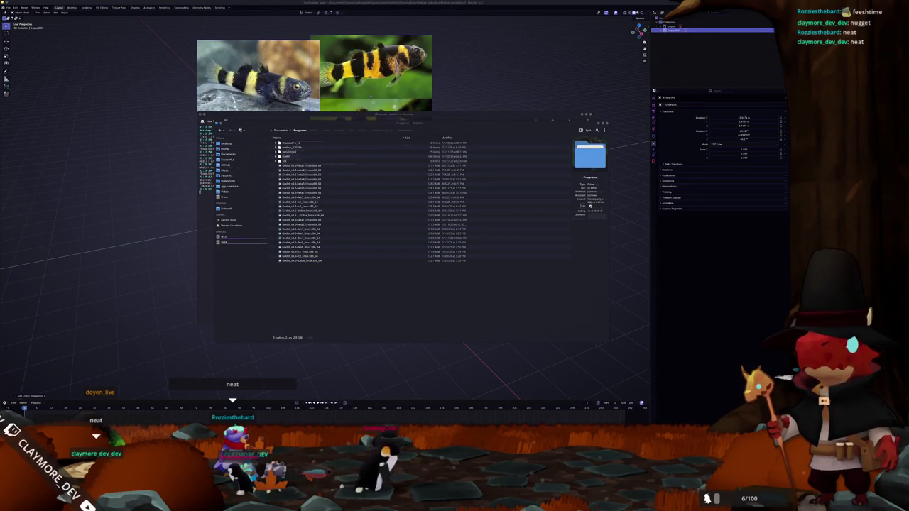
left_click_drag(282, 164, 453, 208)
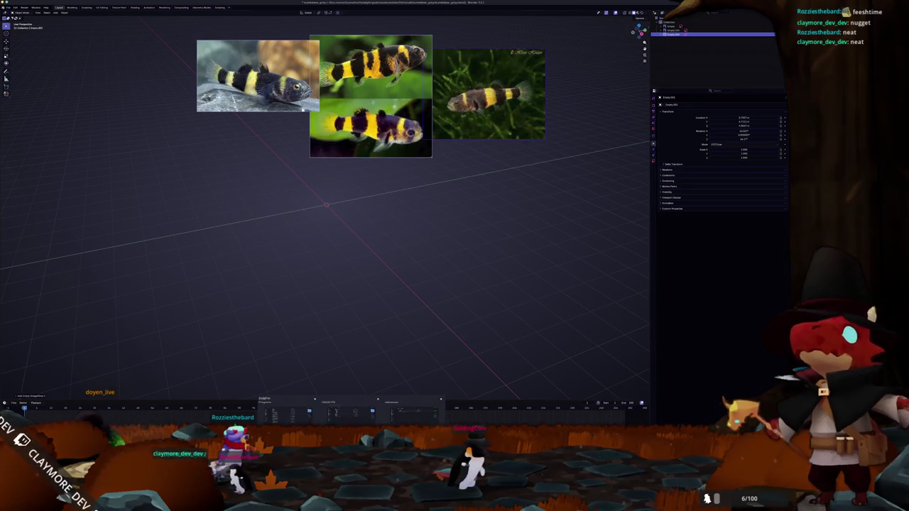
key("alt+Tab")
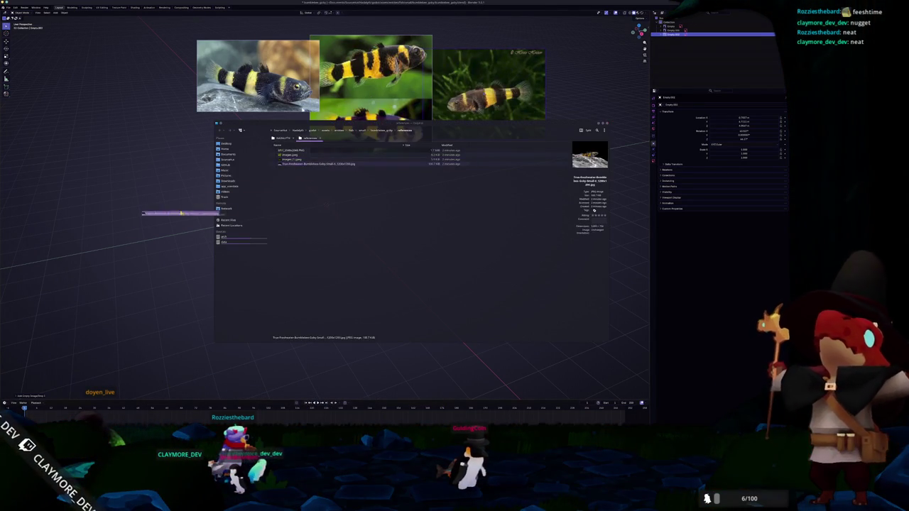
left_click_drag(294, 164, 248, 160)
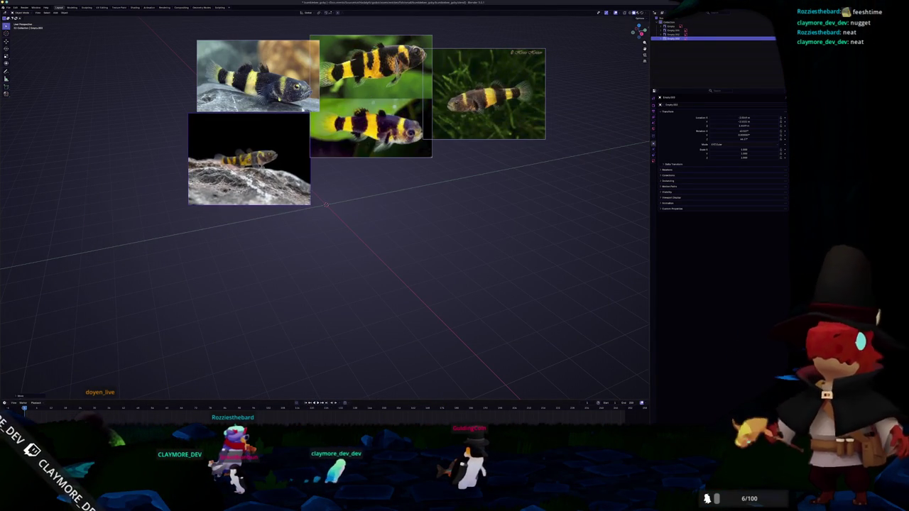
Nudge the top-left, two-fish and right photos into a tidy cluster
left_click_drag(256, 71, 246, 71)
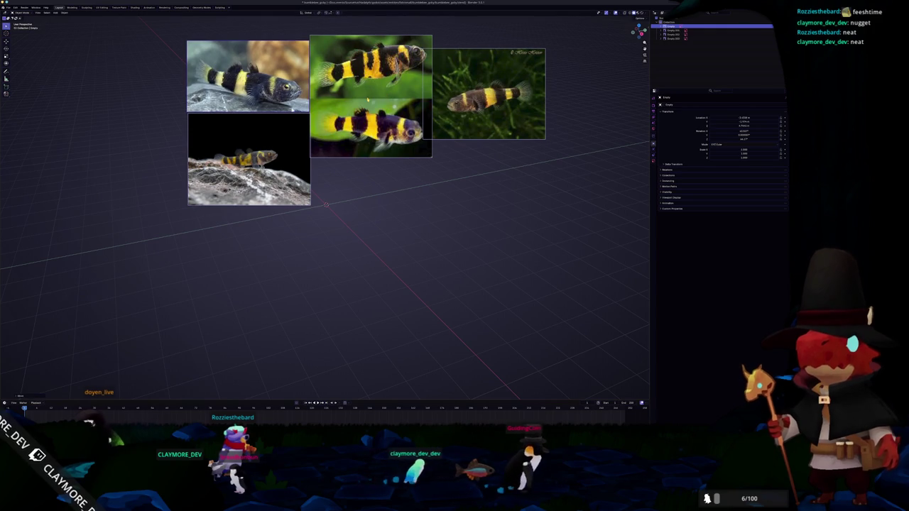
left_click_drag(369, 96, 372, 101)
left_click_drag(487, 92, 498, 87)
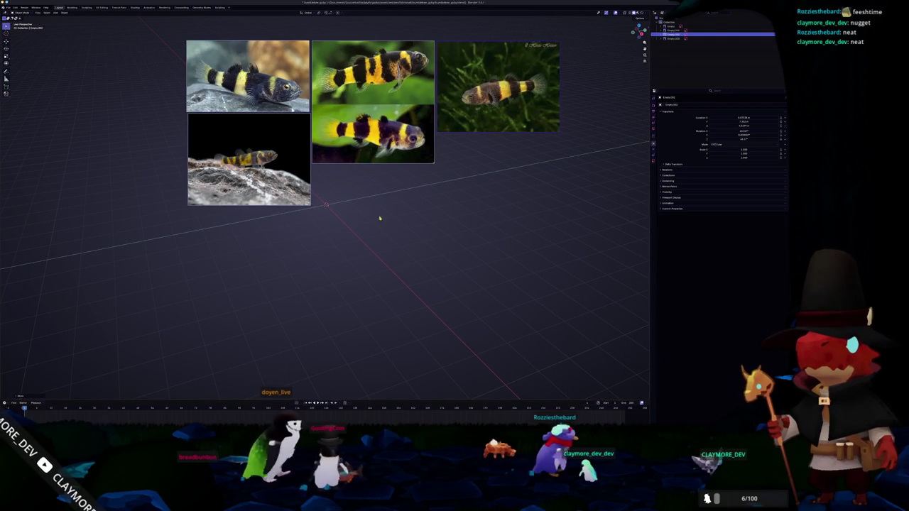
Adjust the viewport to look over the board of goby reference photos
middle_click_drag(506, 263, 511, 303, "shift")
Box-select the reference photo planes, move them along X, rotate them upright, and shift along X again
left_click_drag(511, 304, 234, 75)
key("g")
key("x")
left_click(359, 172)
middle_click_drag(334, 193, 347, 227)
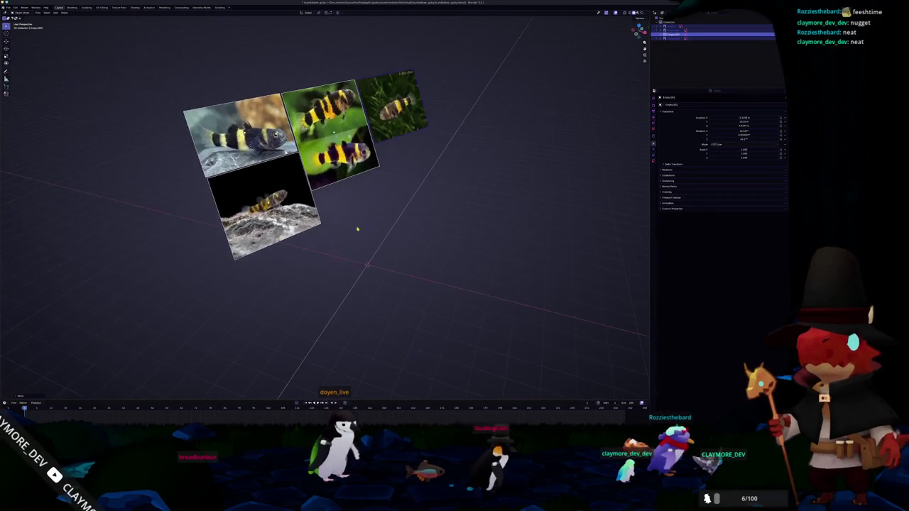
key("r")
left_click(365, 231)
key("g")
key("x")
left_click(366, 178)
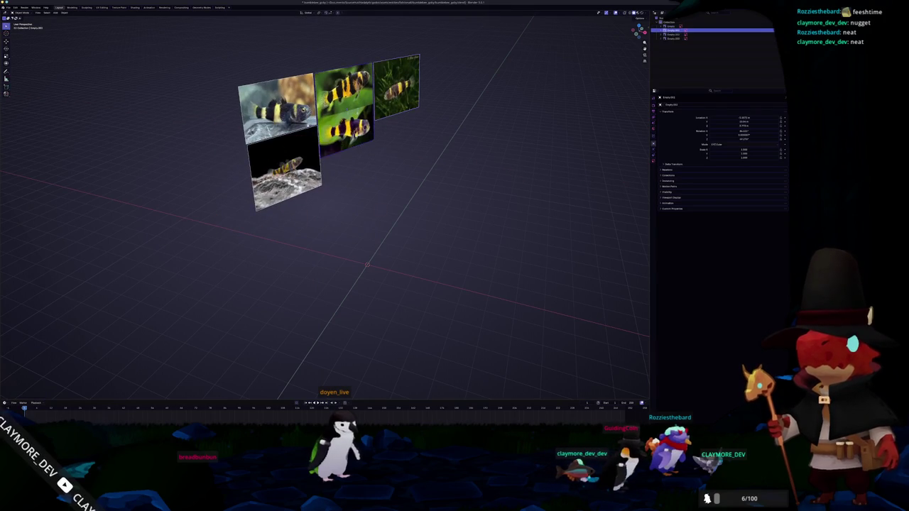
Orbit around the photo planes to check them, reselecting the right and centre planes
middle_click_drag(367, 178, 364, 141)
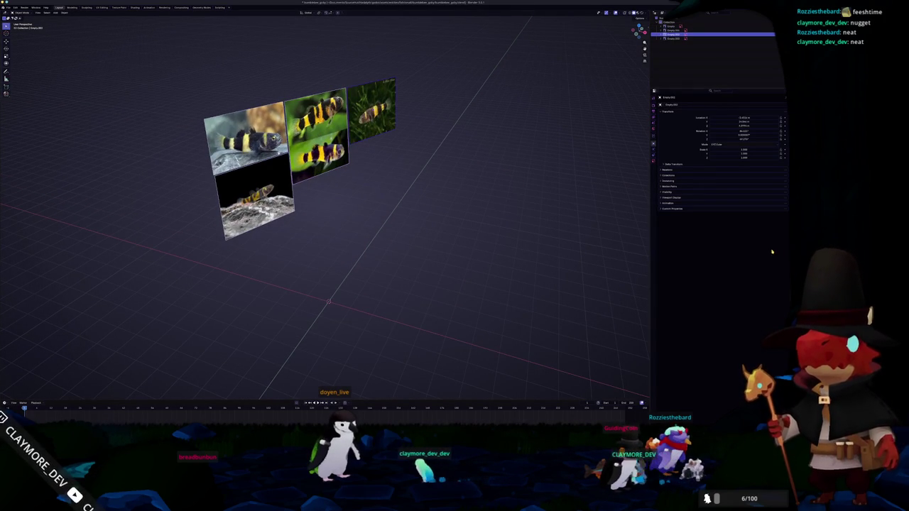
scroll(547, 201, "up", 2)
mouse_move(548, 200)
middle_mouse_down()
mouse_move(505, 254)
mouse_move(319, 250)
middle_mouse_up()
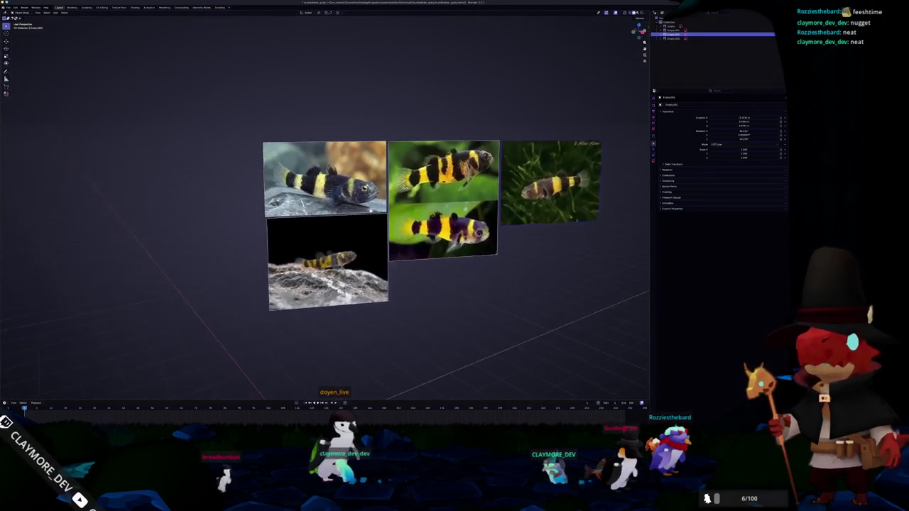
left_click(452, 187)
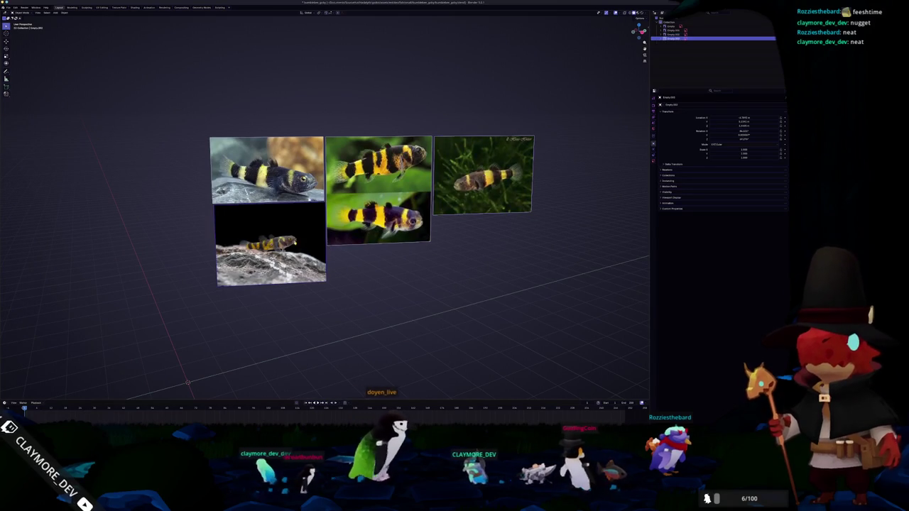
left_click(388, 239)
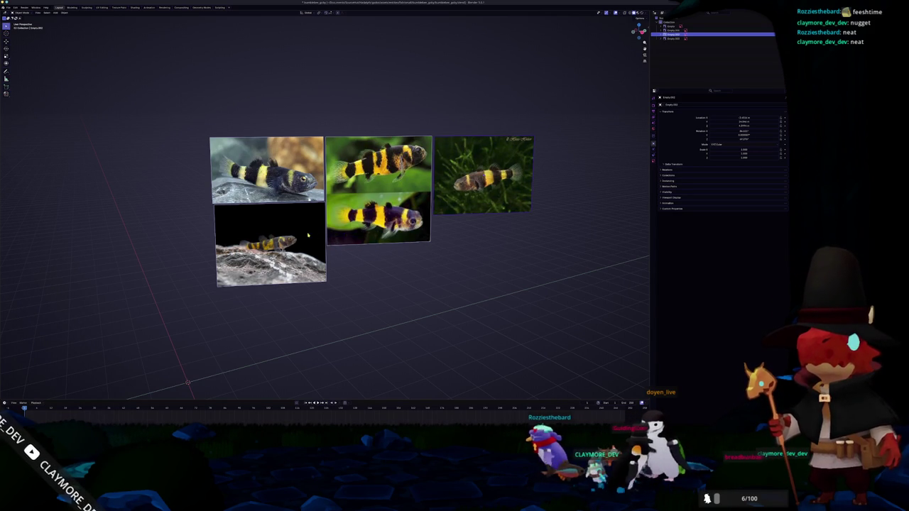
left_click(682, 30)
scroll(398, 213, "up", 3)
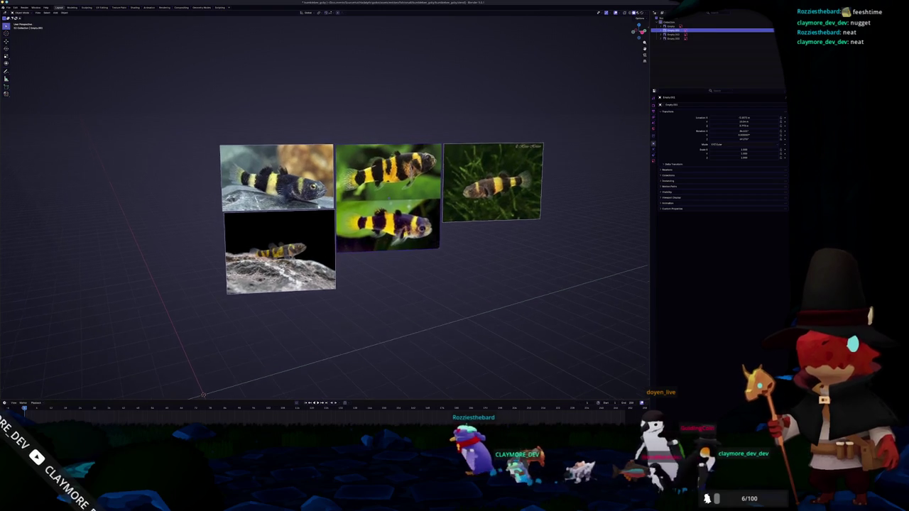
scroll(380, 248, "down", 2)
scroll(426, 250, "down", 2)
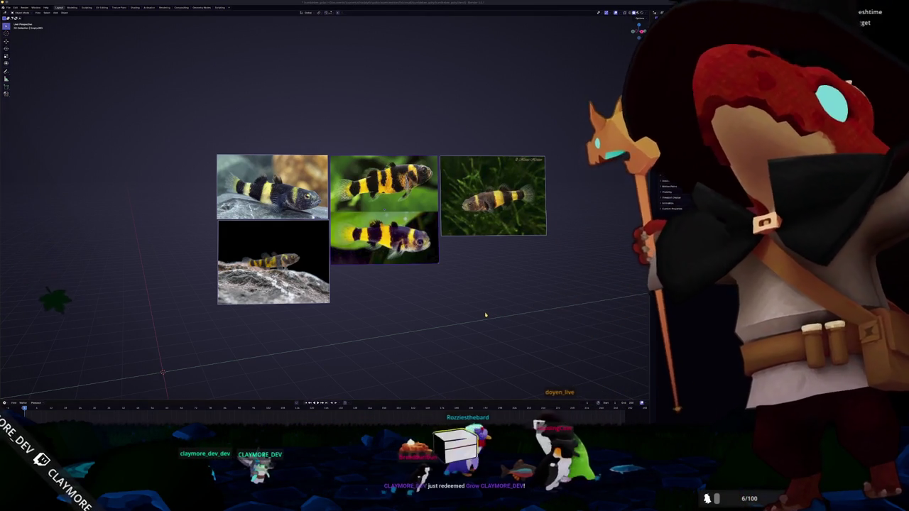
Add a cube mesh at the origin
middle_click_drag(466, 326, 470, 237, "shift")
key("shift+a")
left_click(491, 276)
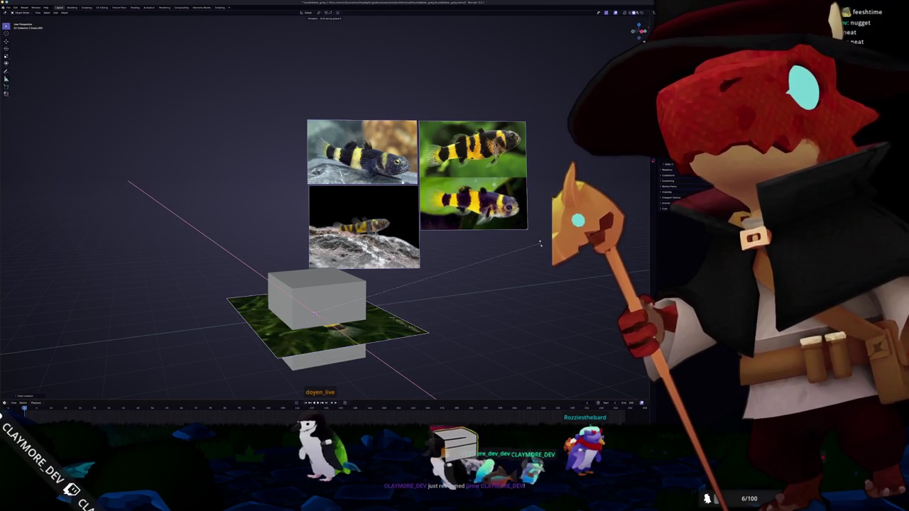
Rotate the side-view photo plane 90° on two axes so it stands upright in right side view
key("9")
key("0")
key("Return")
key("r")
key("z")
key("9")
key("0")
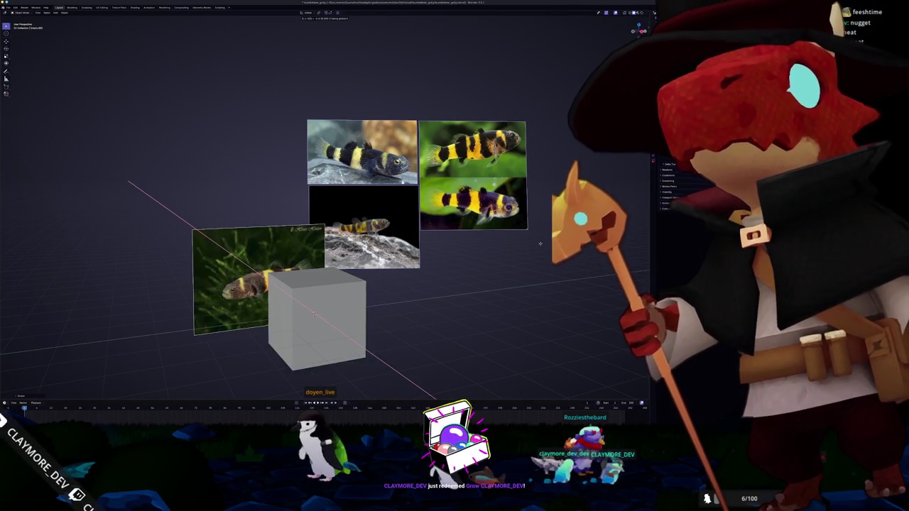
key("KP_3")
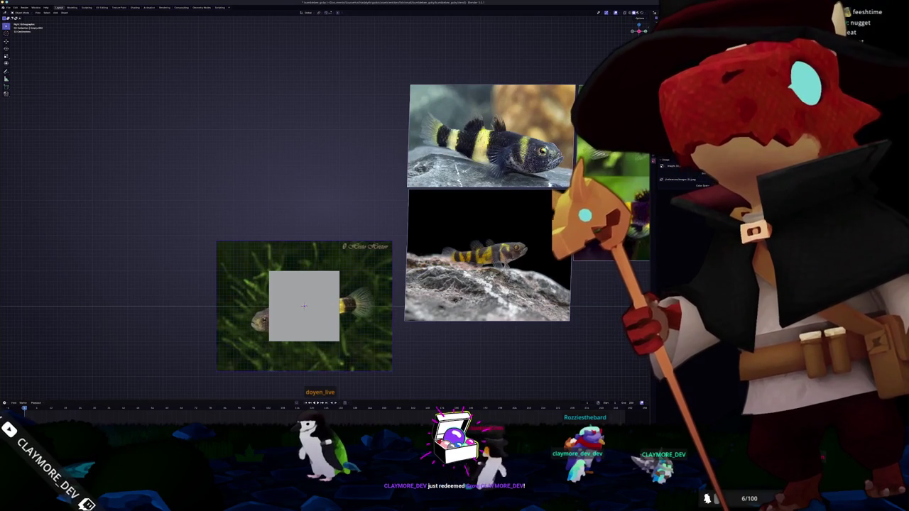
Move and tilt the upright photo plane to line the fish up, undoing a misstep
key("g")
key("x")
key("r")
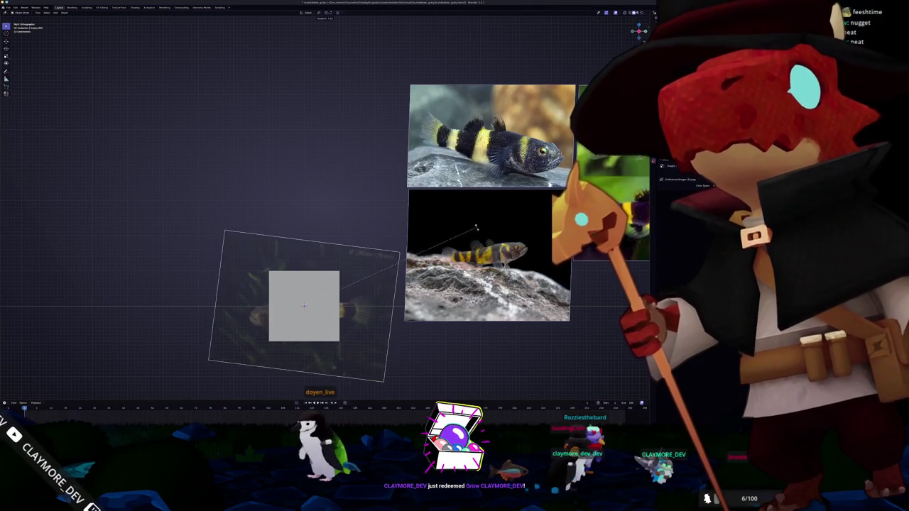
key("g")
key("z")
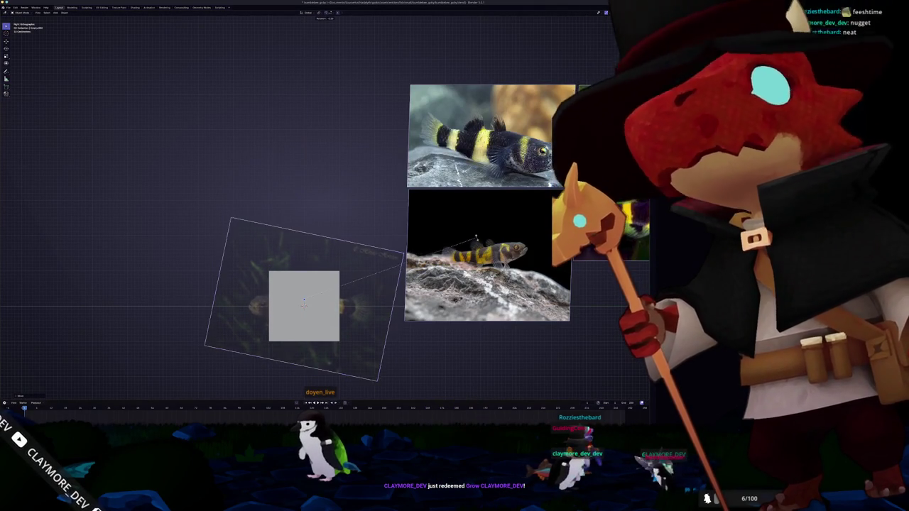
key("Escape")
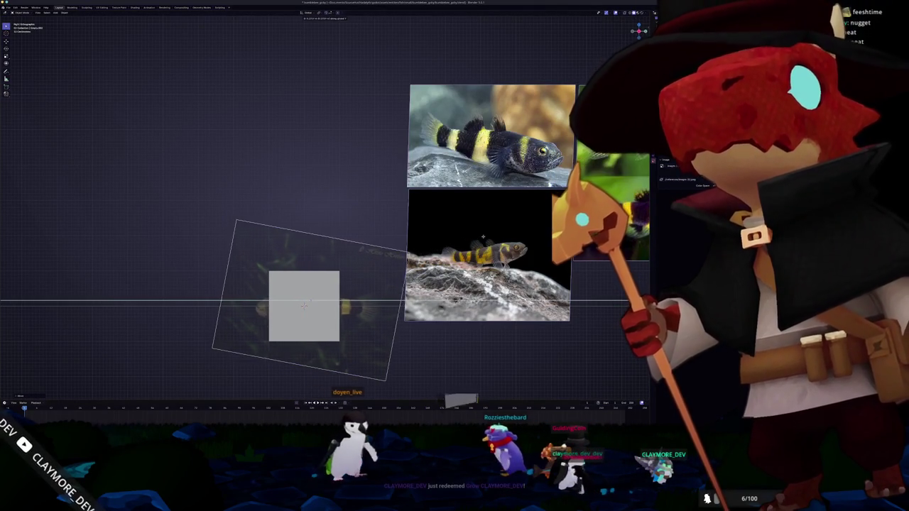
key("ctrl+z")
middle_click_drag(476, 236, 508, 164, "shift")
key("ctrl+shift+z")
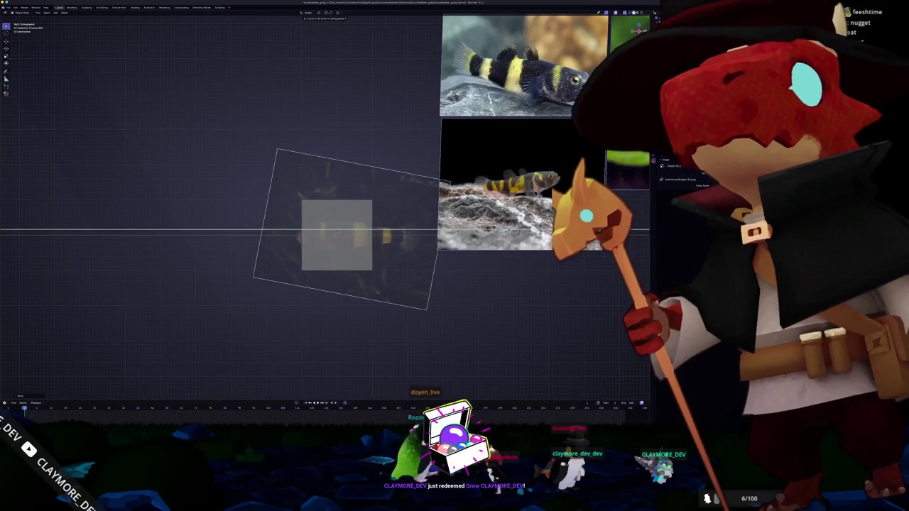
key("g")
key("z")
key("Escape")
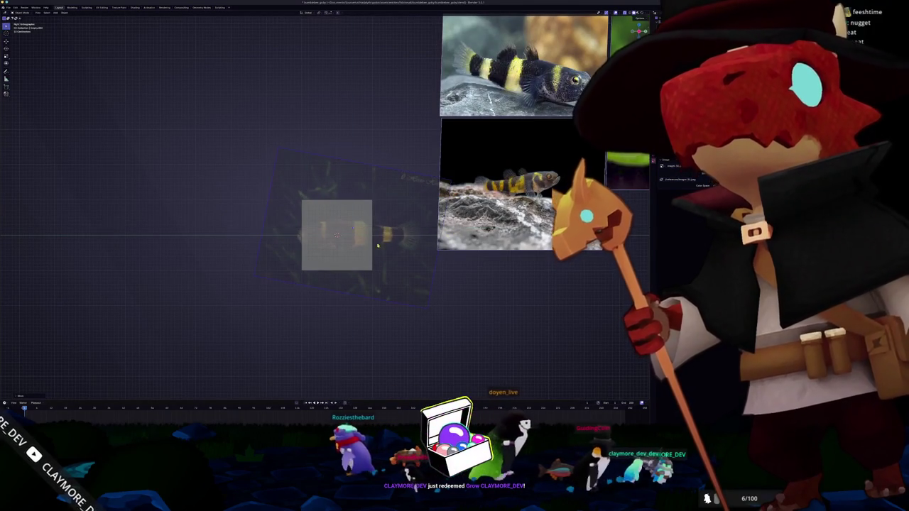
scroll(325, 206, "up", 2)
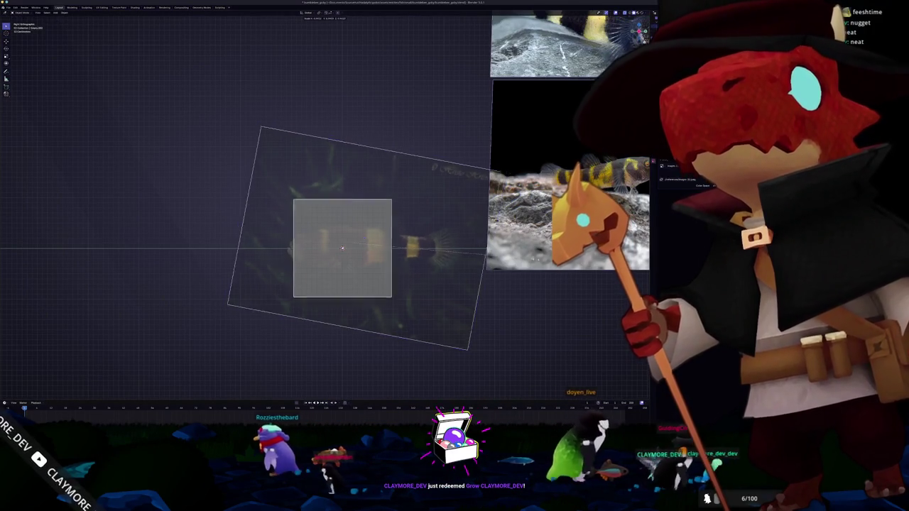
scroll(405, 255, "down", 5)
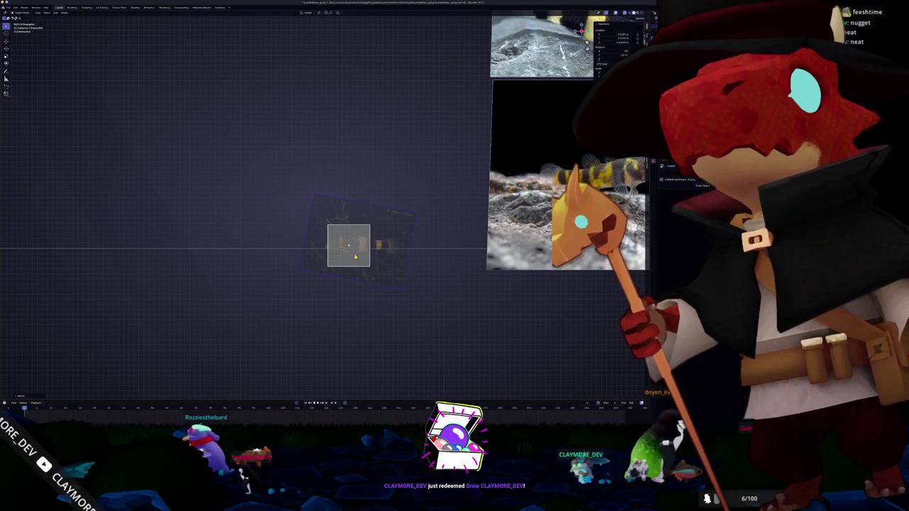
Scale the photo plane up and position it behind the cube
key("a")
key("s")
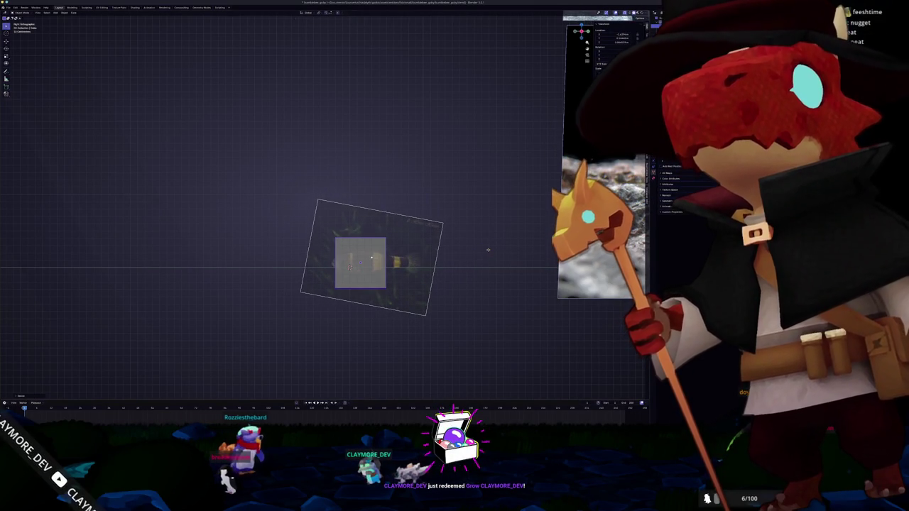
key("g")
key("y")
key("z")
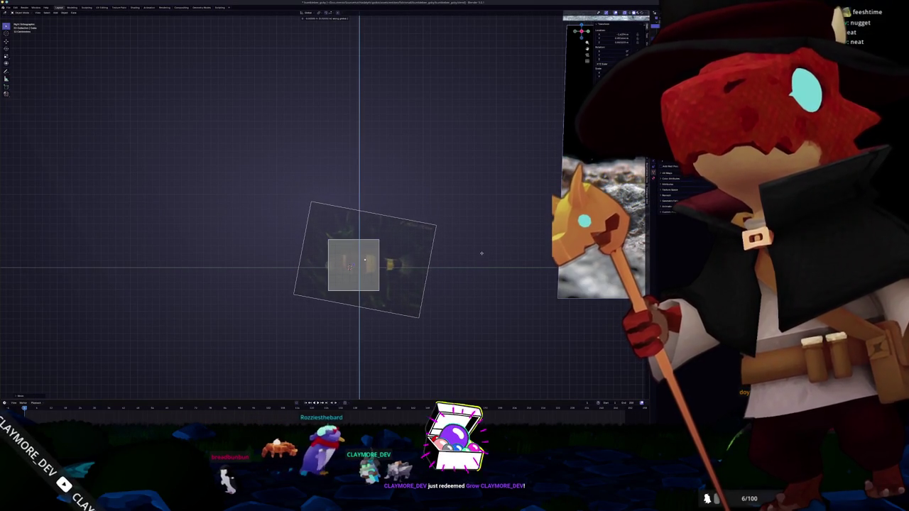
key("y")
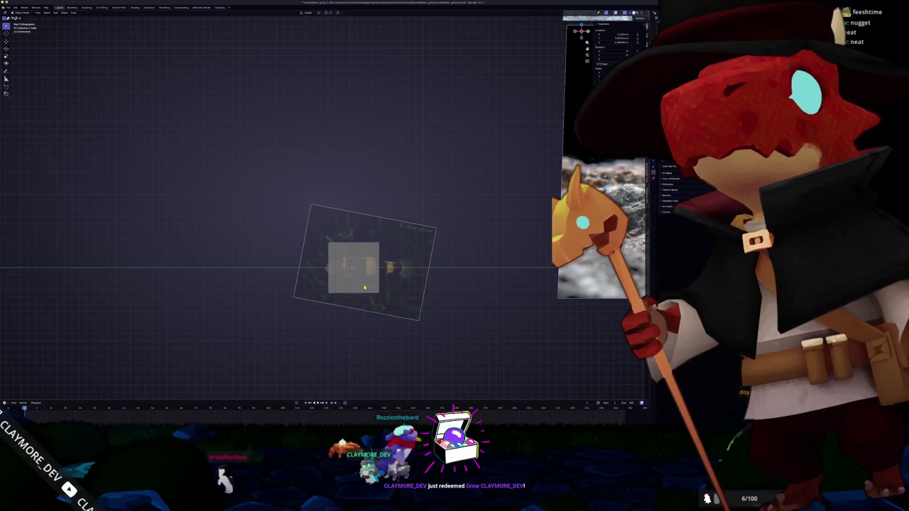
left_click(364, 287)
scroll(364, 287, "up", 2)
Reset the cube's location to the world origin with Alt+G
key("Tab")
key("KP_5")
middle_click_drag(357, 258, 429, 227)
left_click(428, 227)
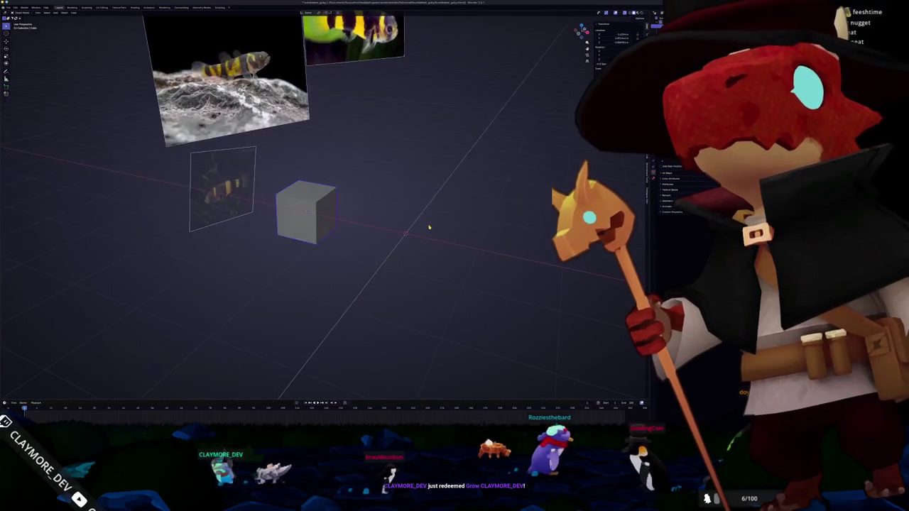
key("alt+g")
key("KP_3")
scroll(430, 228, "up", 3)
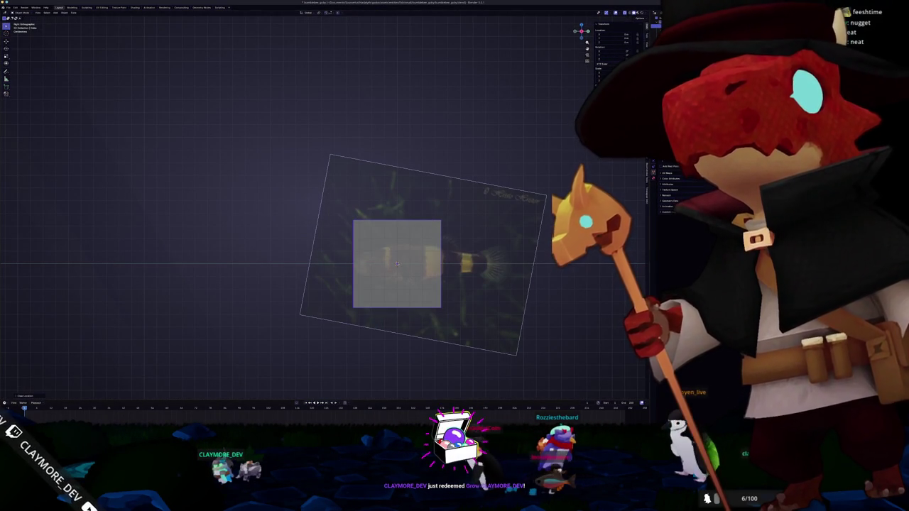
Collapse the transform details and split the viewport into two areas
left_click(600, 24)
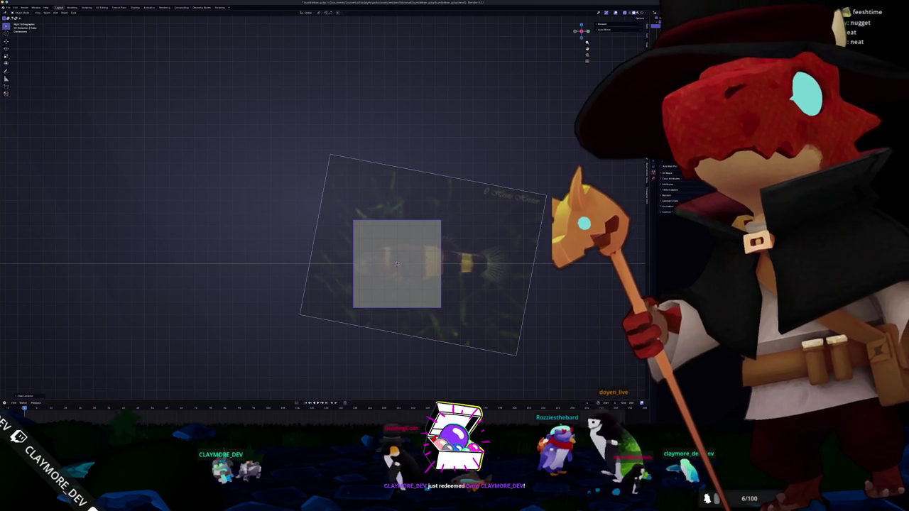
left_click(604, 29)
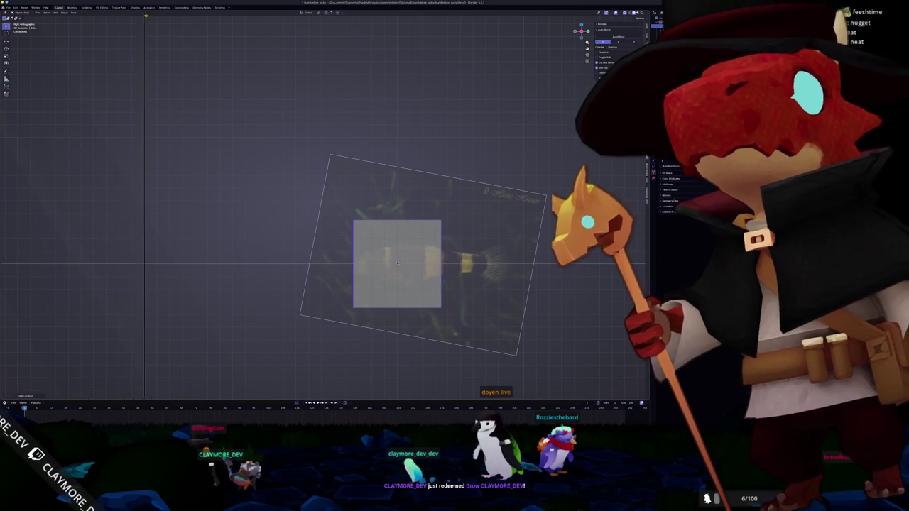
left_click(146, 15)
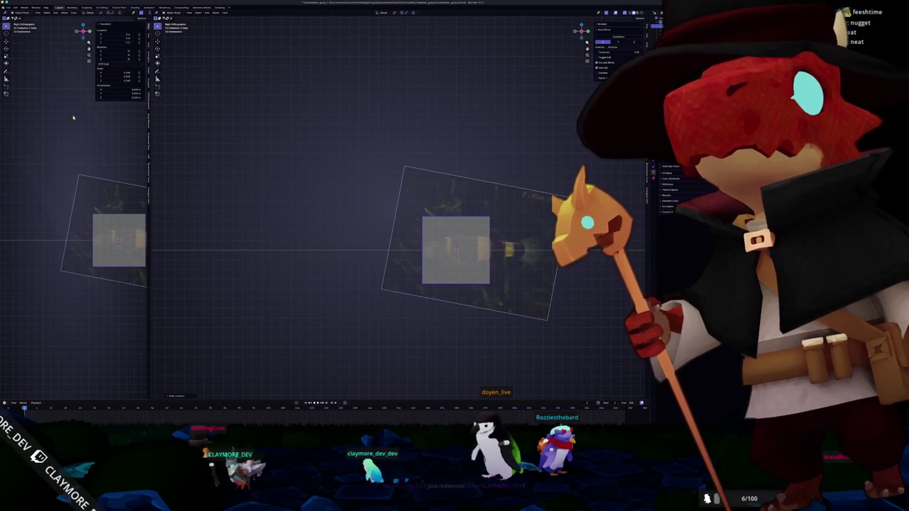
Deselect all, widen the left viewport, and zoom and orbit it to an angled perspective of the photo plane
key("alt+a")
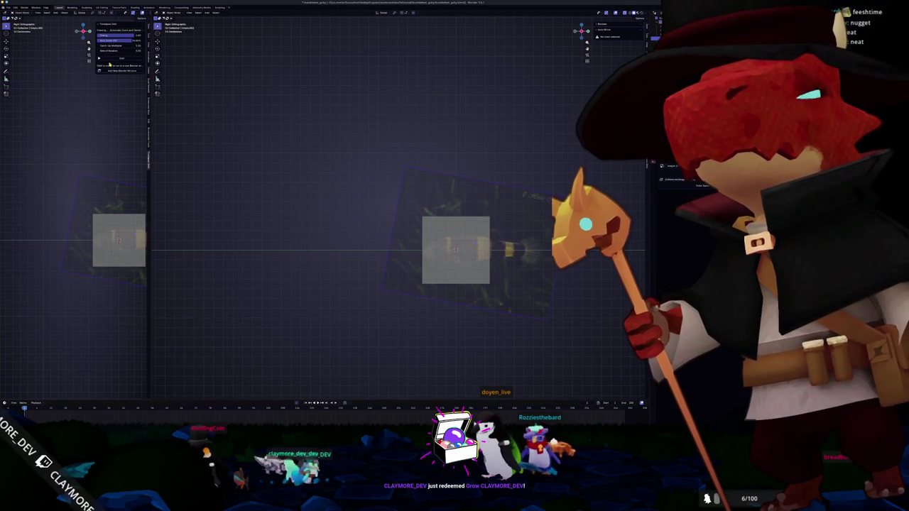
left_click_drag(151, 134, 200, 139)
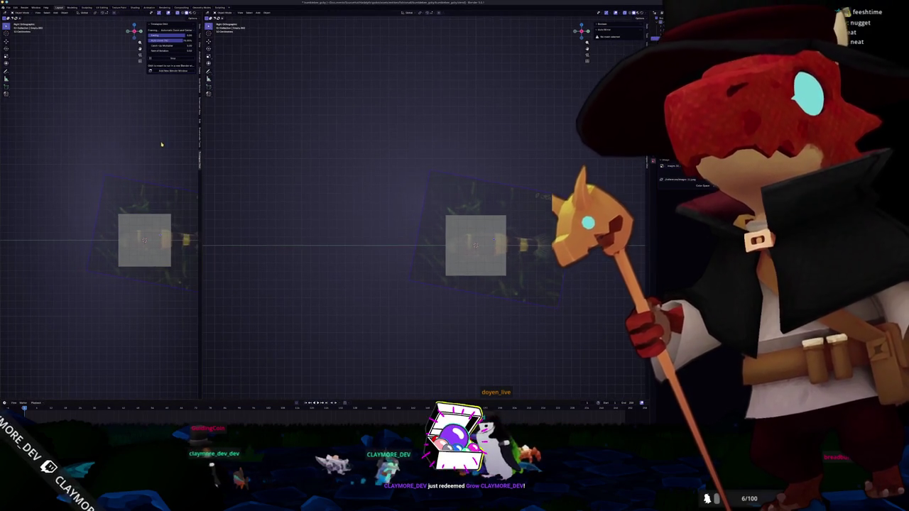
scroll(148, 234, "up", 3)
scroll(152, 213, "up", 1)
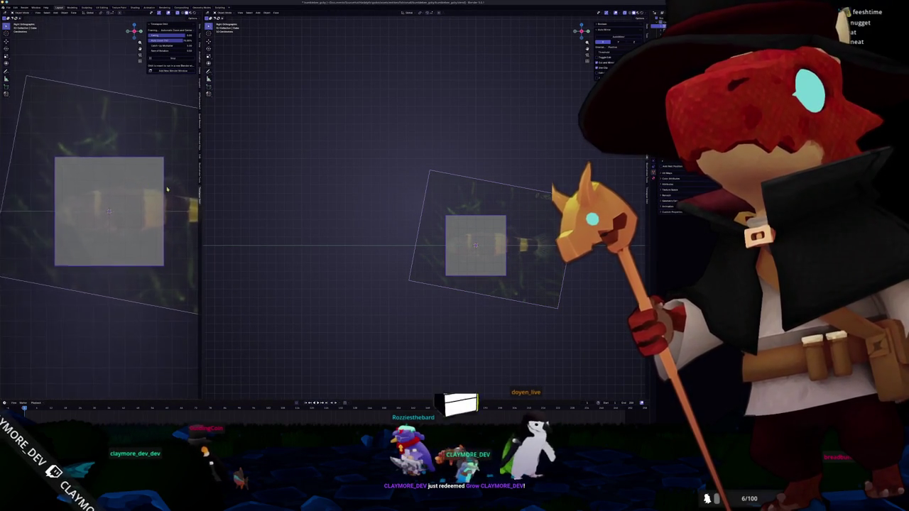
middle_click_drag(157, 190, 174, 109)
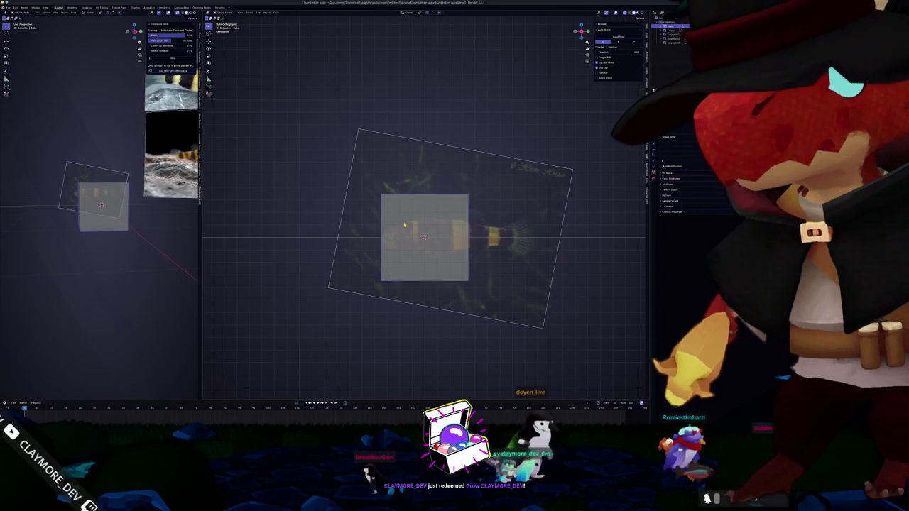
In Edit Mode, lower the top-left corner and collapse the left edge to a single point
key("Tab")
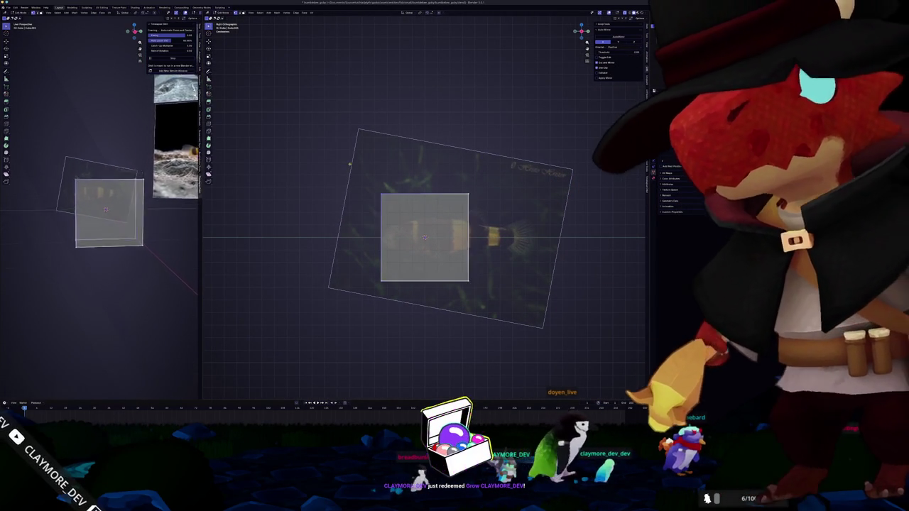
key("g")
key("z")
left_click(360, 205)
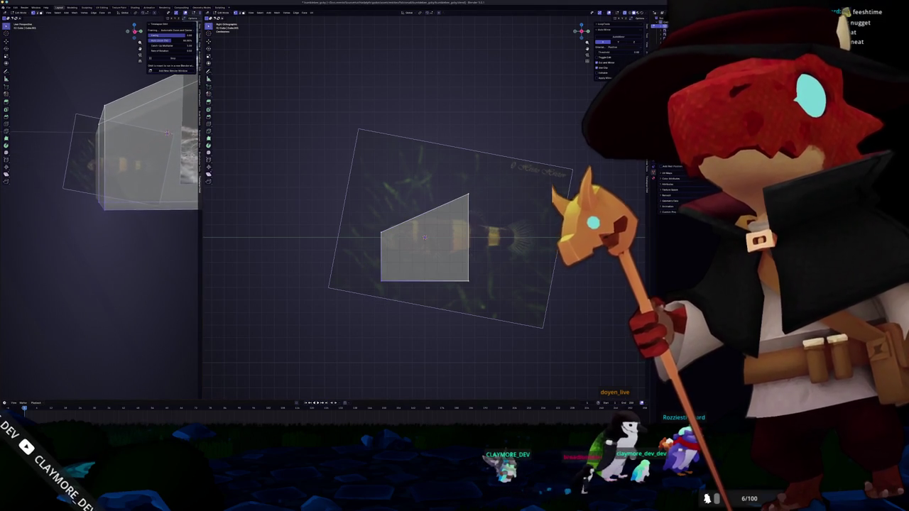
key("alt+Tab")
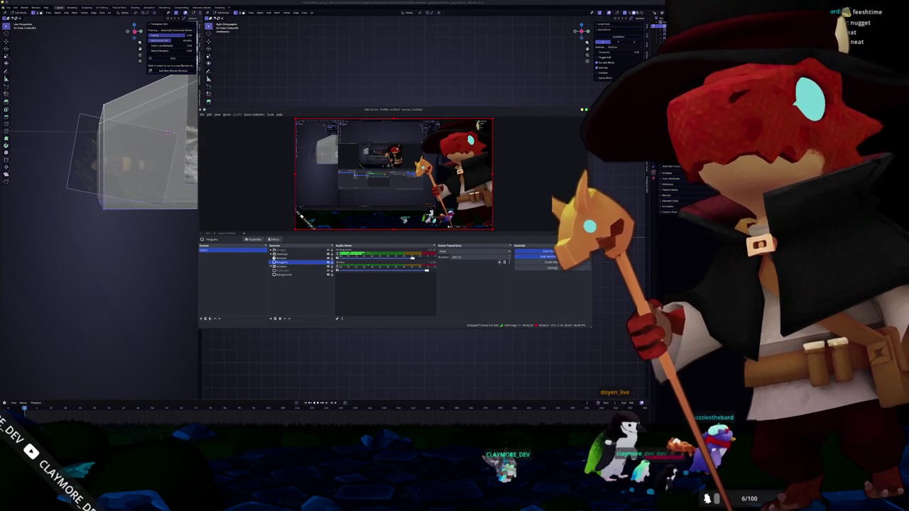
key("alt+Tab")
key("s")
key("z")
key("0")
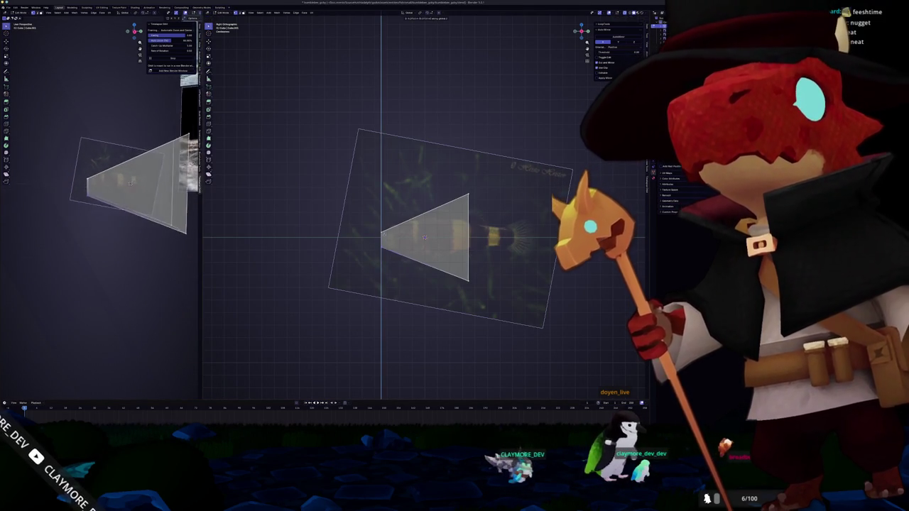
Reposition the tip, bottom and upper-right vertices into a rectangle over the fish body
left_click_drag(389, 261, 389, 261)
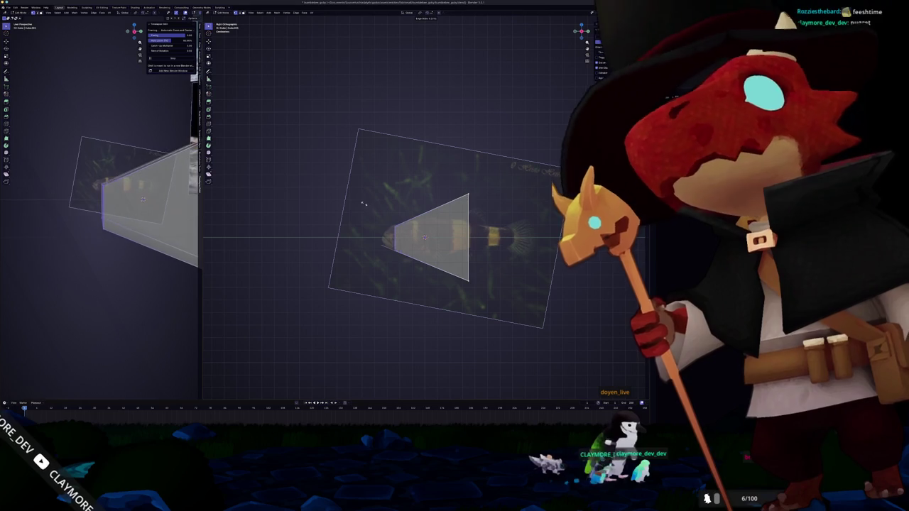
key("g")
left_click(462, 285)
key("g")
key("z")
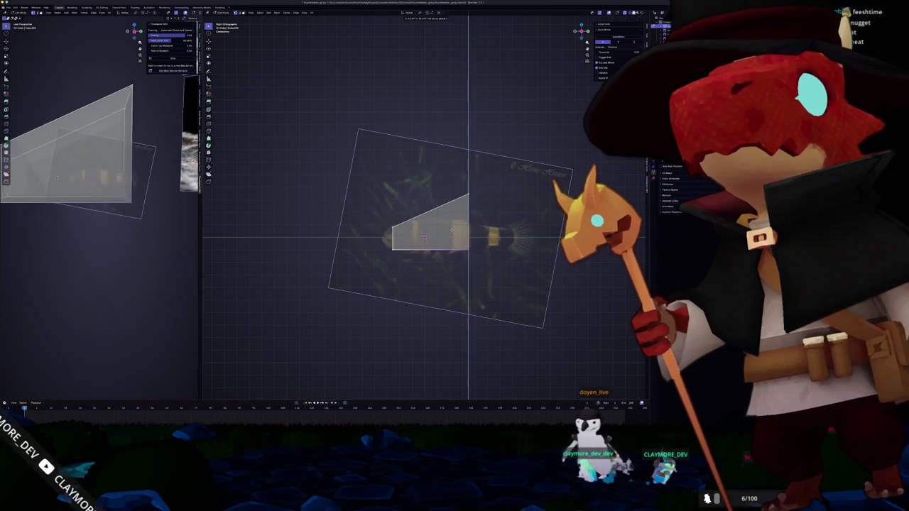
left_click(468, 196)
key("g")
key("z")
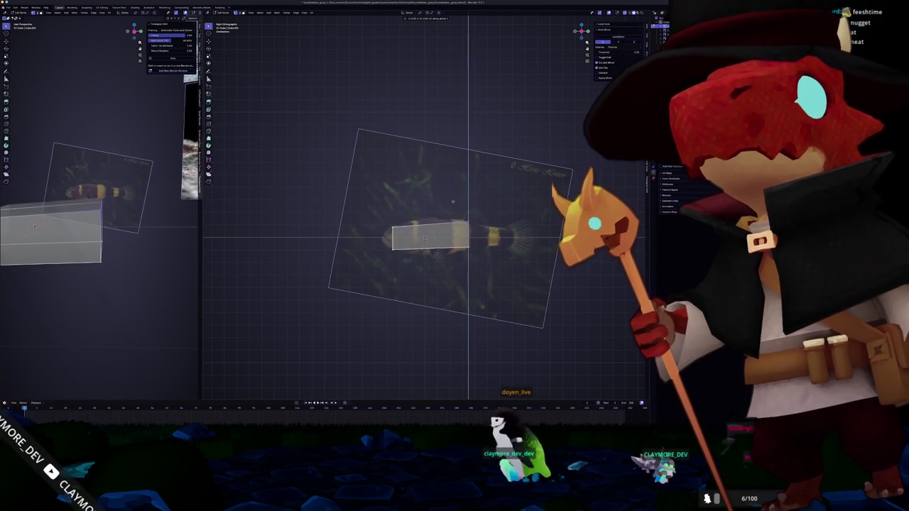
scroll(502, 220, "up", 2)
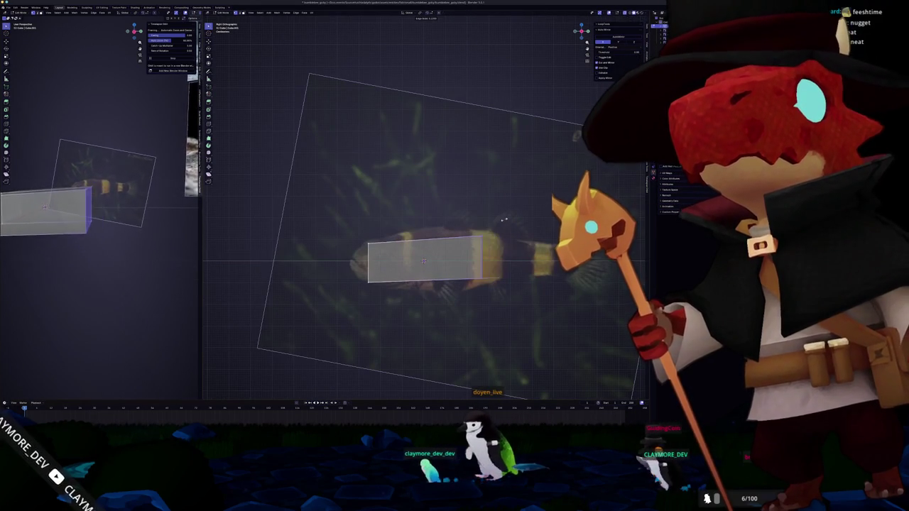
Extrude the rectangle's right edge outward and make the box taller
key("e")
left_click(513, 237)
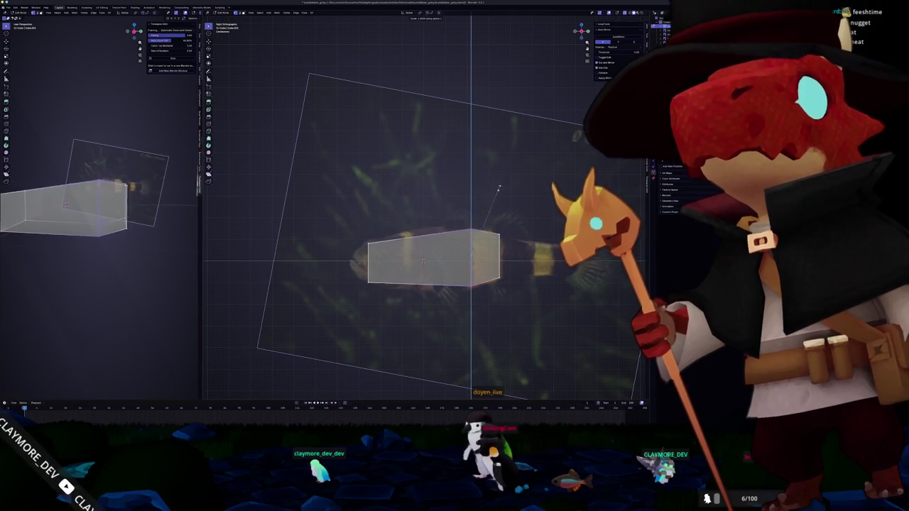
left_click(450, 203)
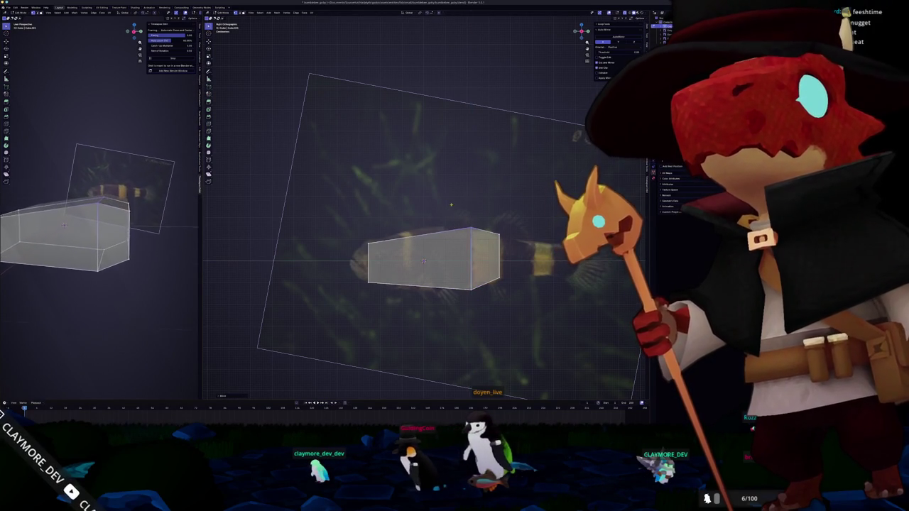
mouse_move(99, 178)
middle_mouse_down()
mouse_move(142, 177)
mouse_move(120, 199)
middle_mouse_up()
middle_click_drag(426, 262, 445, 238, "shift")
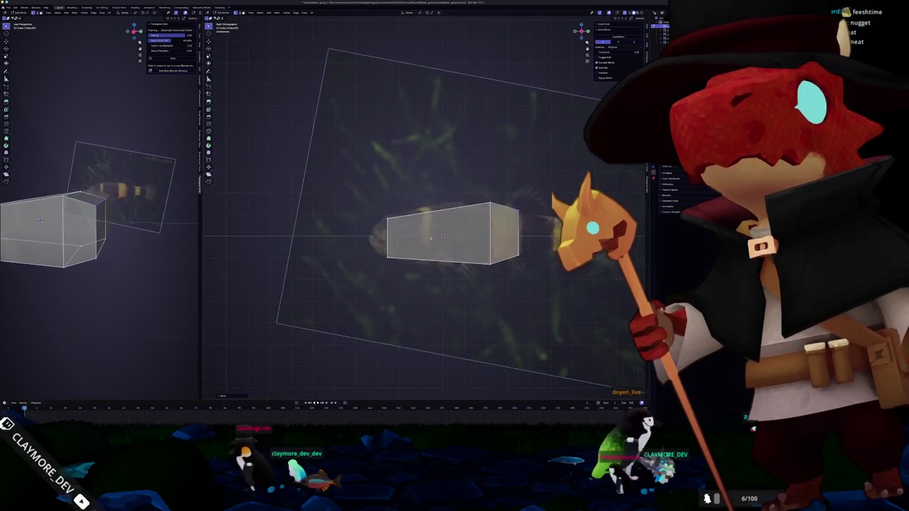
Move the selected vertices along Z to follow the goby's outline
mouse_move(100, 213)
middle_mouse_down()
mouse_move(128, 213)
mouse_move(121, 199)
middle_mouse_up()
key("g")
key("z")
left_click(420, 195)
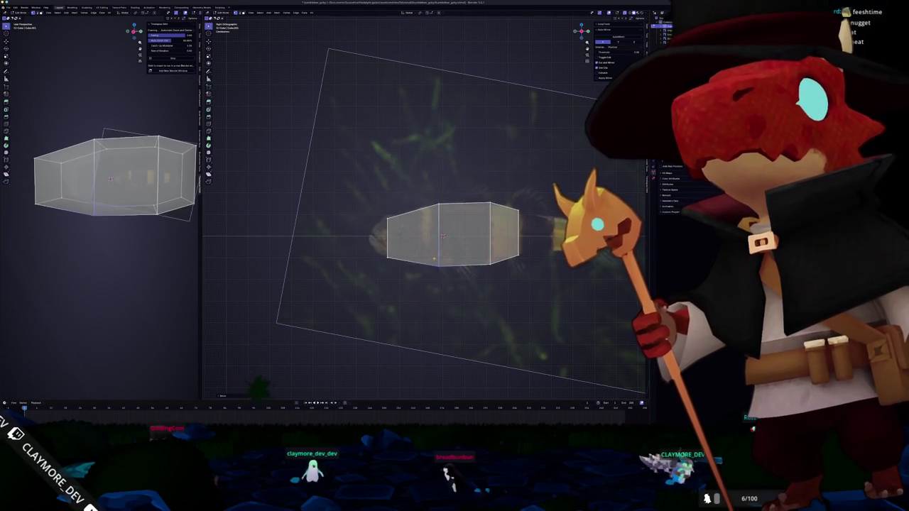
scroll(261, 181, "up", 1)
scroll(261, 181, "up", 1)
Shift another edge loop along Z to fit the body outline, then extrude the right end
mouse_move(107, 213)
middle_mouse_down()
mouse_move(135, 220)
mouse_move(113, 177)
middle_mouse_up()
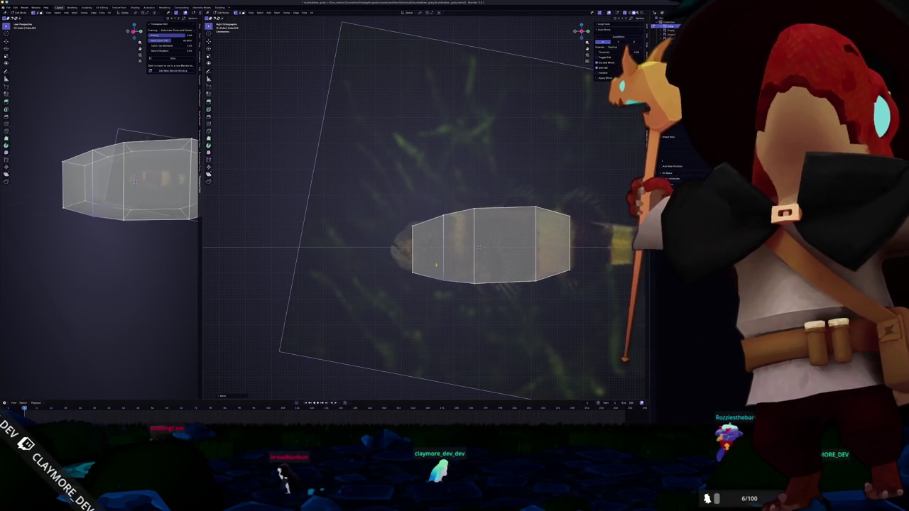
middle_click_drag(548, 294, 439, 297, "shift")
middle_click_drag(114, 185, 124, 181)
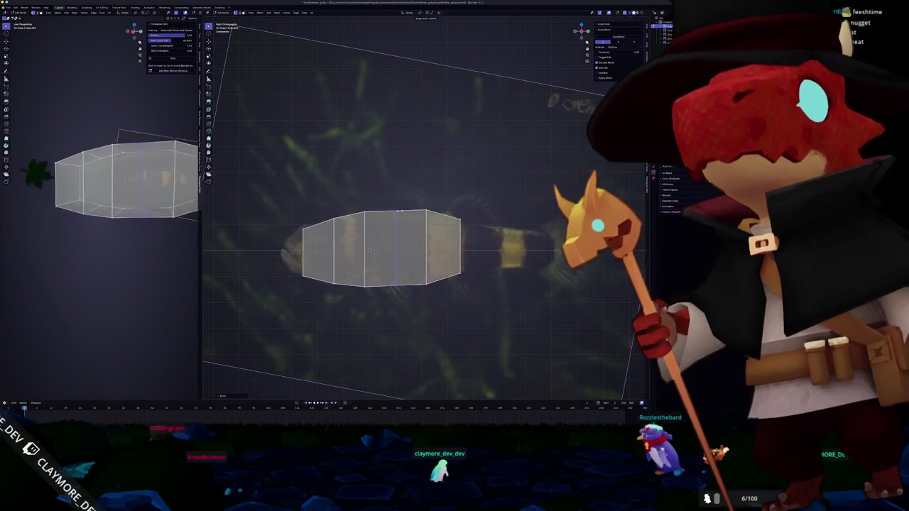
key("g")
key("z")
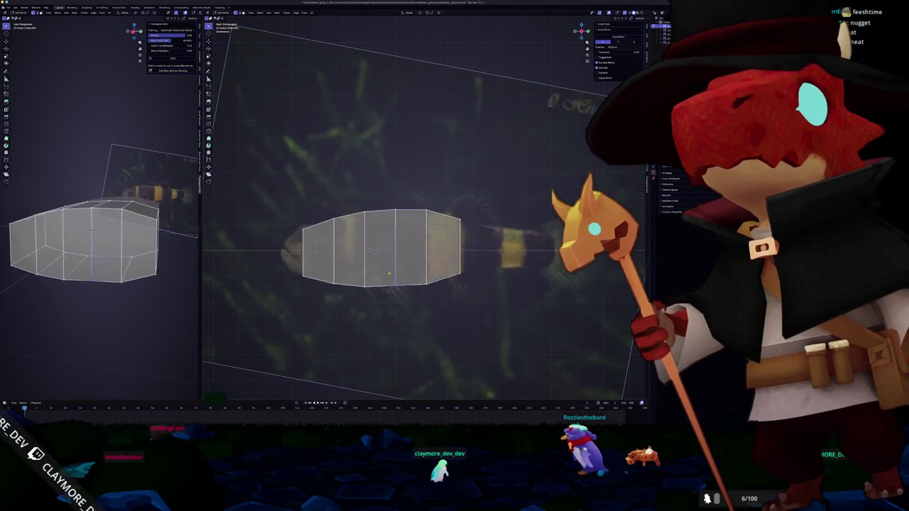
left_click(394, 278)
scroll(399, 280, "down", 2, "ctrl")
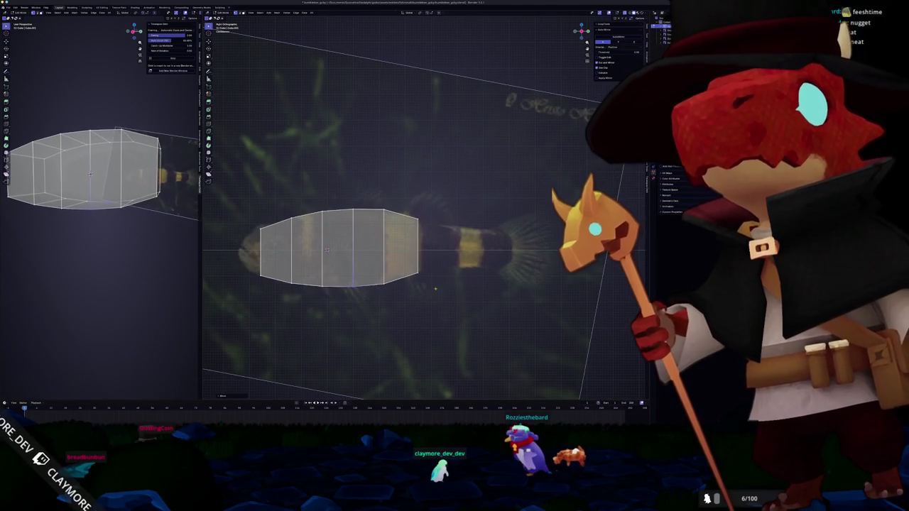
key("e")
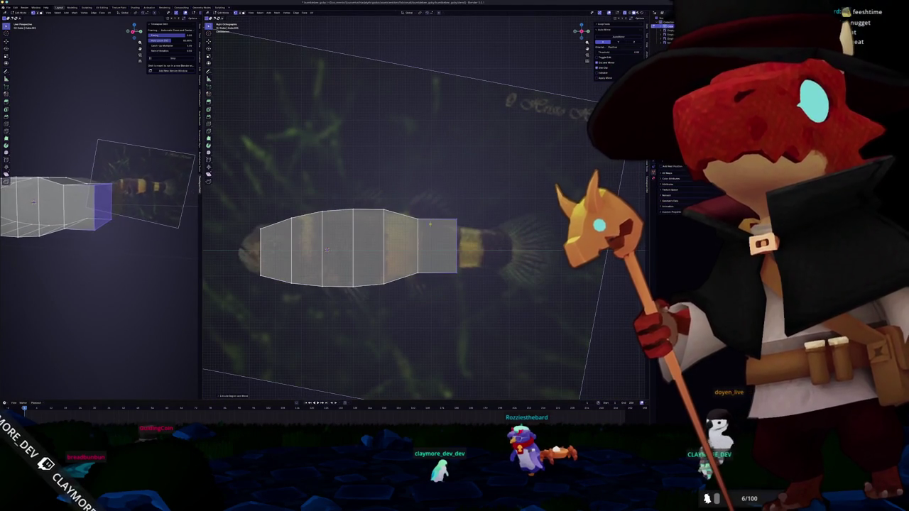
Scale the new end section along Z and slide it along Y toward the tail
key("s")
key("z")
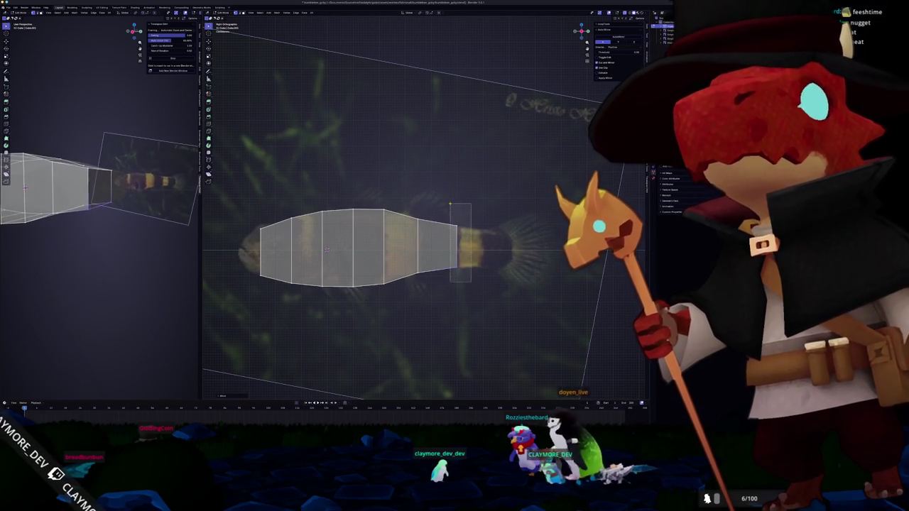
key("g")
key("y")
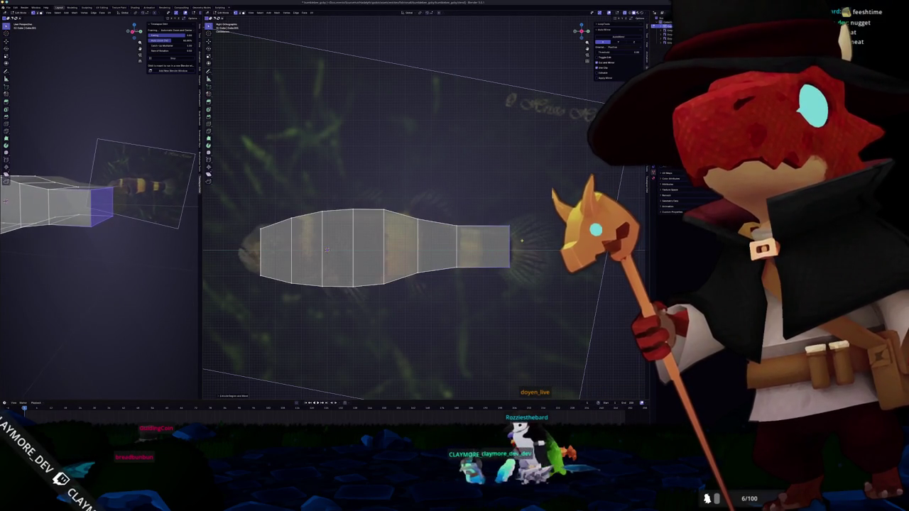
key("s")
key("z")
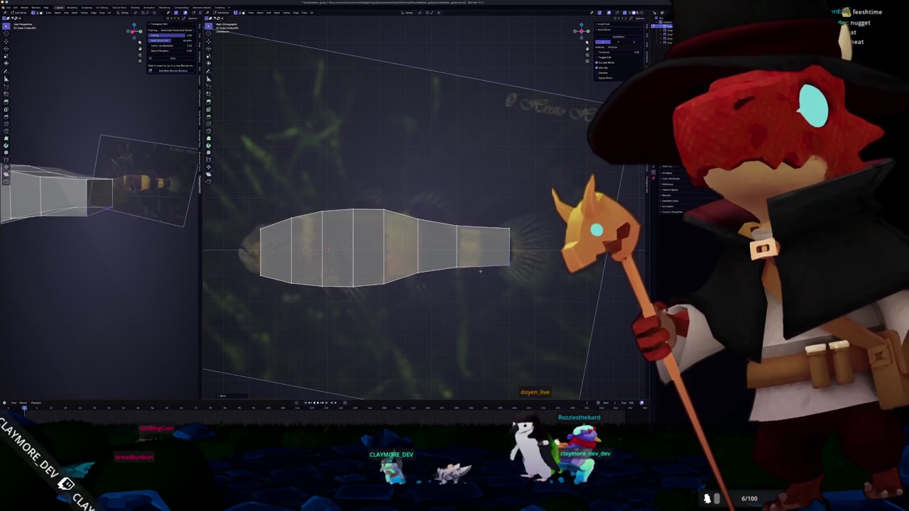
key("s")
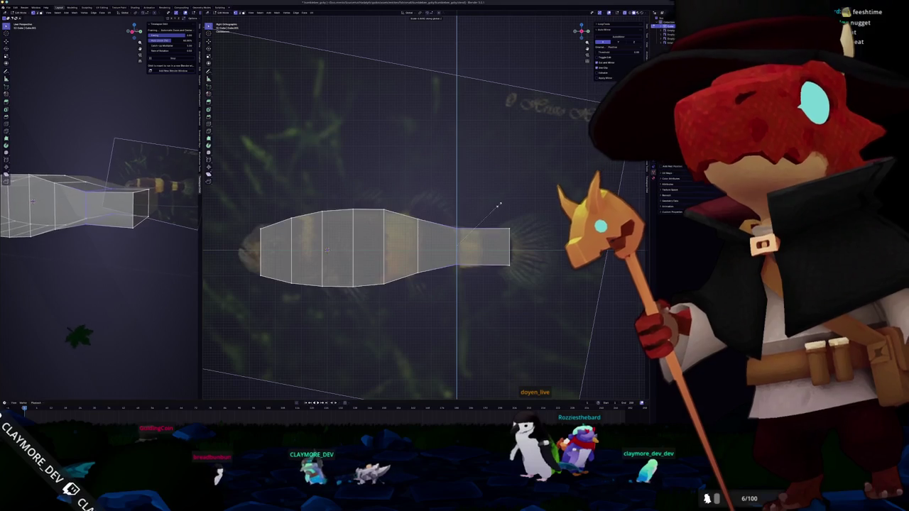
scroll(508, 201, "up", 1)
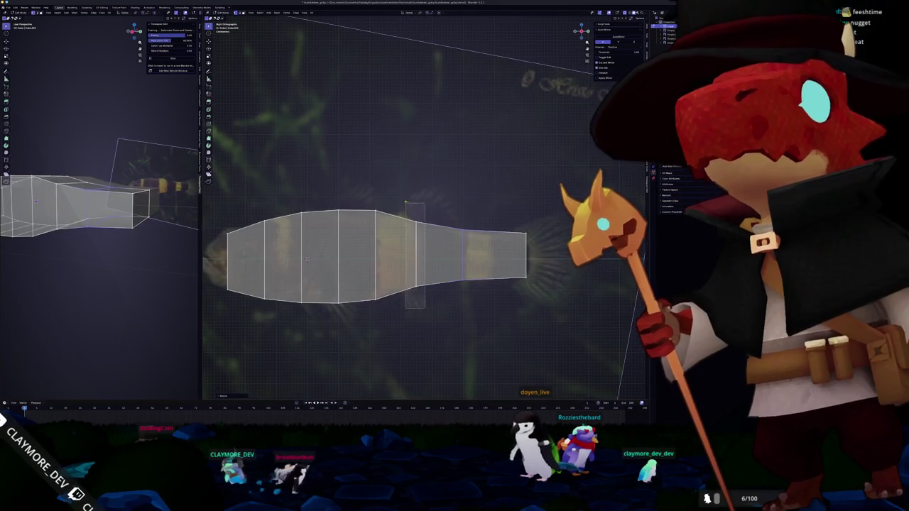
scroll(415, 196, "down", 2, "ctrl")
scroll(437, 308, "down", 2, "ctrl")
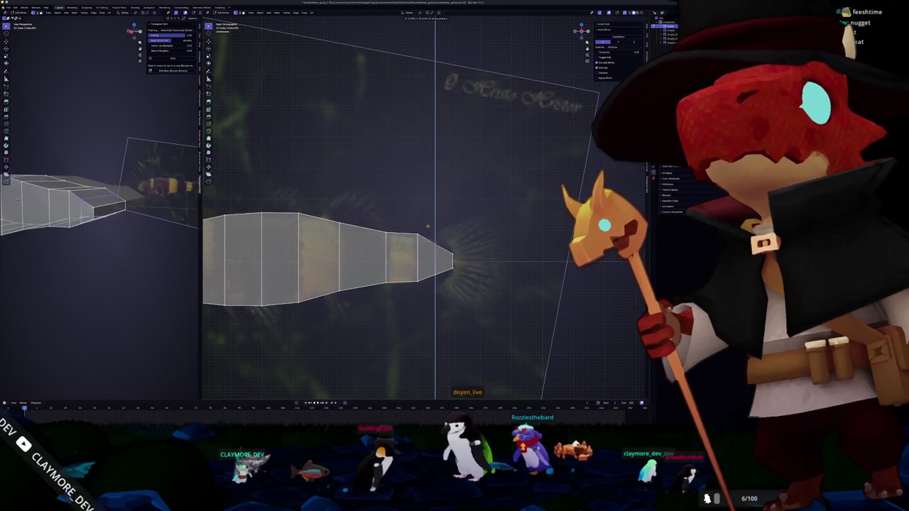
Select the tail-tip face and edges and stretch the tail end further out
left_click_drag(430, 211, 438, 257)
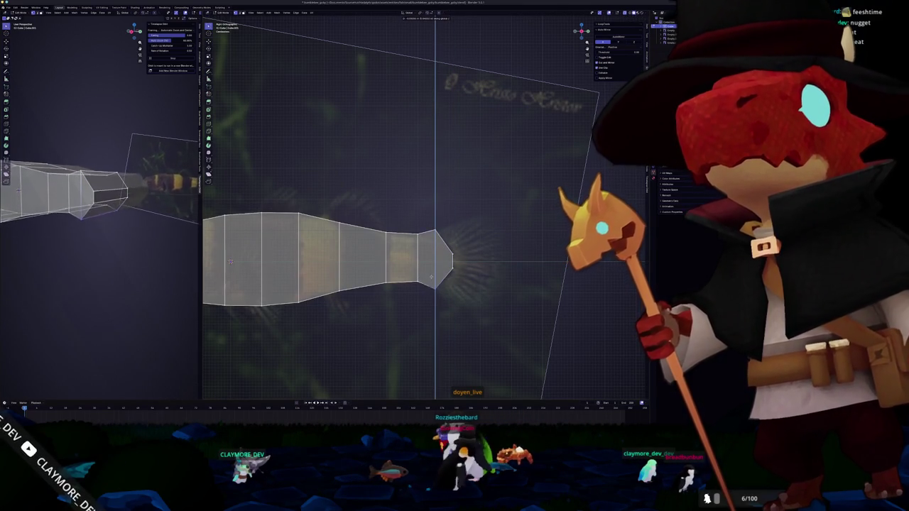
scroll(431, 281, "up", 2)
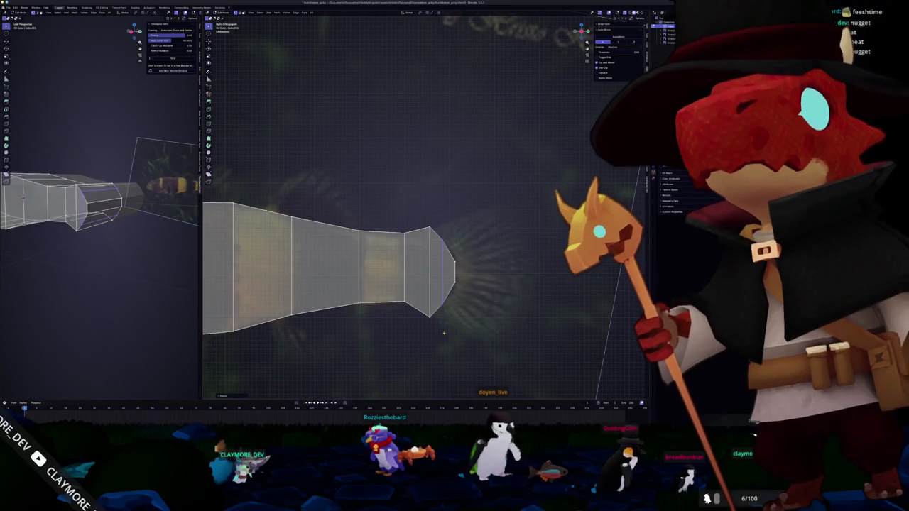
left_click_drag(417, 282, 444, 332)
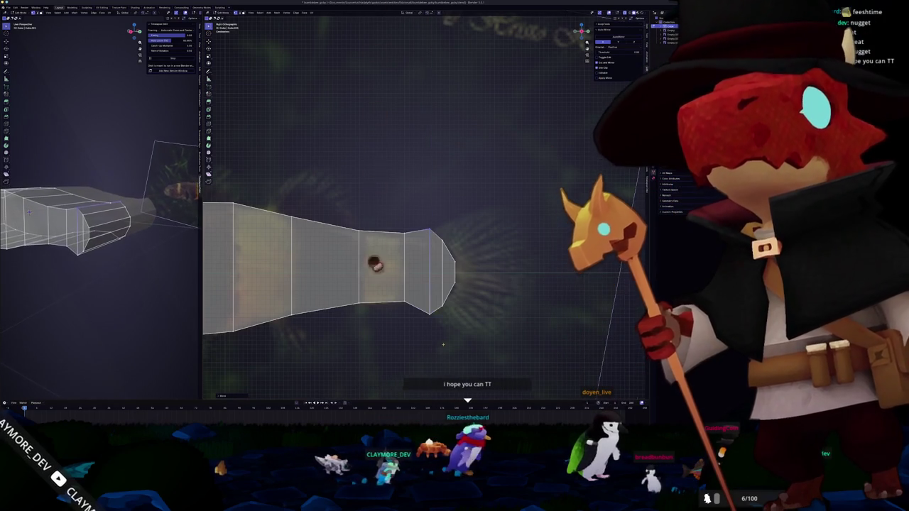
scroll(443, 340, "up", 1)
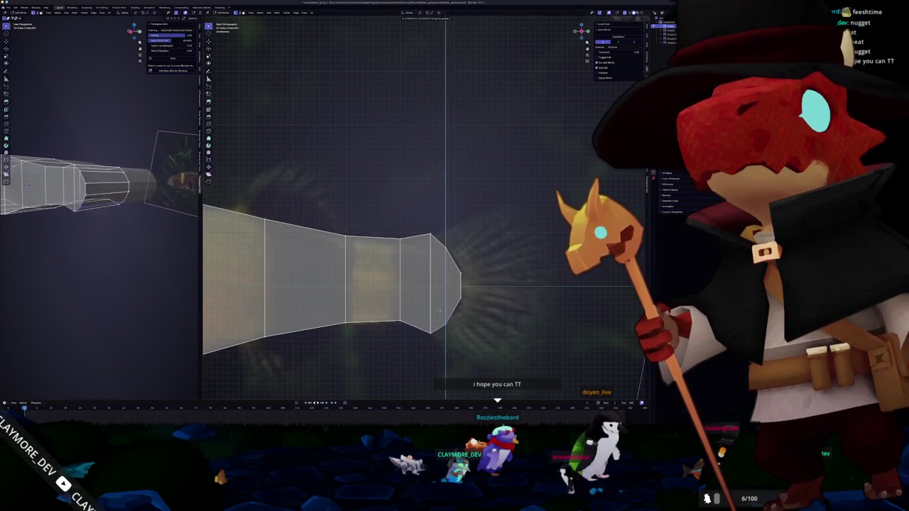
left_click(454, 258)
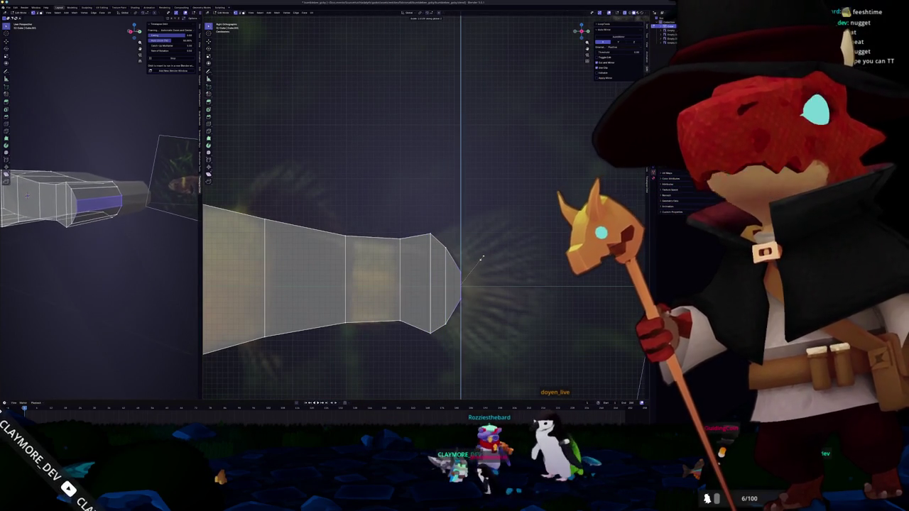
middle_click_drag(461, 274, 472, 278, "shift")
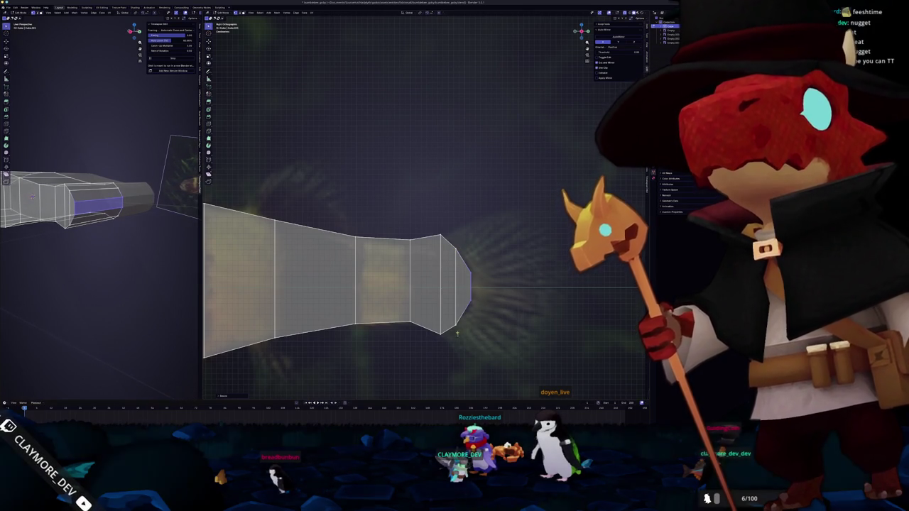
left_click_drag(457, 334, 446, 228)
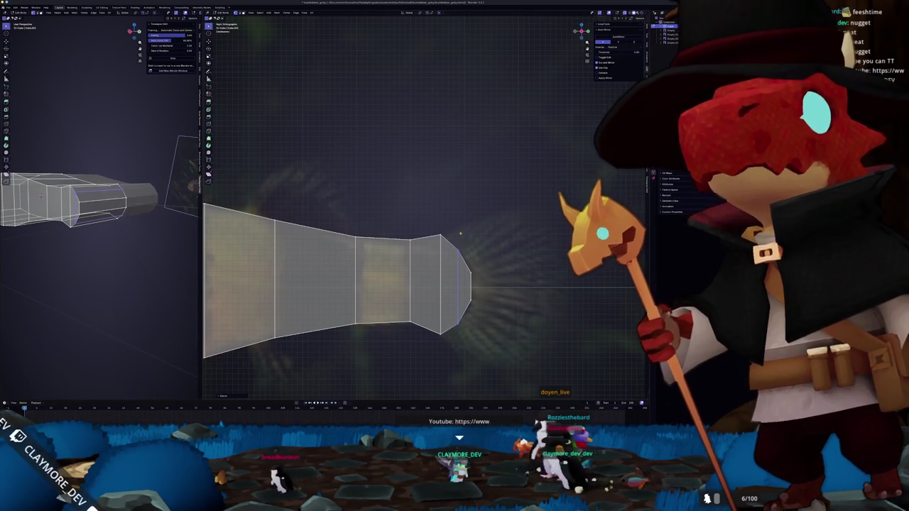
scroll(418, 277, "down", 2)
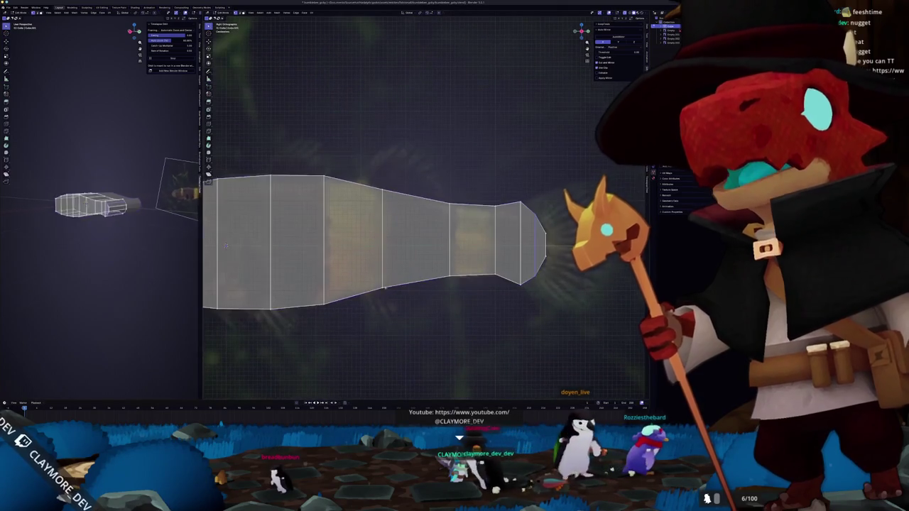
key("g")
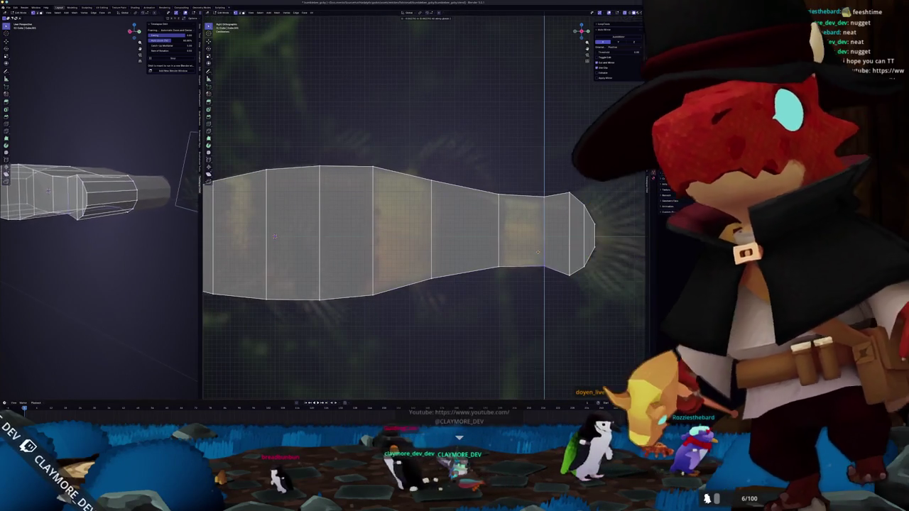
scroll(454, 277, "down", 2)
scroll(427, 287, "down", 1)
scroll(367, 293, "up", 1)
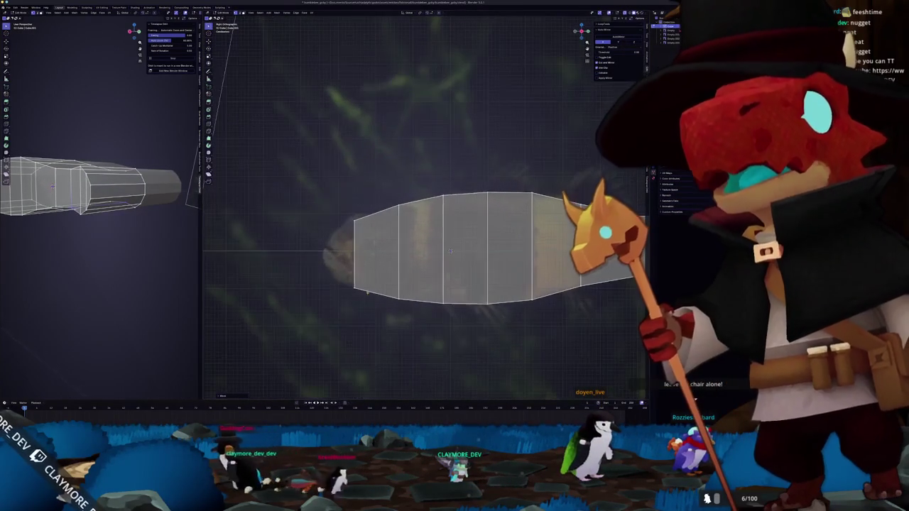
Select the middle horizontal edge loop and start moving it along Z
left_click(355, 266, "alt")
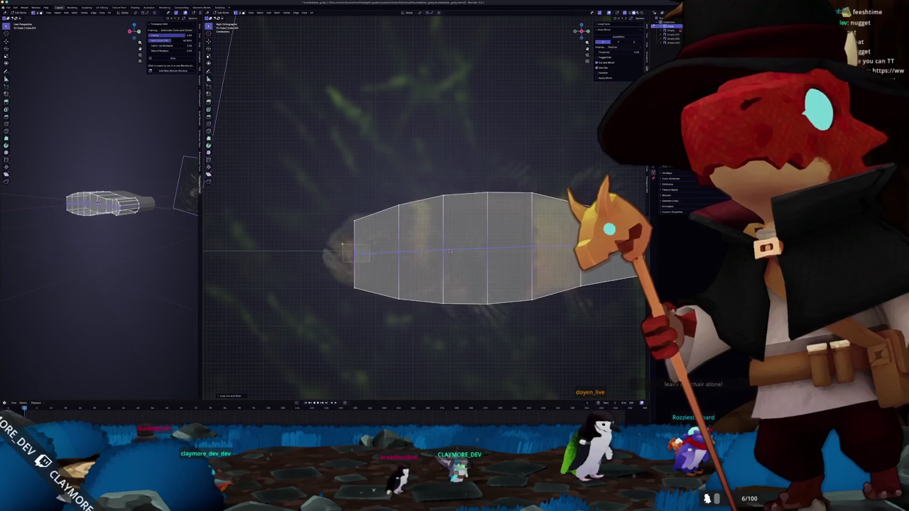
key("g")
key("z")
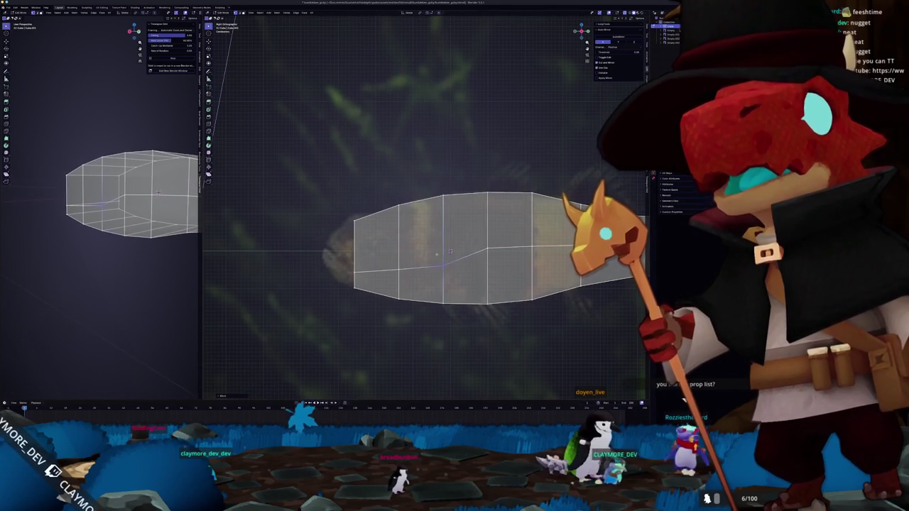
Slope the middle edge loops along Z to match the fish's side profile
left_click(476, 248)
middle_click_drag(476, 248, 372, 236, "shift")
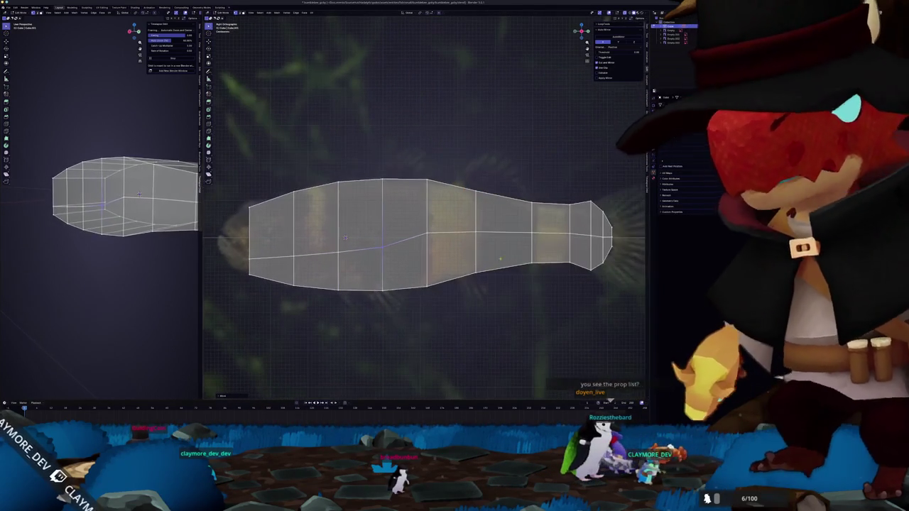
key("g")
key("z")
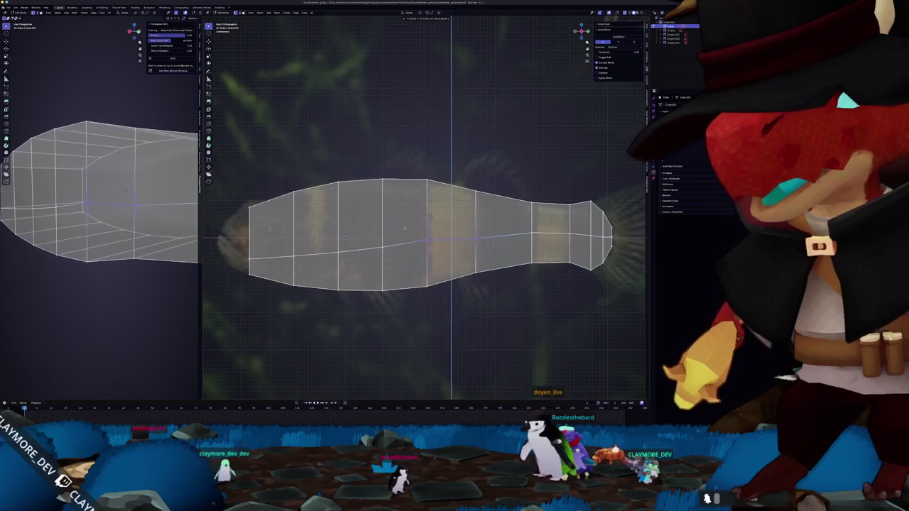
left_click(451, 230)
left_click(531, 227, "alt")
key("g")
key("z")
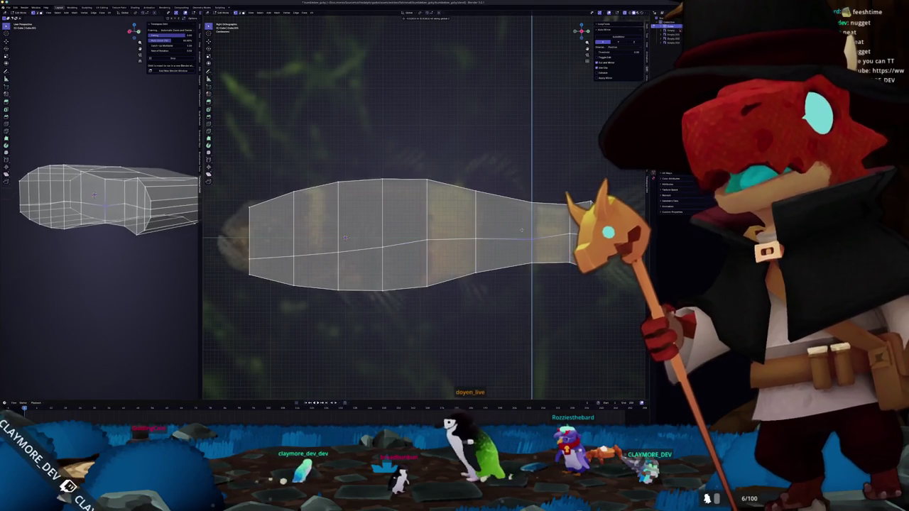
left_click(527, 236)
Frame the head end, then box-select the head-end loop and push it outward along Y
scroll(527, 236, "up", 2)
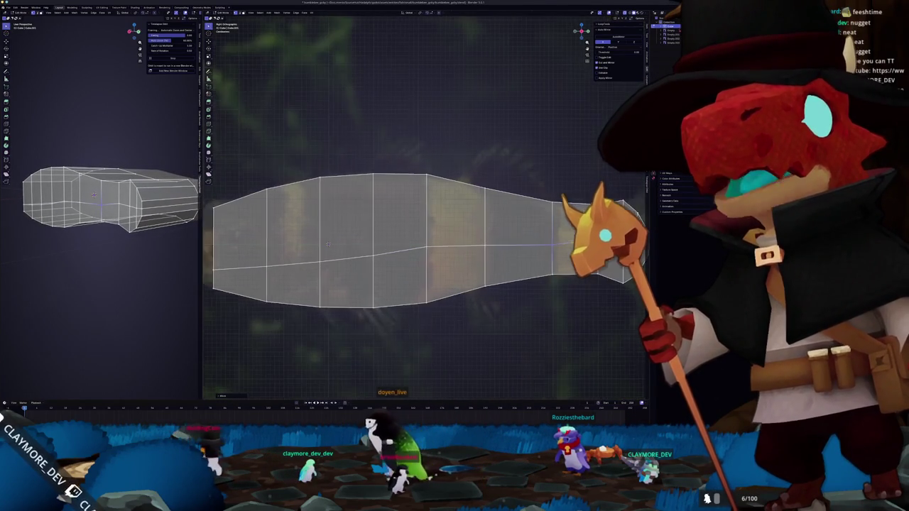
middle_click_drag(527, 236, 462, 249, "shift")
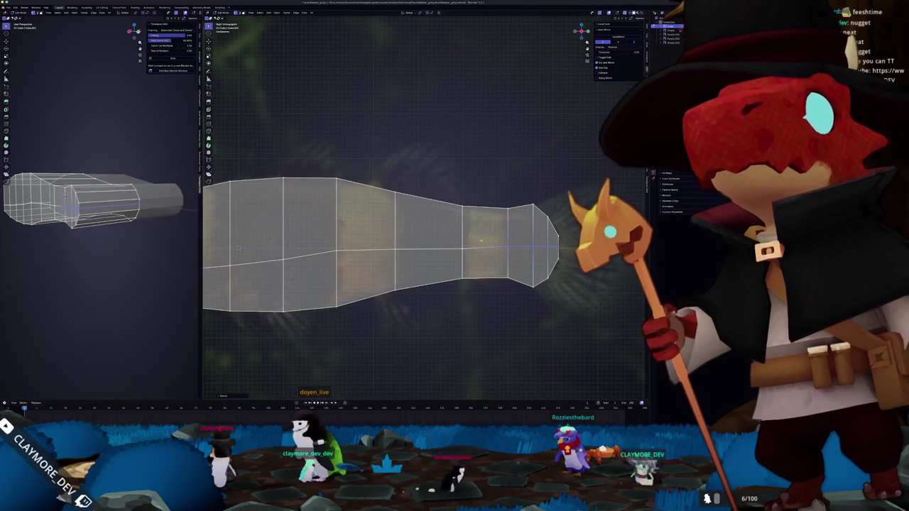
scroll(529, 218, "up", 1)
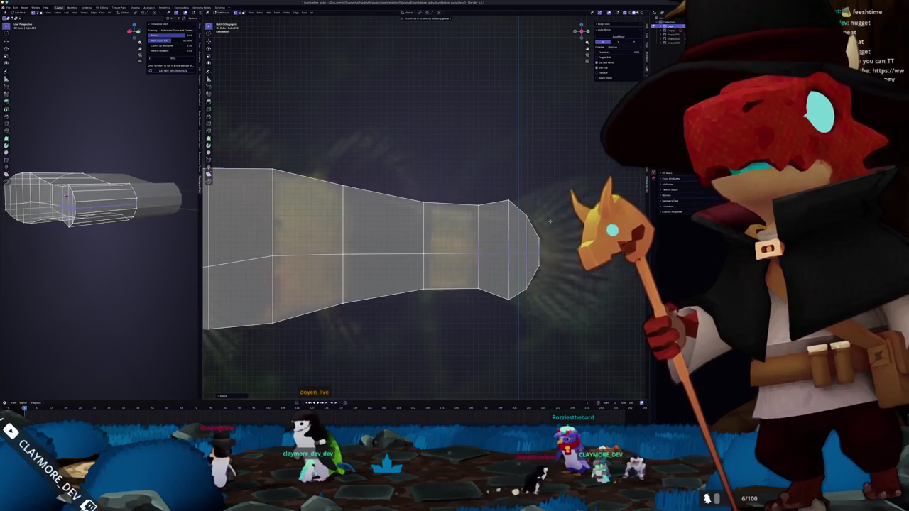
scroll(389, 230, "down", 2)
middle_click_drag(314, 234, 389, 231, "shift")
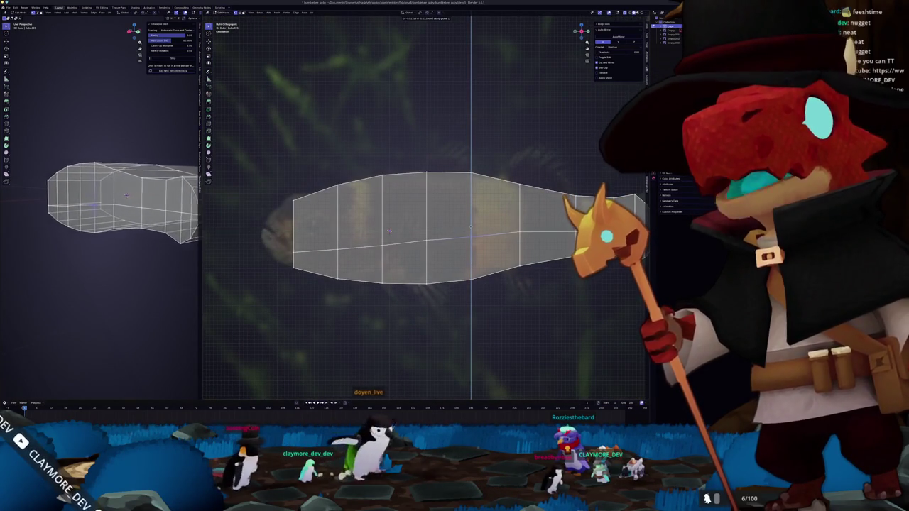
key("g")
key("z")
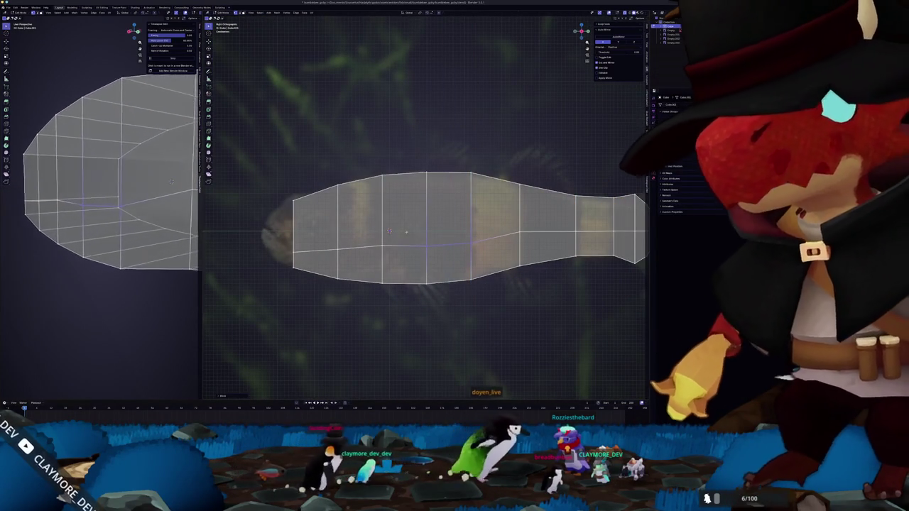
key("Escape")
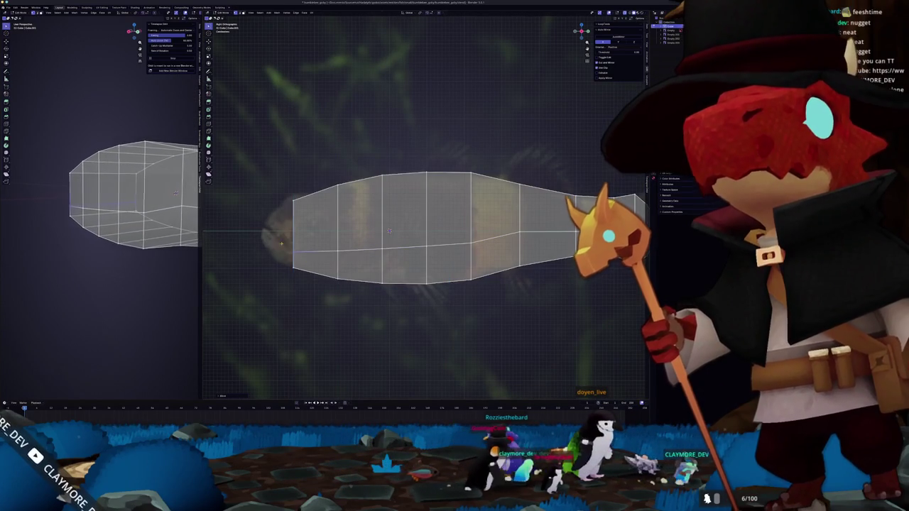
left_click_drag(307, 289, 285, 199)
key("g")
key("y")
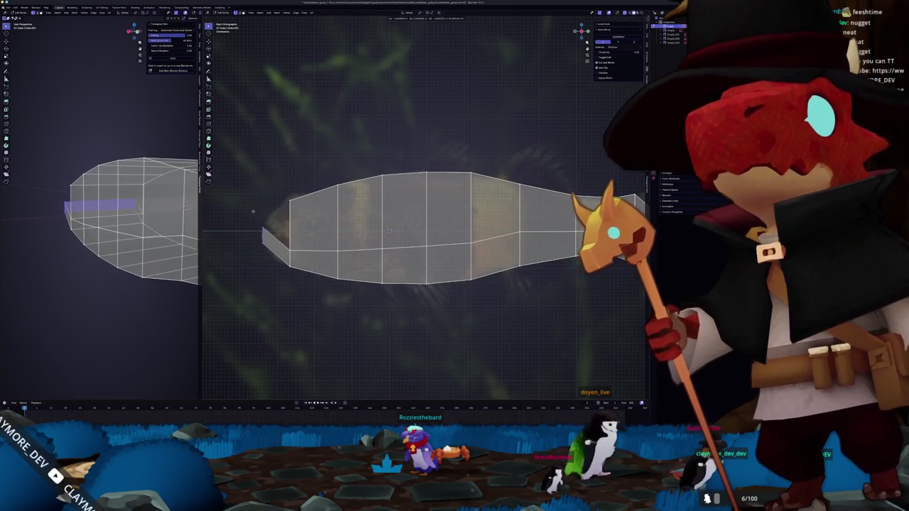
Extrude the head-end loop forward into a new snout section
key("e")
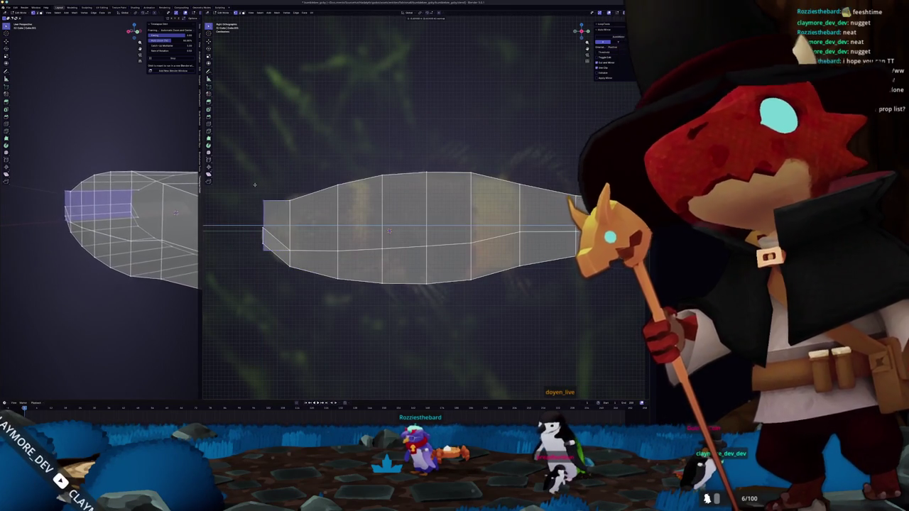
left_click(264, 255)
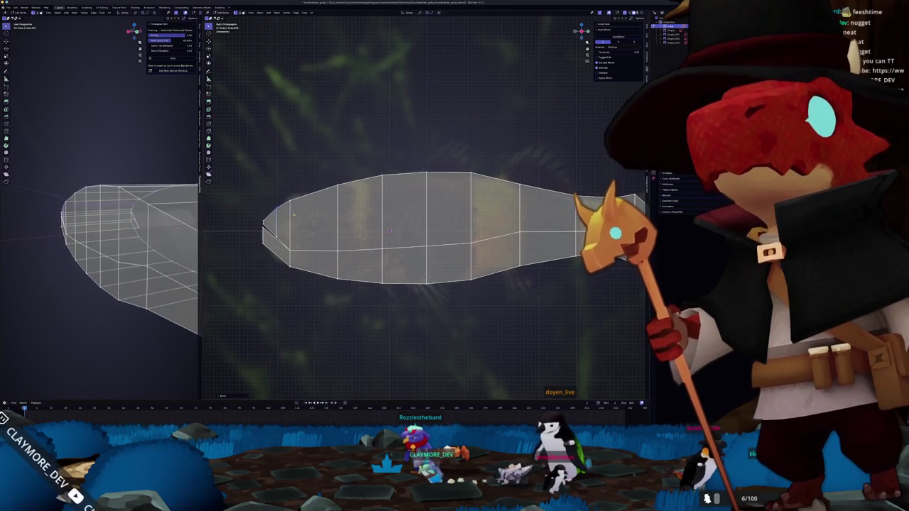
scroll(389, 232, "up", 2)
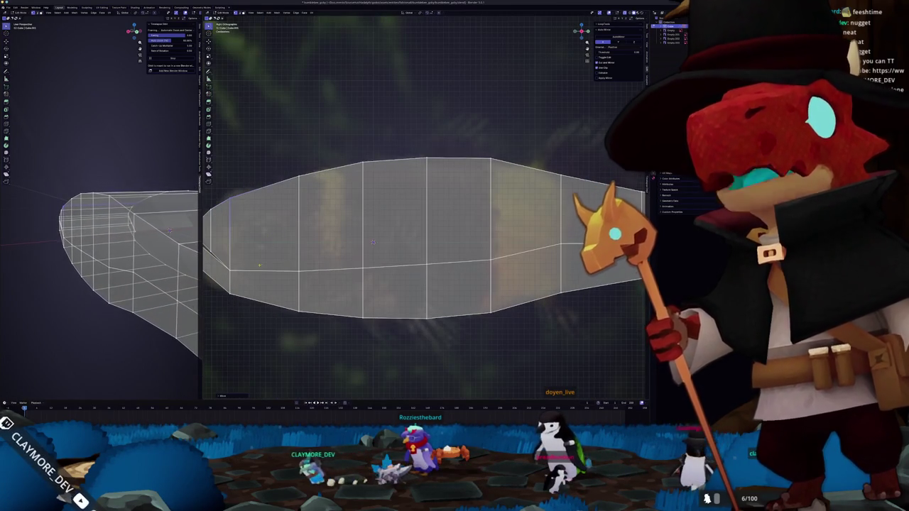
middle_click_drag(372, 242, 467, 230, "shift")
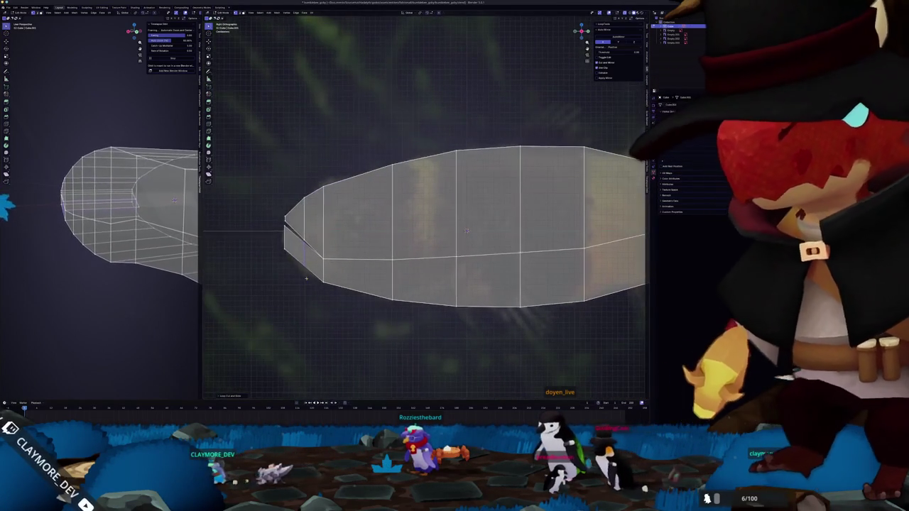
Pull the front edges apart along Z to form the mouth notch
key("g")
key("z")
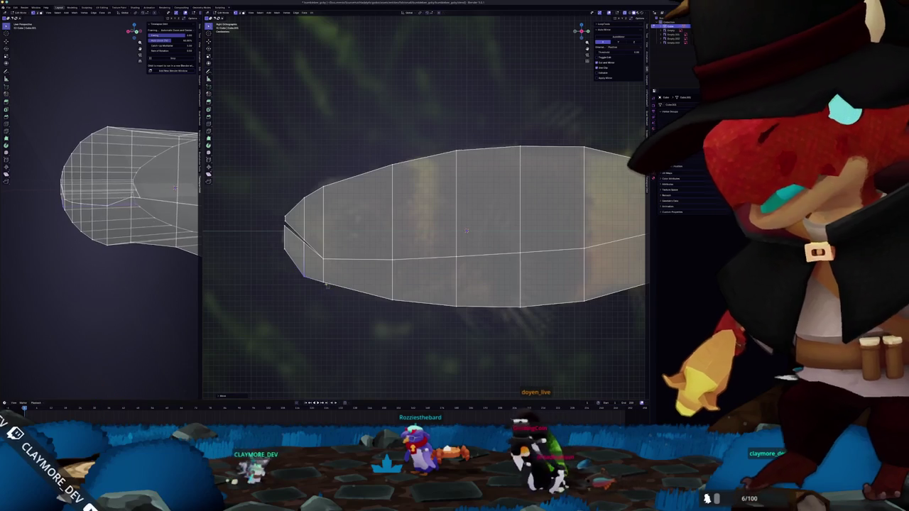
key("Return")
scroll(426, 227, "up", 1)
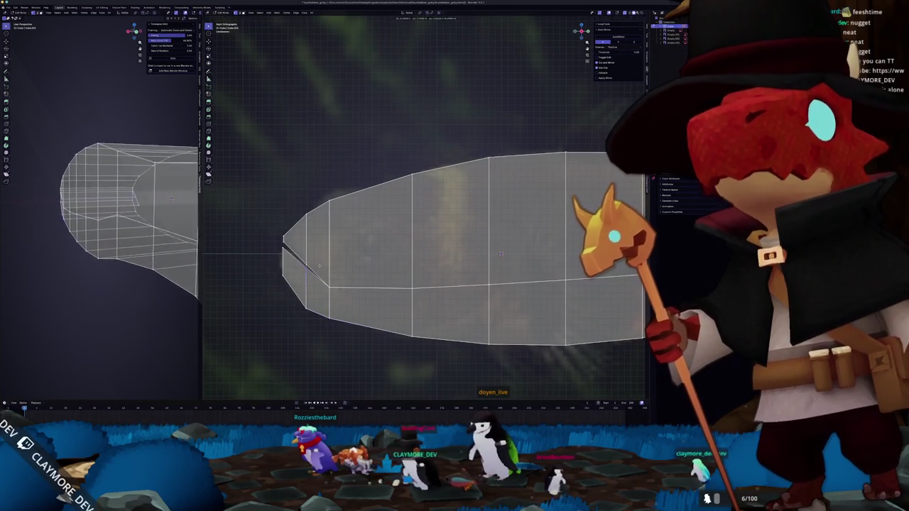
scroll(305, 265, "up", 2)
middle_click_drag(534, 275, 595, 264, "shift")
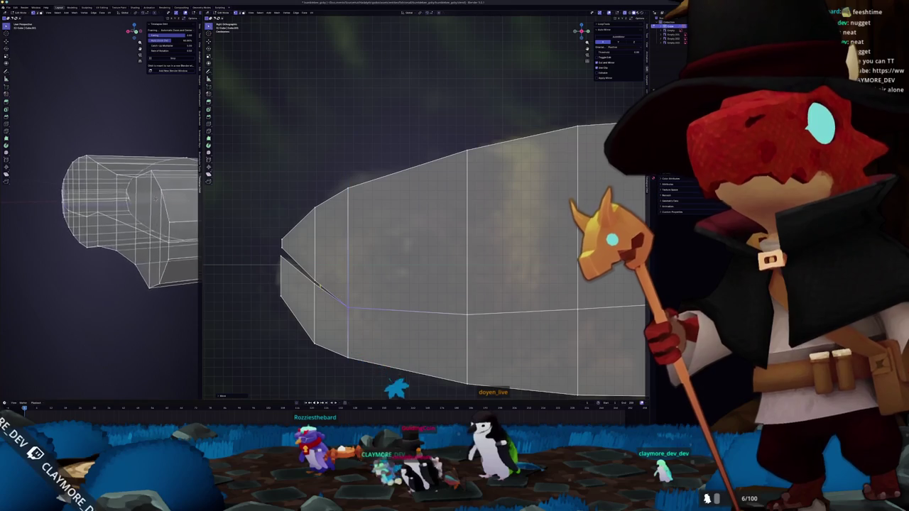
scroll(426, 249, "down", 3)
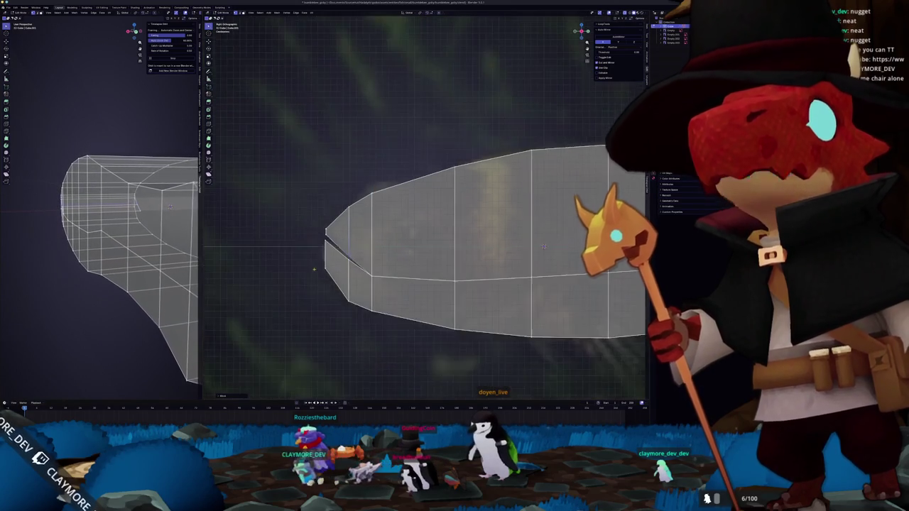
mouse_move(426, 249)
middle_mouse_down("shift")
mouse_move(509, 268)
mouse_move(426, 273)
middle_mouse_up("shift")
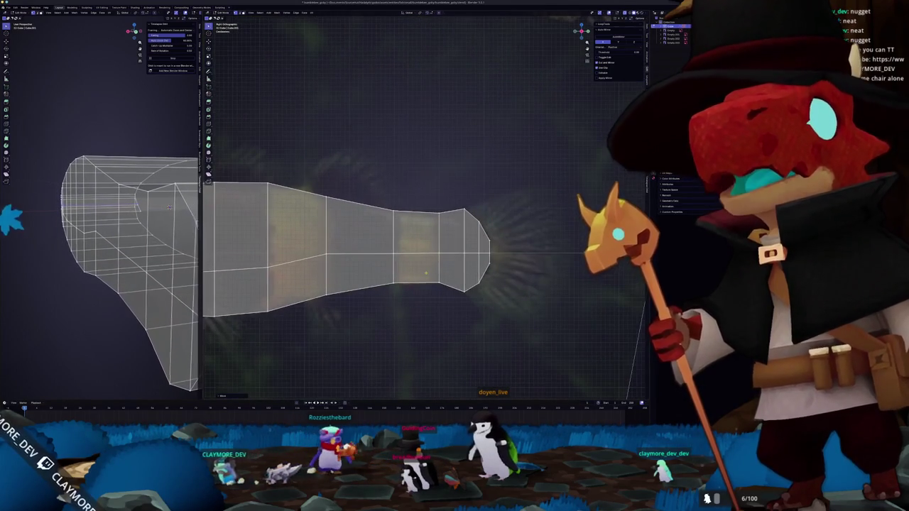
middle_click_drag(169, 207, 169, 207)
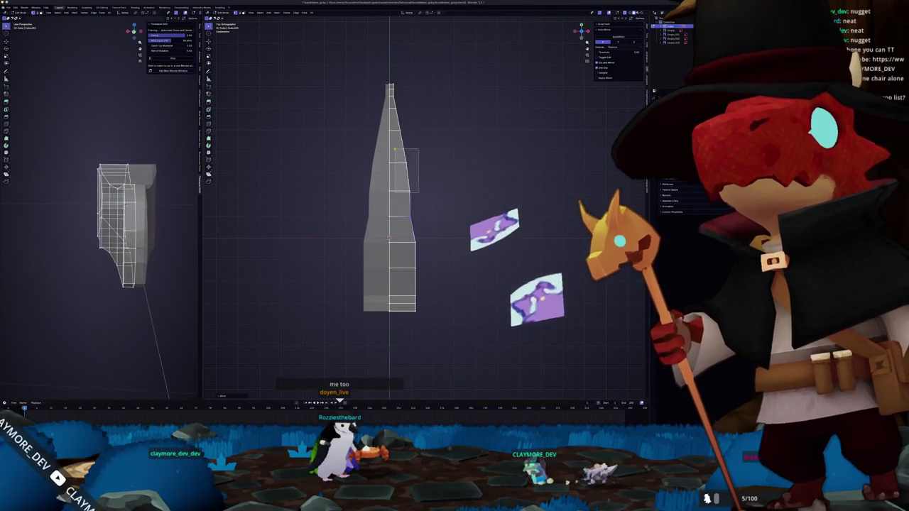
Scale the selection along X to round the body's sides, then Alt+Tab to Steam
key("s")
key("x")
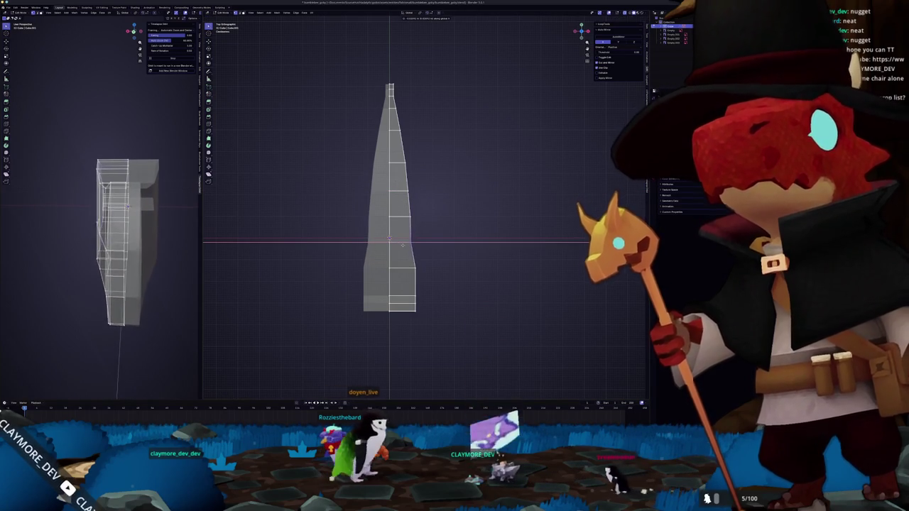
left_click(406, 262)
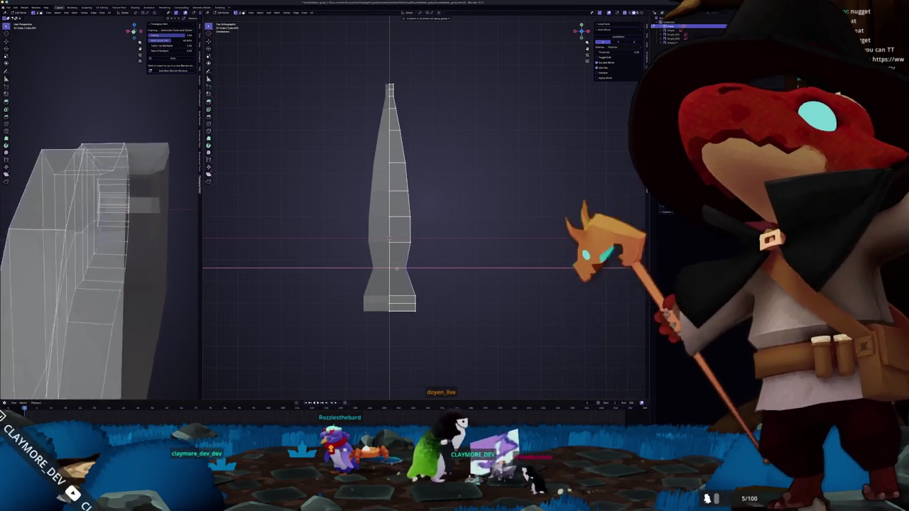
scroll(409, 376, "up", 1)
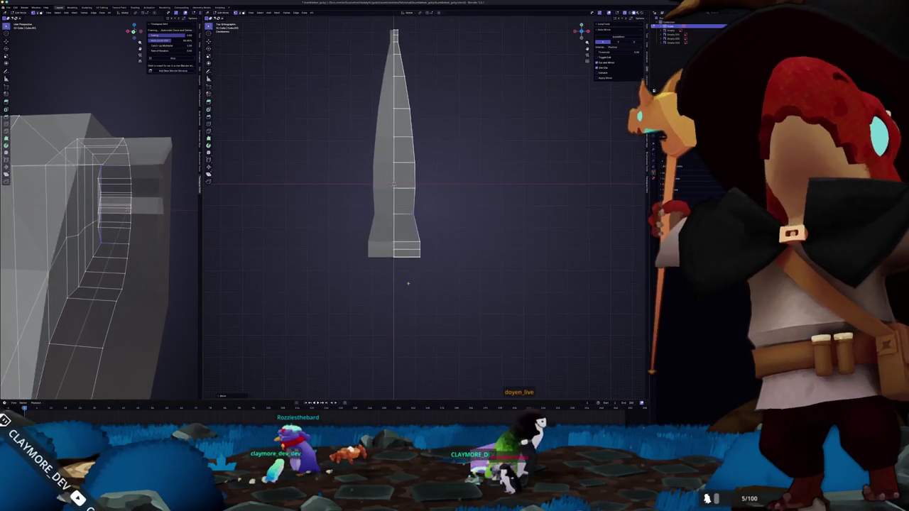
scroll(409, 375, "up", 1)
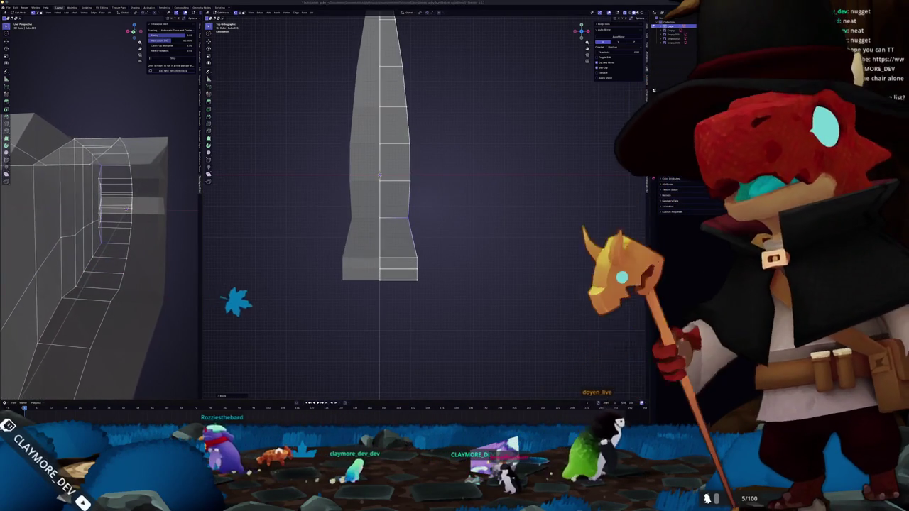
key("alt+Tab")
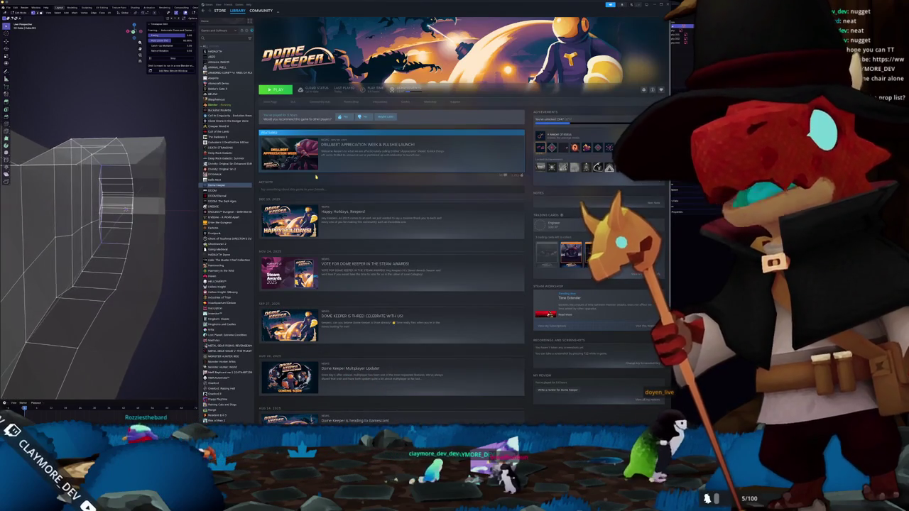
Search the Steam store for 'surfs' and open the SurfsUp - Supporter Bundle page
left_click(220, 10)
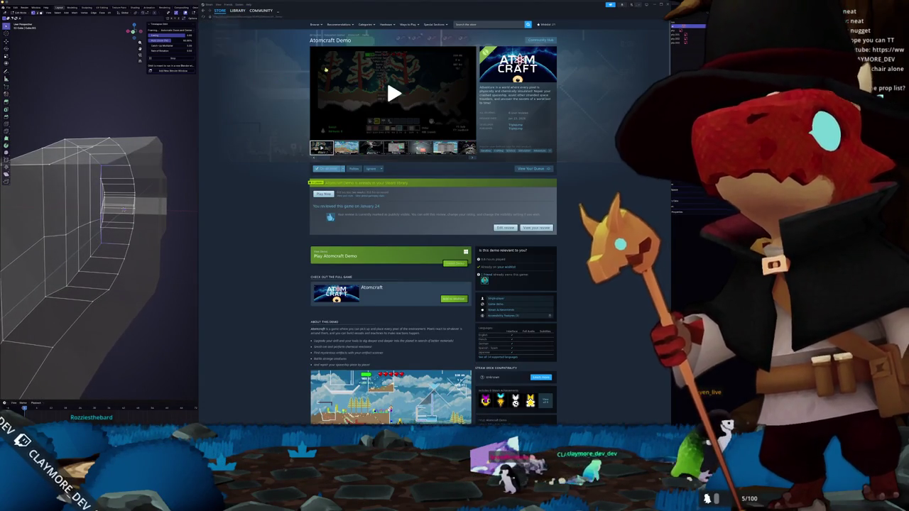
left_click(479, 25)
type("surf")
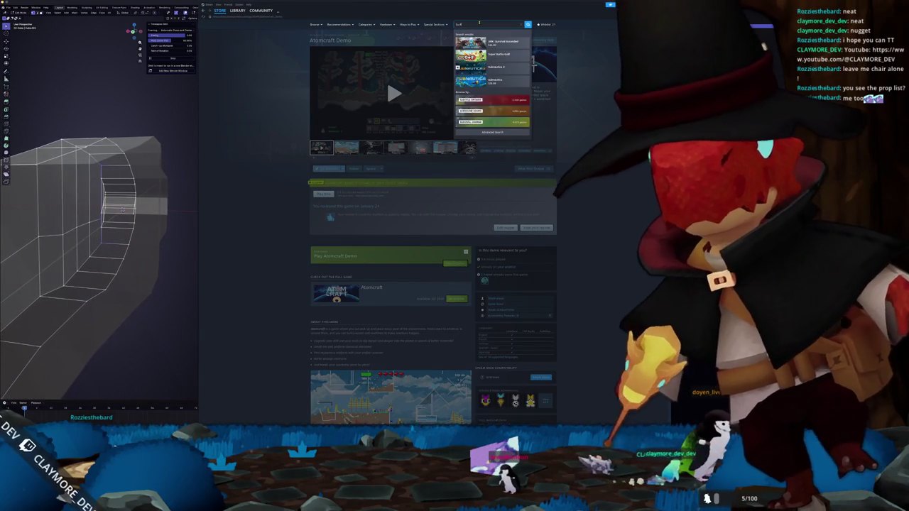
type("s")
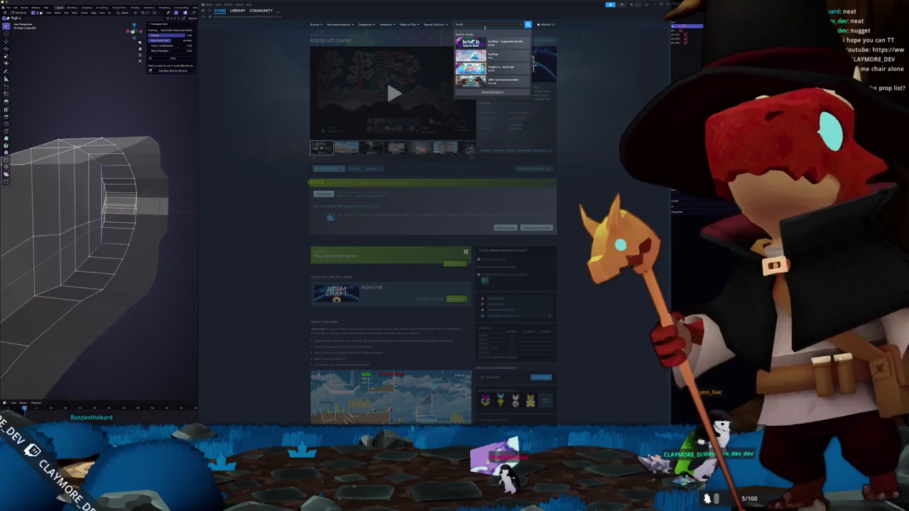
left_click(502, 44)
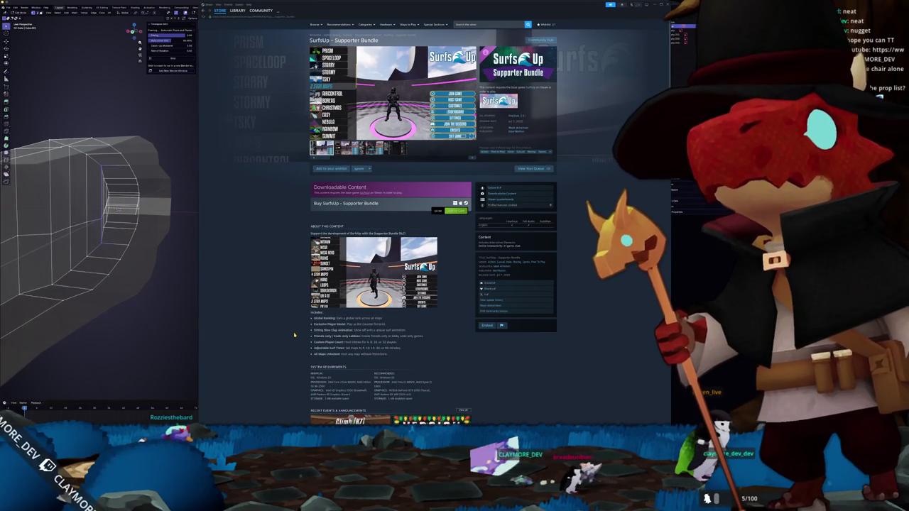
Scroll the bundle page down past its system requirements to the customer reviews
left_click_drag(315, 318, 341, 318)
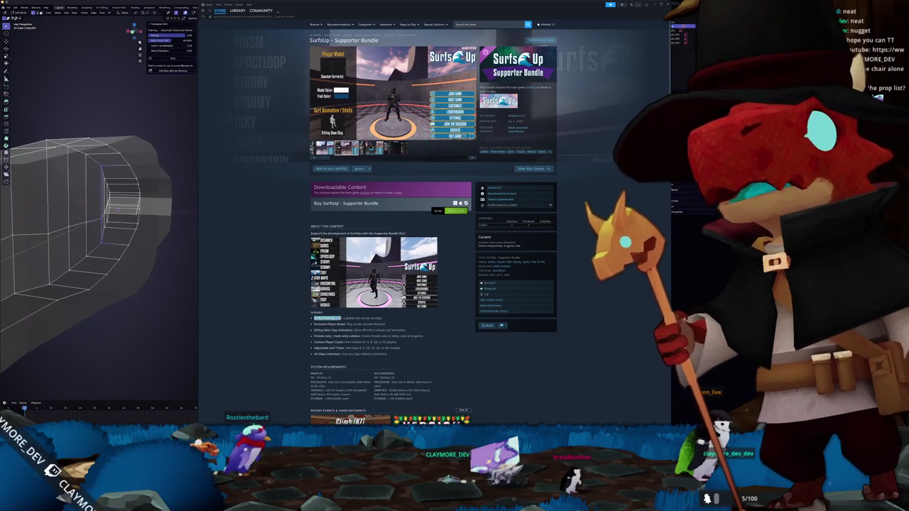
scroll(301, 322, "down", 2)
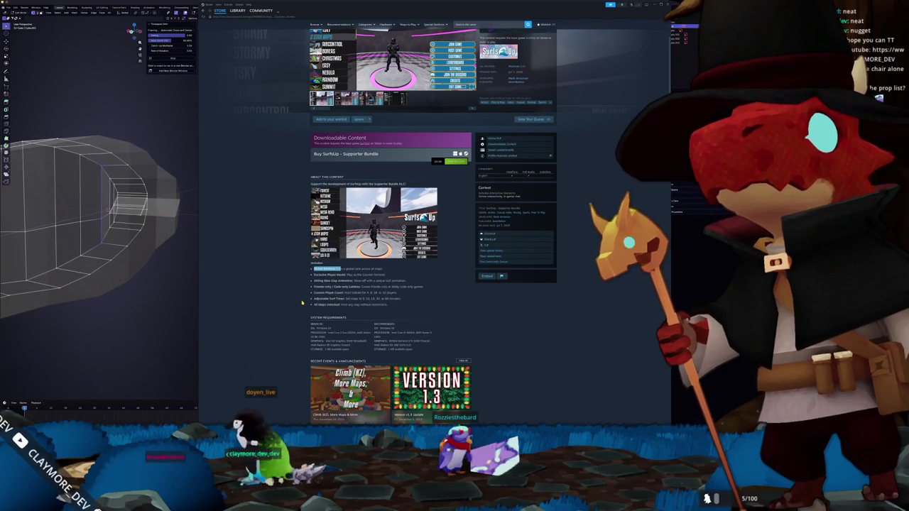
scroll(303, 294, "up", 1)
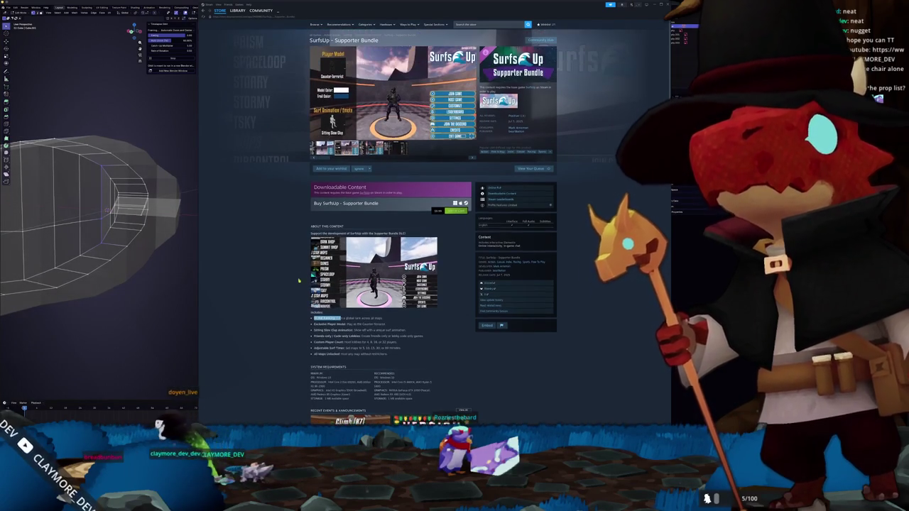
scroll(281, 168, "down", 2)
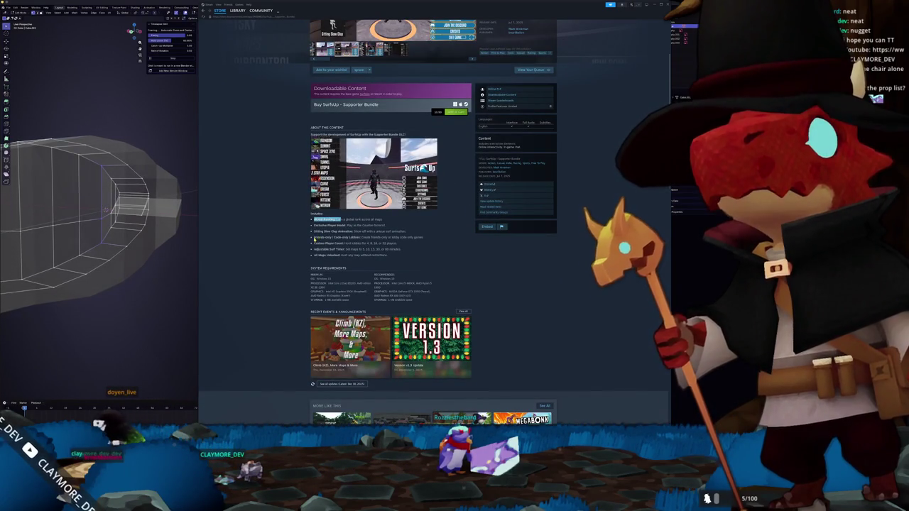
scroll(290, 242, "down", 3)
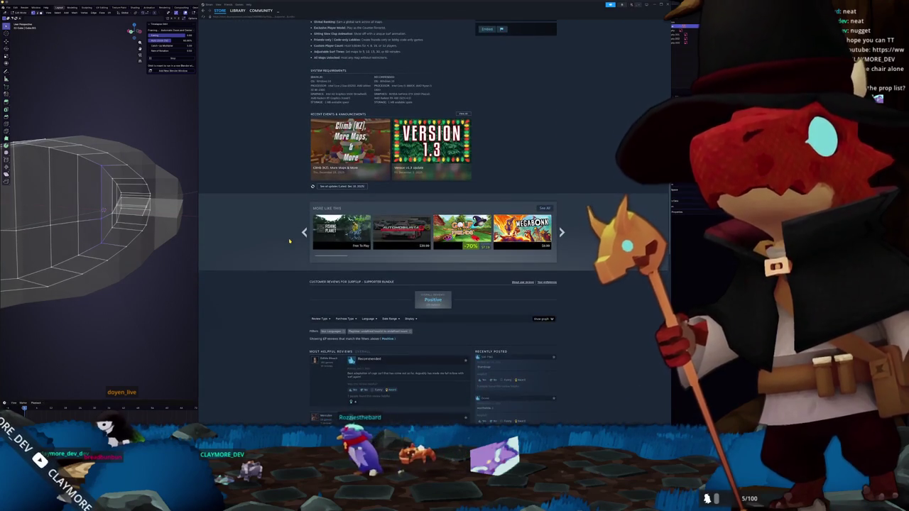
scroll(289, 241, "down", 3)
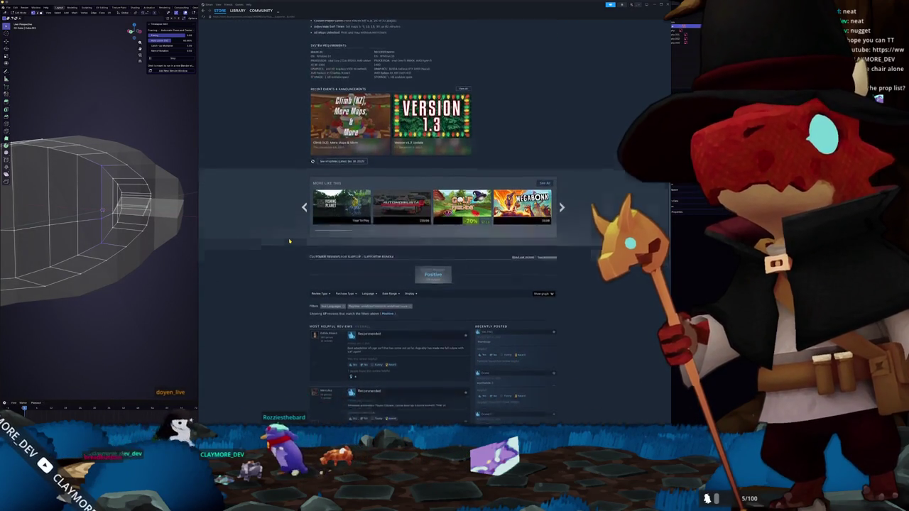
Back in Blender, narrow the mesh's lower edge along X
key("alt+Tab")
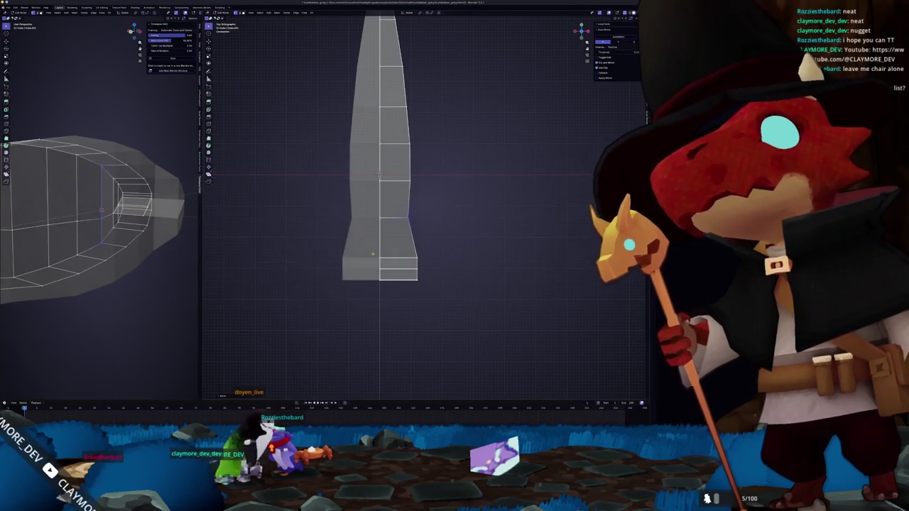
scroll(392, 284, "up", 3)
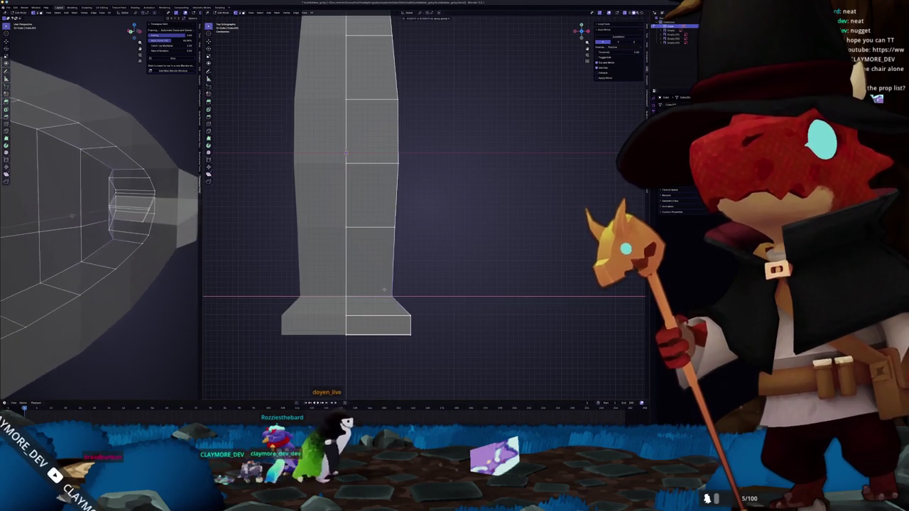
key("s")
key("x")
left_click(363, 203)
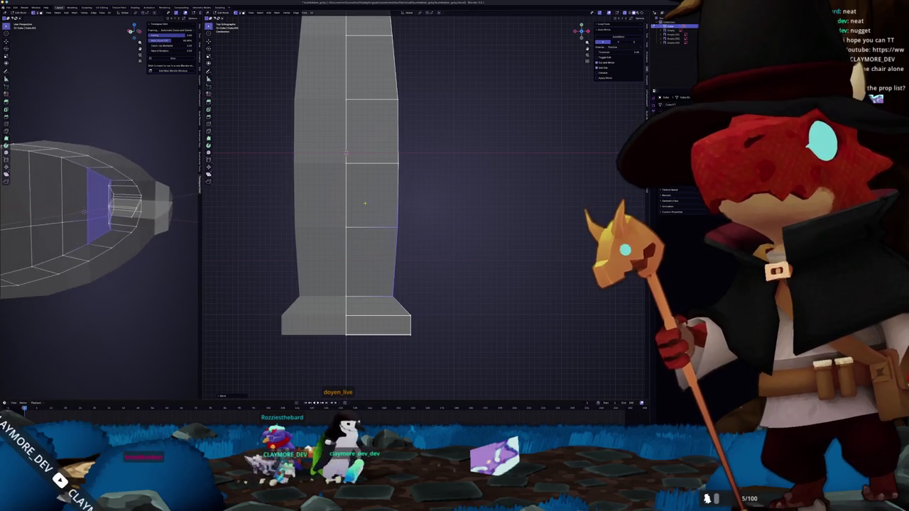
Collapse the flared bottom loop to a point along X and narrow the next loop up
key("s")
key("x")
key("s")
key("x")
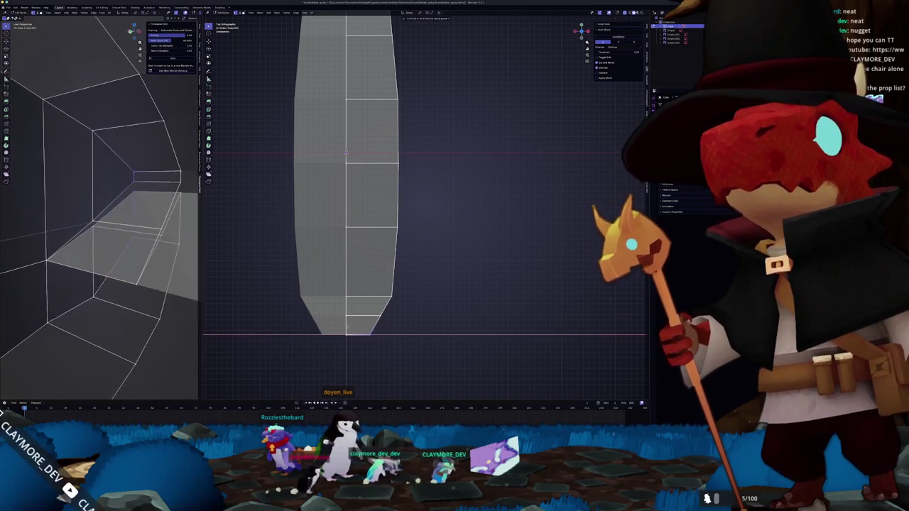
left_click(339, 325)
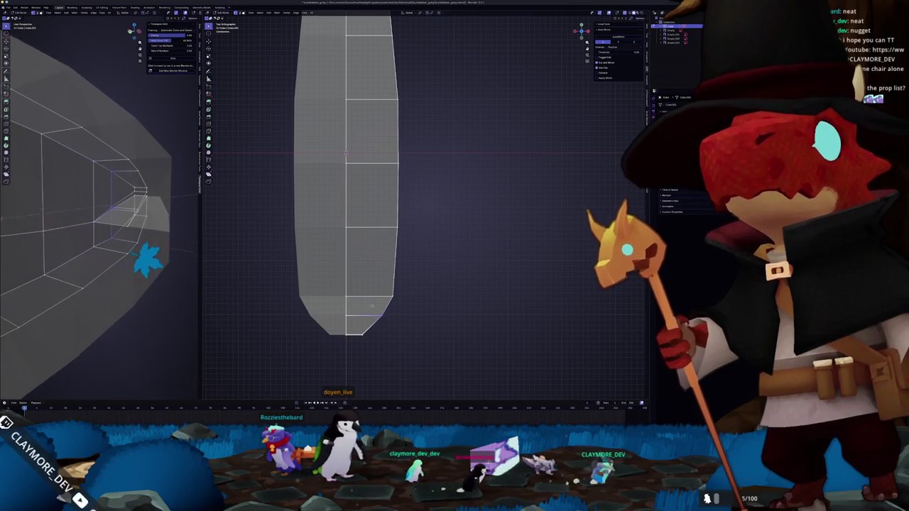
key("s")
key("x")
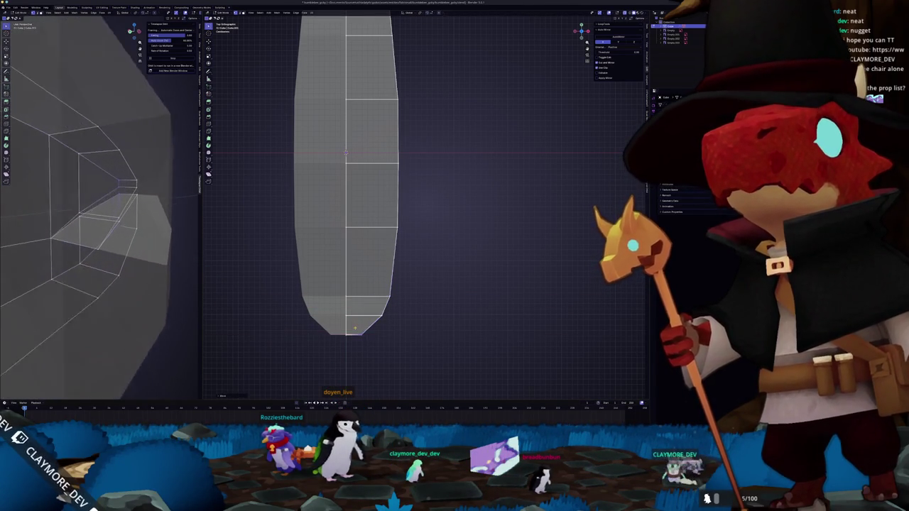
scroll(358, 329, "down", 3)
mouse_move(358, 328)
middle_mouse_down()
mouse_move(412, 255)
mouse_move(403, 238)
mouse_move(412, 228)
middle_mouse_up()
scroll(99, 210, "down", 5)
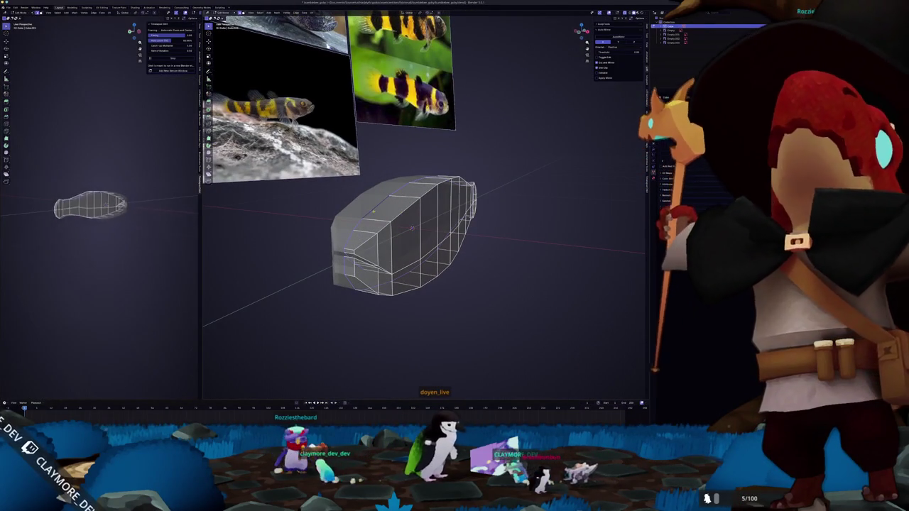
Add an extra edge loop across the goby body and smooth its lower front end
scroll(99, 210, "down", 2)
key("ctrl+r")
left_click(406, 210)
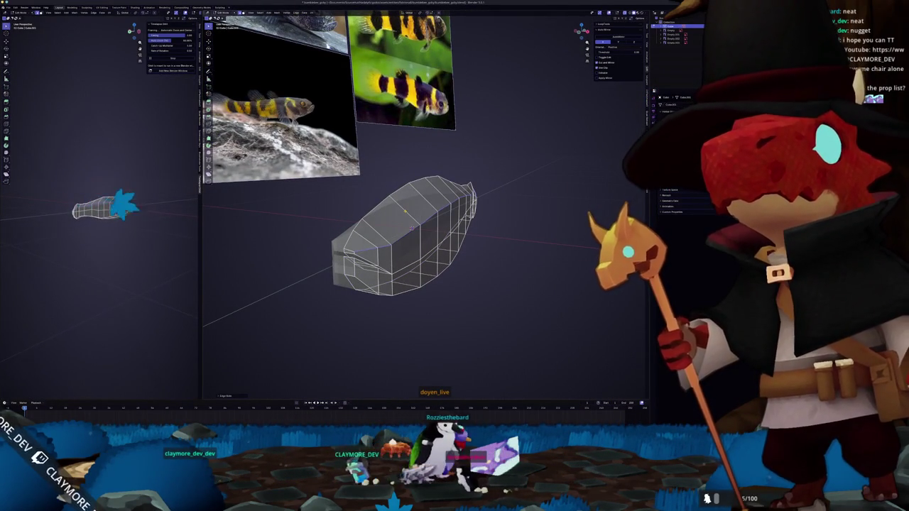
left_click(412, 228)
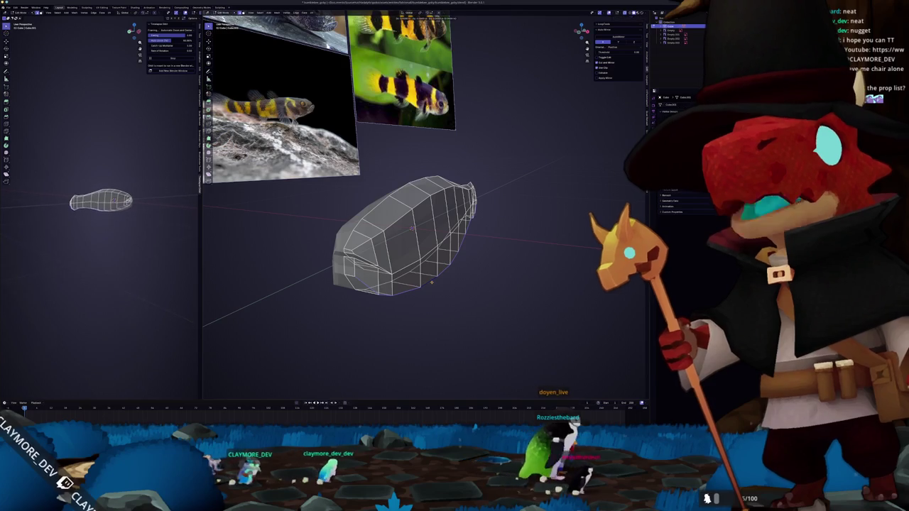
key("ctrl+z")
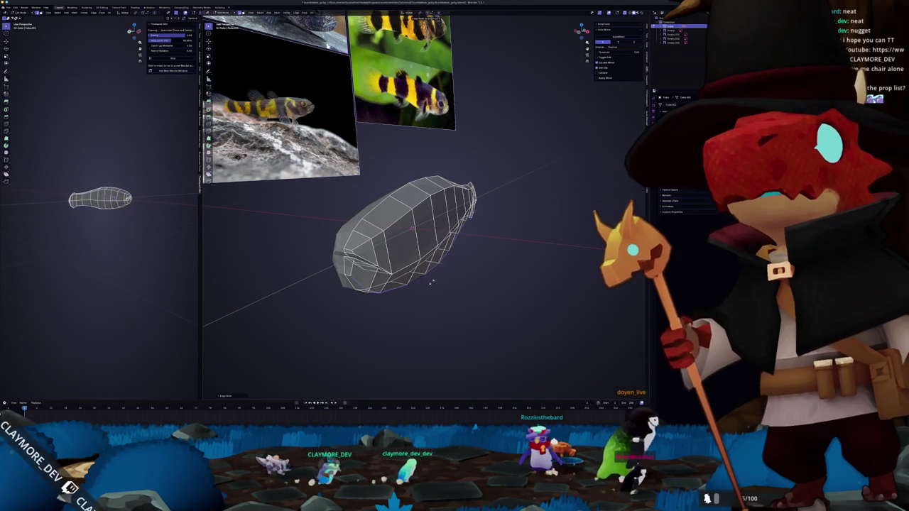
Orbit and zoom around the reshaped body in Edit and Object Mode to inspect the slim tail stalk
middle_click_drag(425, 284, 398, 234)
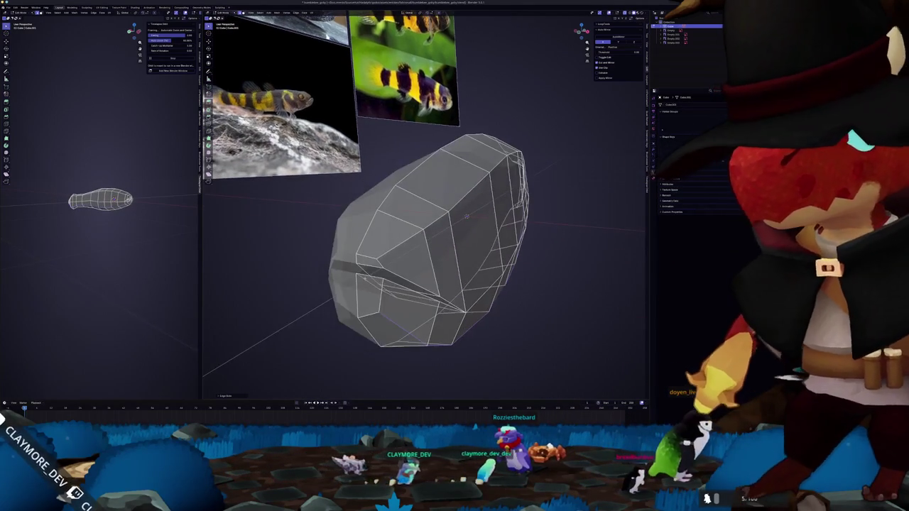
middle_click_drag(426, 284, 440, 273)
scroll(100, 203, "up", 3)
scroll(100, 202, "up", 3)
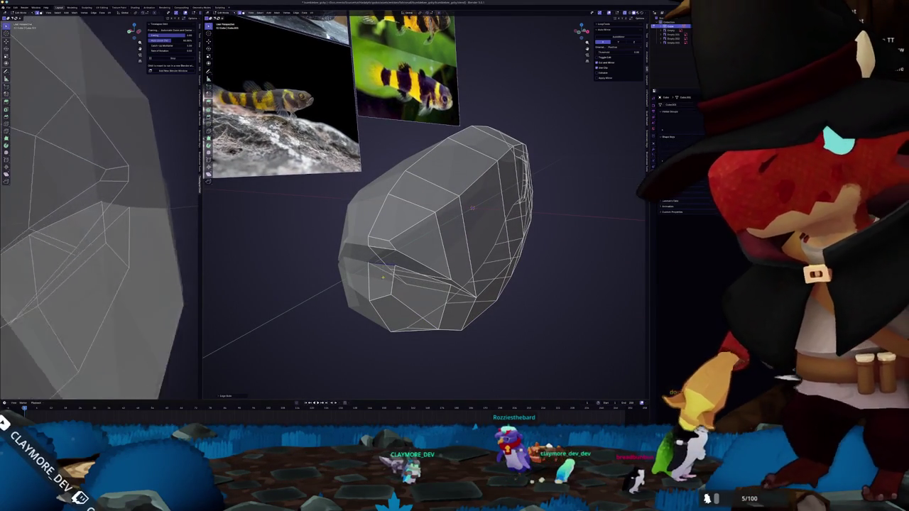
scroll(99, 203, "up", 3)
mouse_move(389, 284)
middle_mouse_down()
mouse_move(494, 268)
mouse_move(362, 242)
mouse_move(506, 234)
middle_mouse_up()
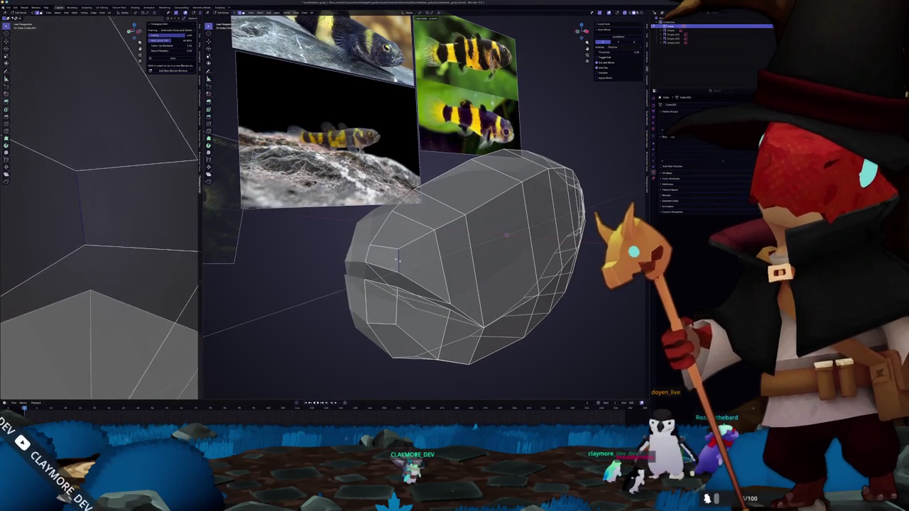
key("Tab")
middle_click_drag(506, 234, 481, 224)
mouse_move(408, 274)
middle_mouse_down()
mouse_move(313, 273)
mouse_move(333, 270)
middle_mouse_up()
key("Tab")
scroll(312, 274, "up", 3)
middle_click_drag(107, 213, 128, 213)
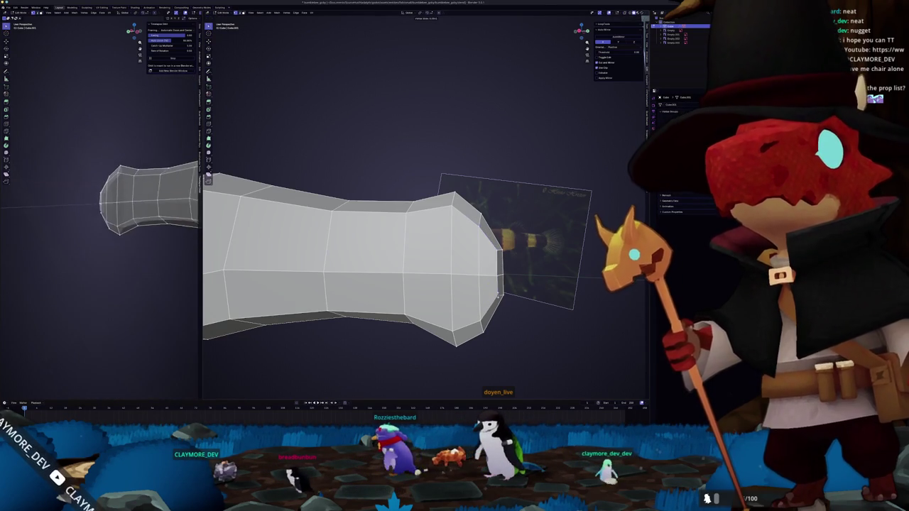
Switch to the right side view with see-through X-ray shading and zoom into the head in Edit Mode
key("KP_3")
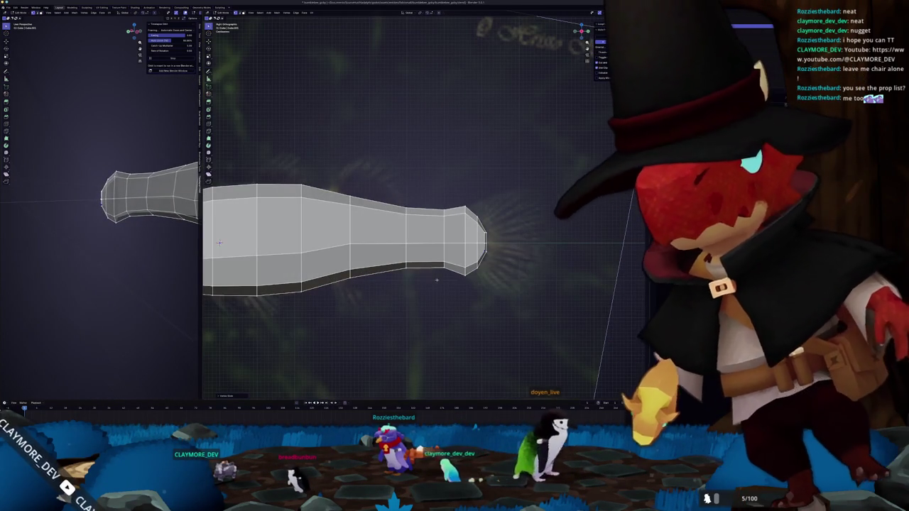
key("Tab")
key("alt+z")
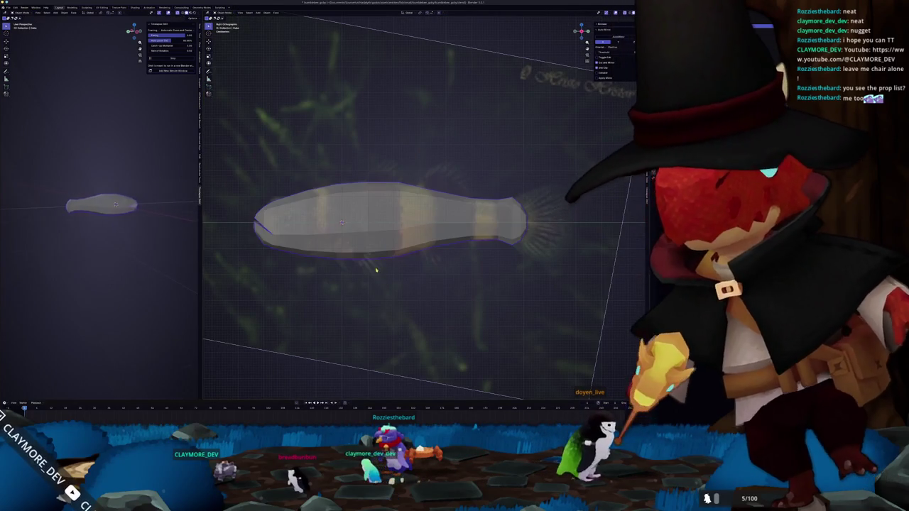
key("Tab")
key("g")
scroll(439, 225, "up", 1)
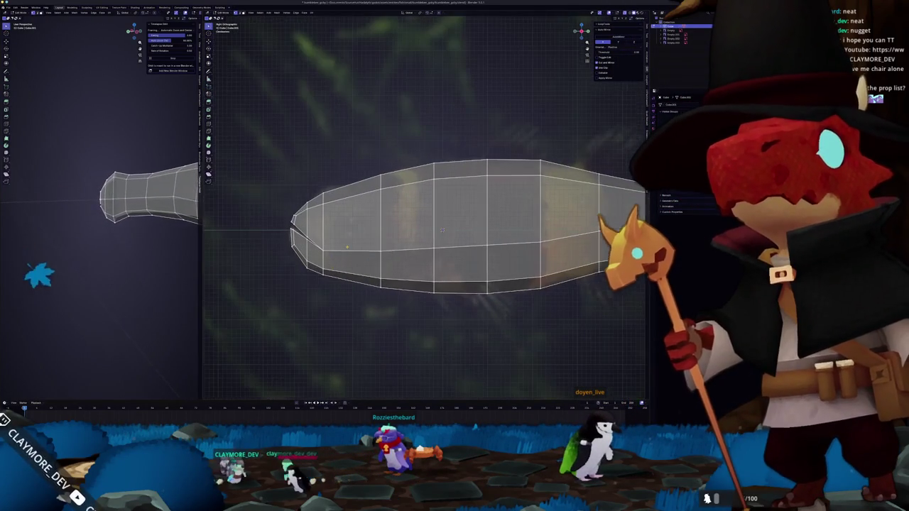
scroll(490, 236, "up", 1)
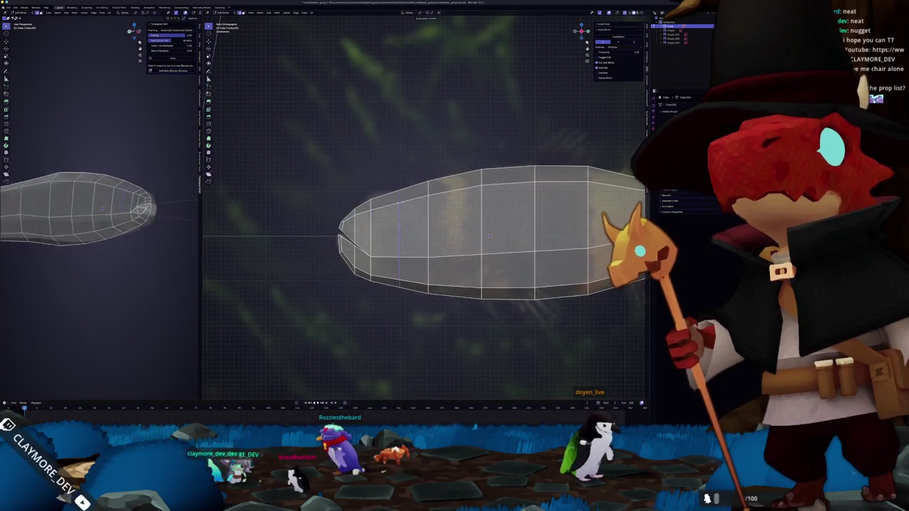
Inset two head faces behind the mouth and round the loop into a circle with LoopTools
left_click(414, 227)
left_click(384, 235, "shift")
key("shift+s")
key("2")
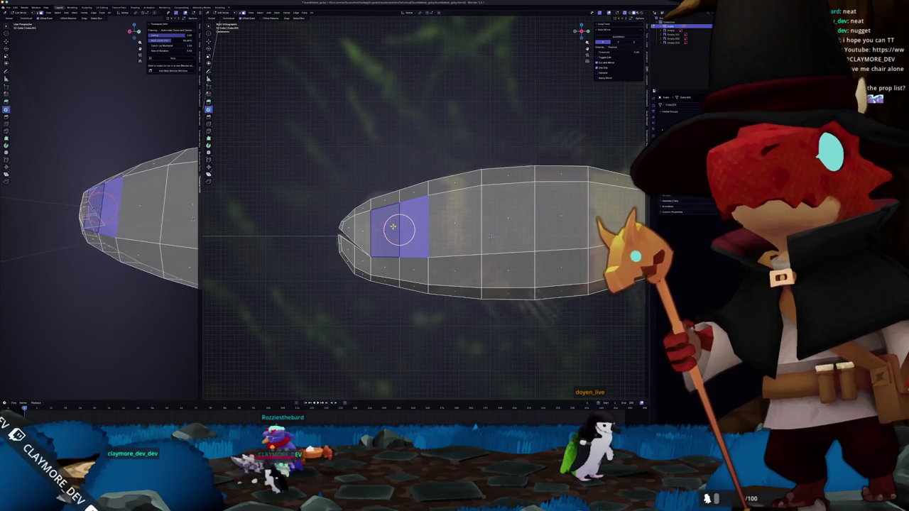
left_click(226, 397)
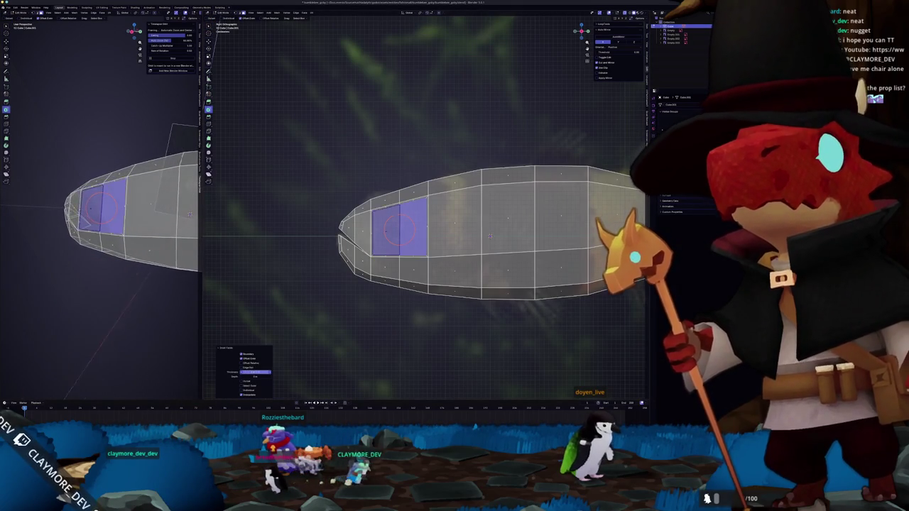
middle_click_drag(190, 213, 170, 201)
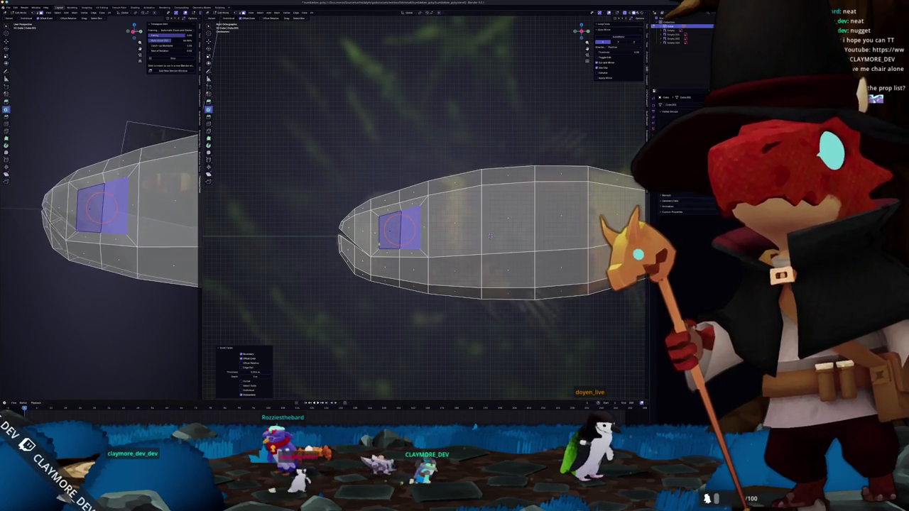
key("alt+a")
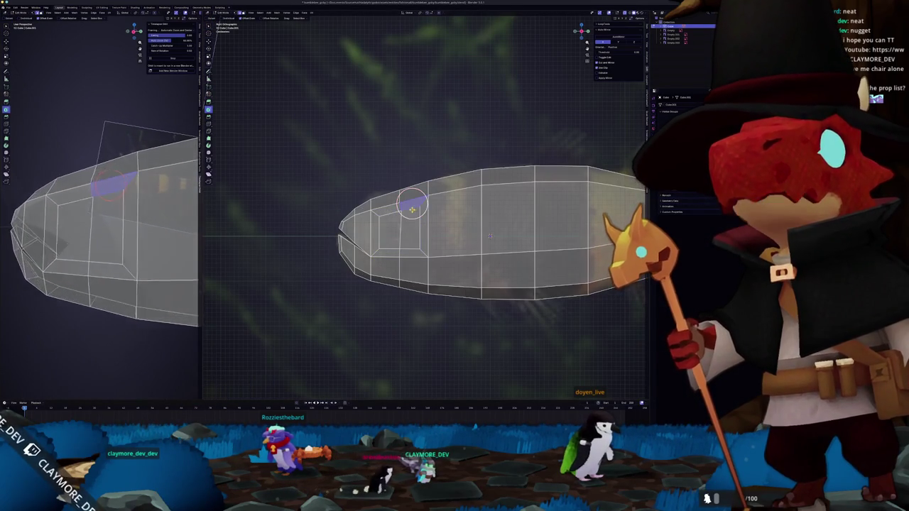
middle_click_drag(171, 200, 160, 195)
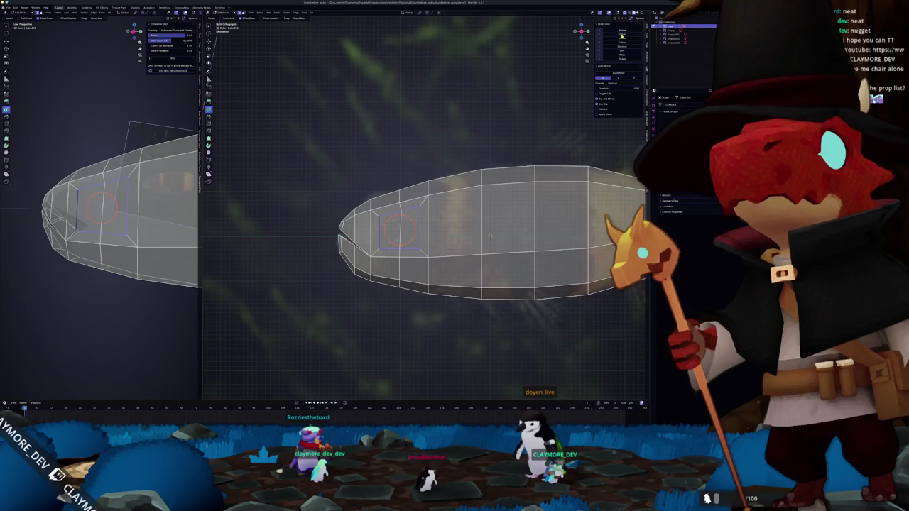
left_click(622, 35)
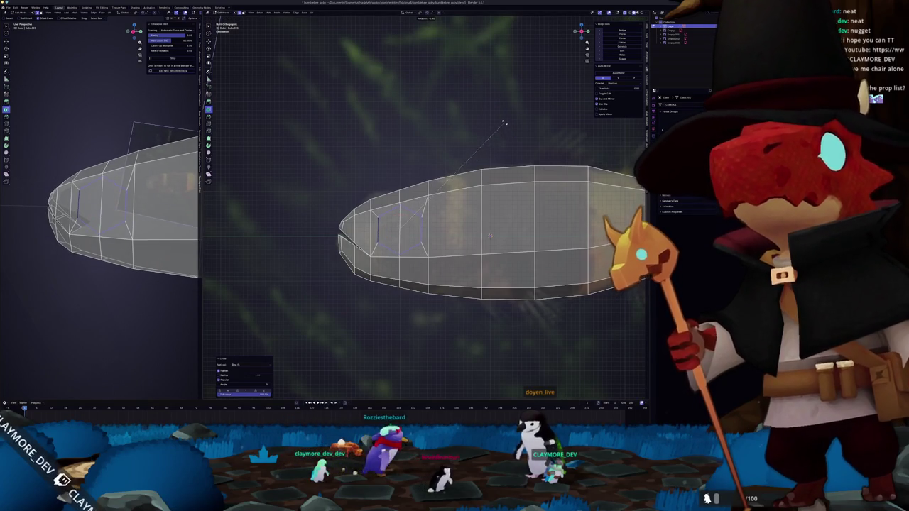
left_click(495, 149)
Scale, move and rotate the eye loop in front, top and side views to sit behind the mouth notch
key("KP_1")
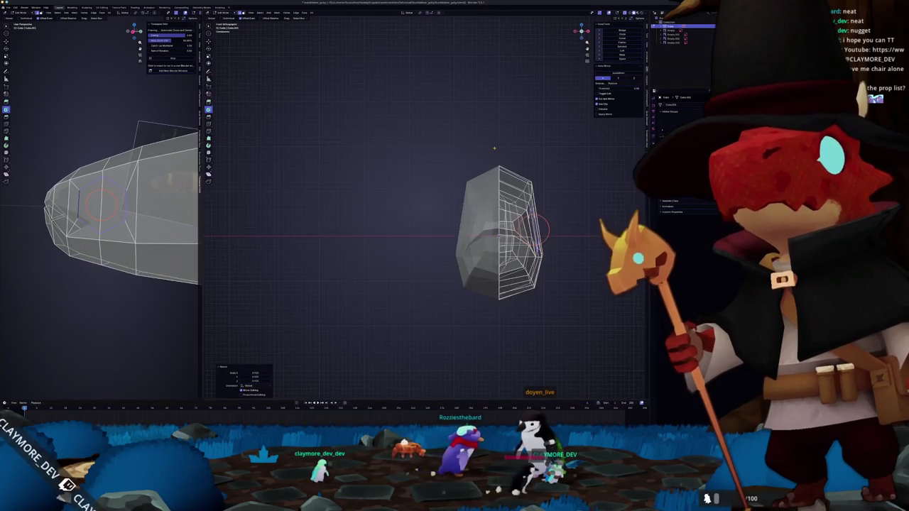
key("Home")
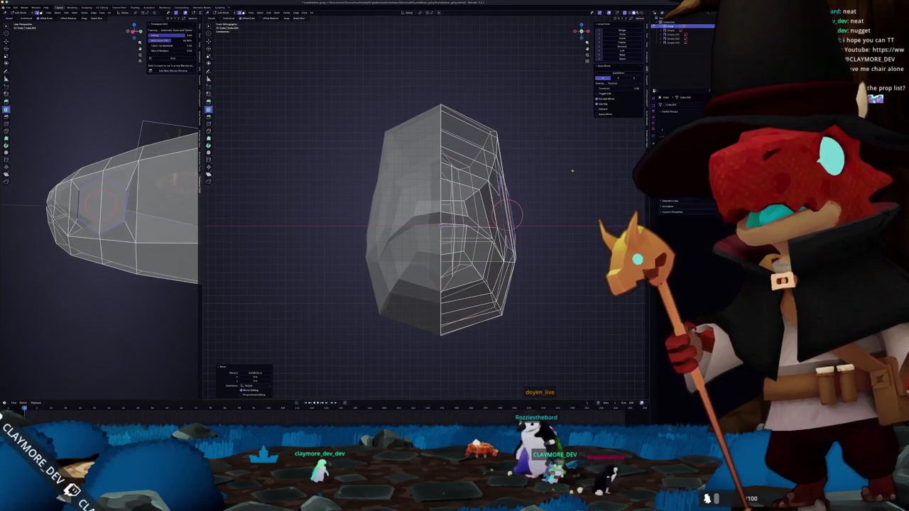
key("s")
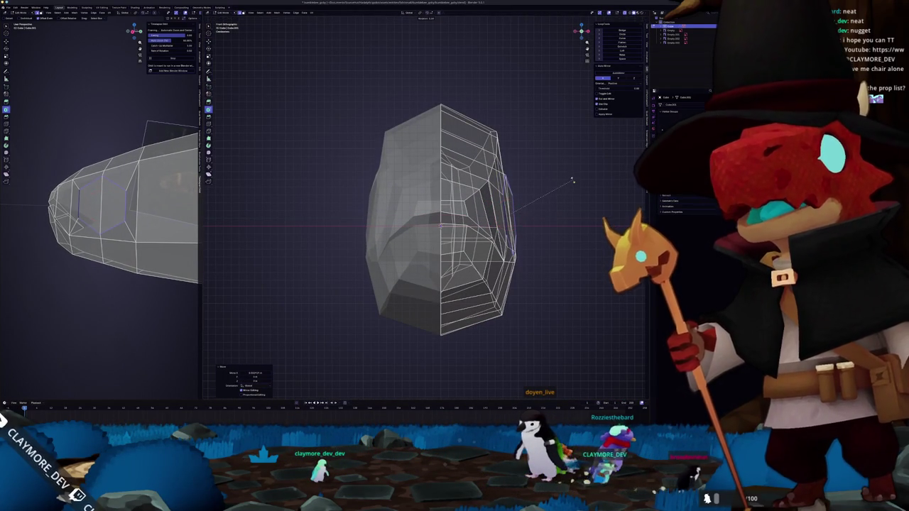
key("g")
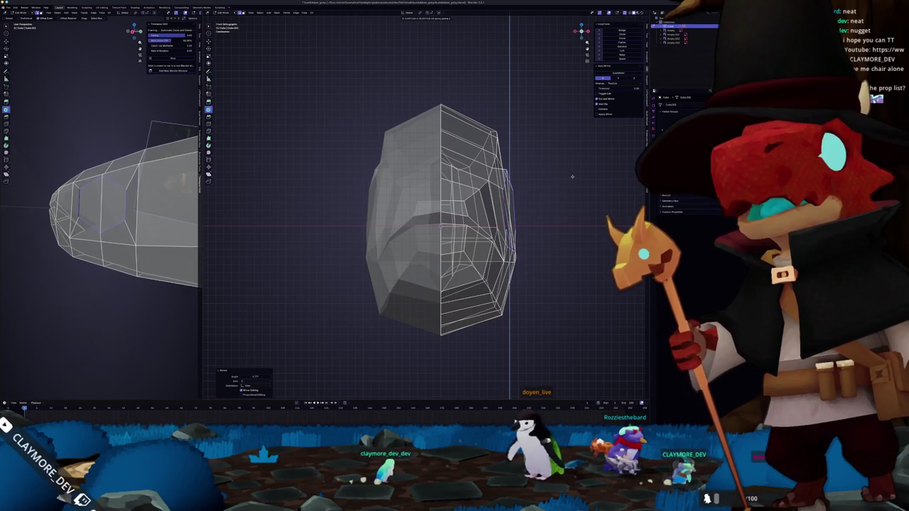
key("KP_7")
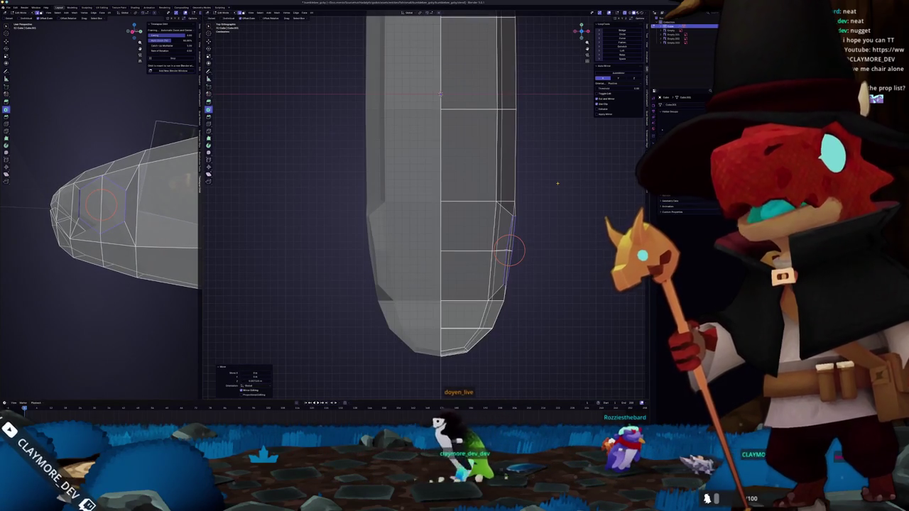
key("r")
left_click(576, 199)
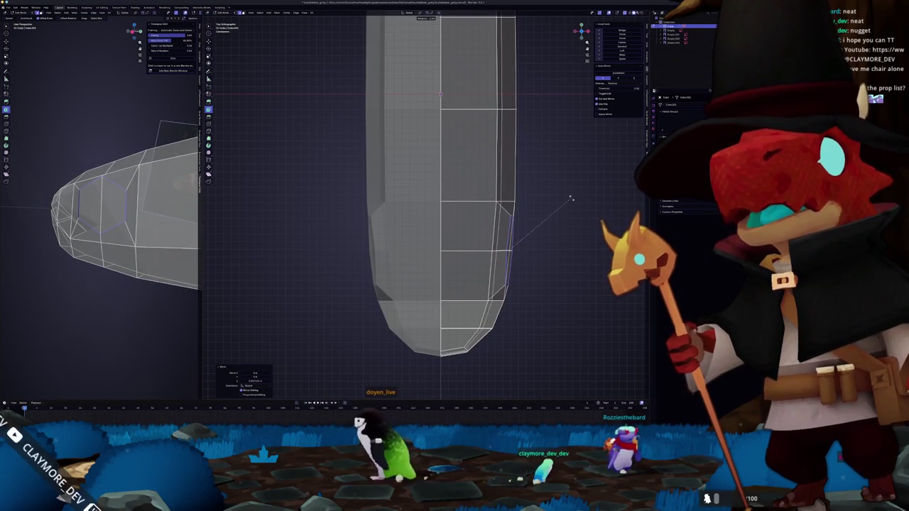
key("KP_3")
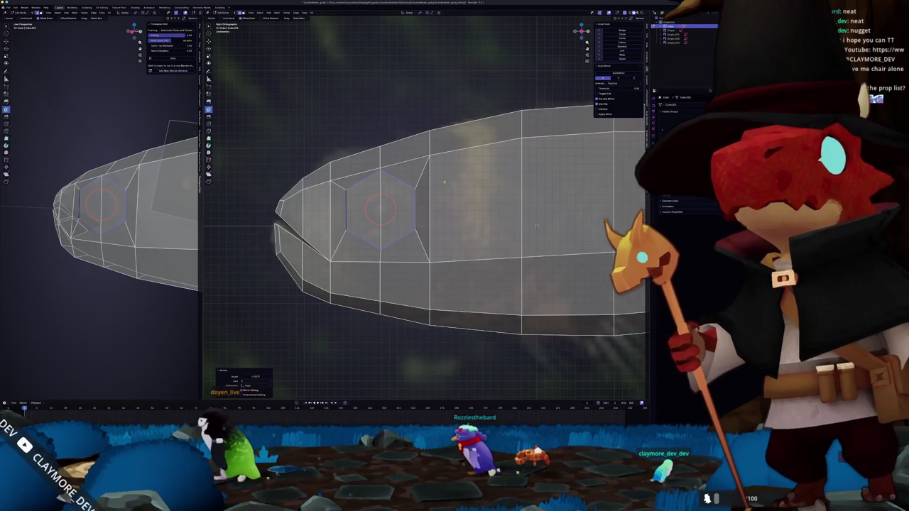
key("z")
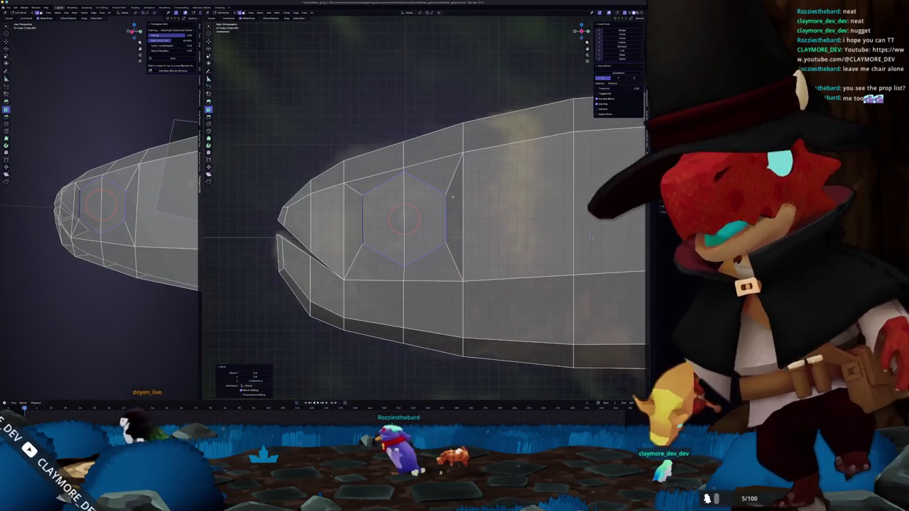
mouse_move(564, 232)
middle_mouse_down()
mouse_move(534, 210)
mouse_move(516, 210)
middle_mouse_up()
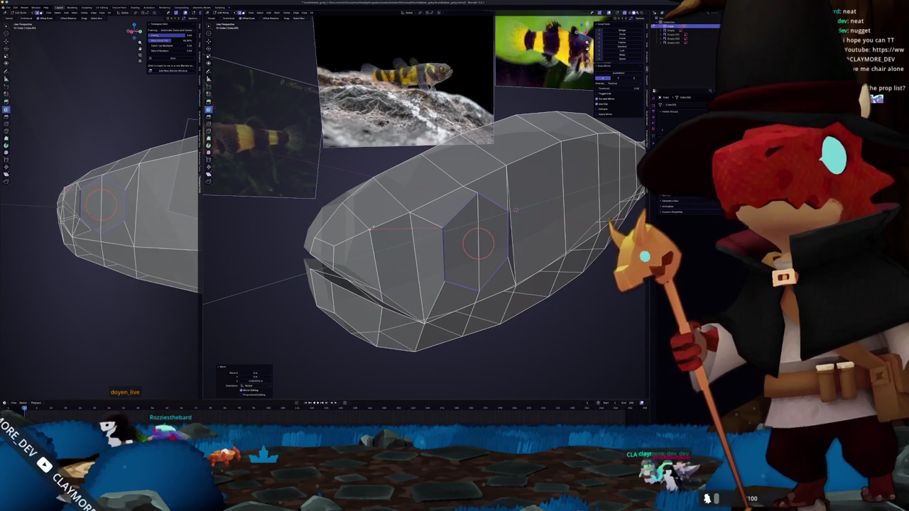
Move the nose vertices to narrow the snout and dissolve the extra nose geometry
key("g")
right_click(412, 213, "shift")
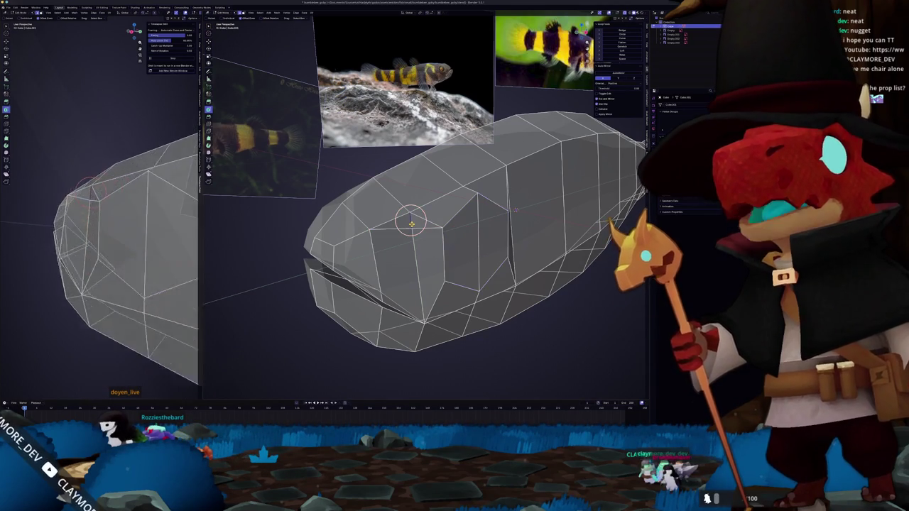
right_click(399, 225)
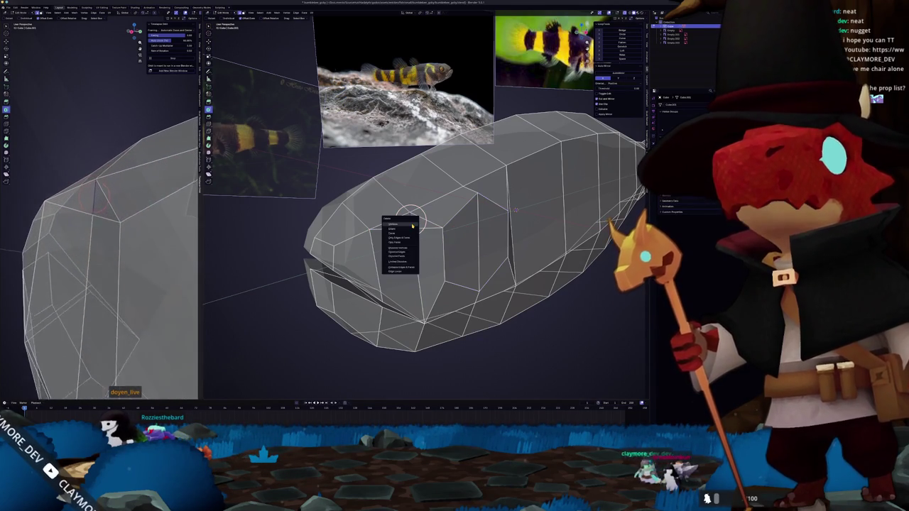
left_click(397, 252)
middle_click_drag(426, 248, 531, 213)
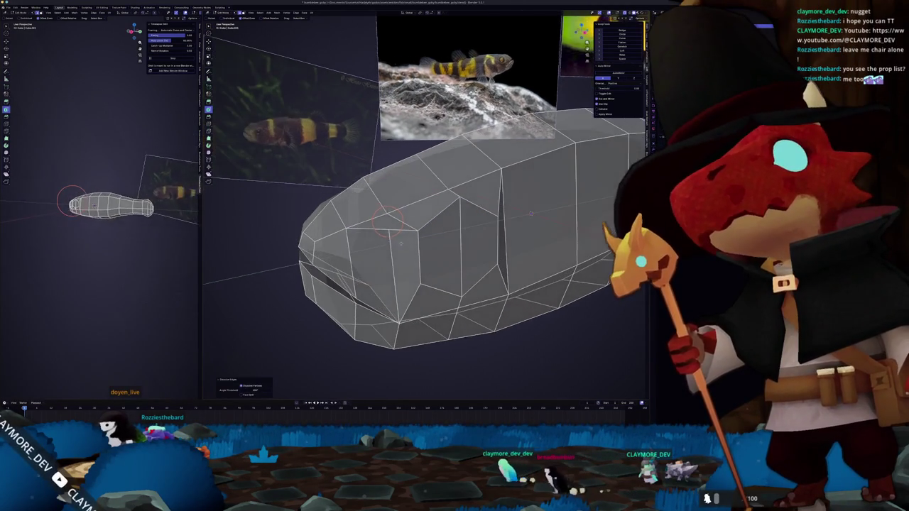
Check the fish body shape from several angles, switching between Object and Edit Mode
key("Tab")
middle_click_drag(531, 213, 376, 262)
key("Tab")
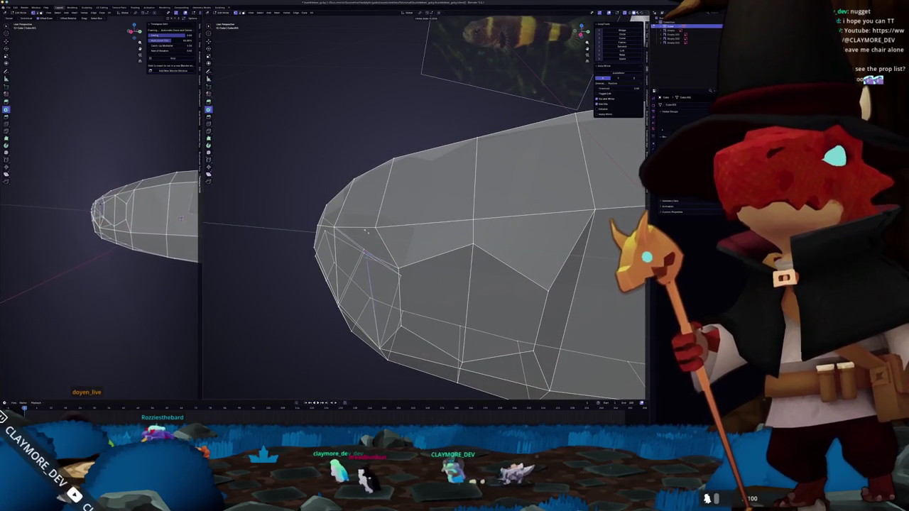
key("Tab")
middle_click_drag(376, 261, 459, 207)
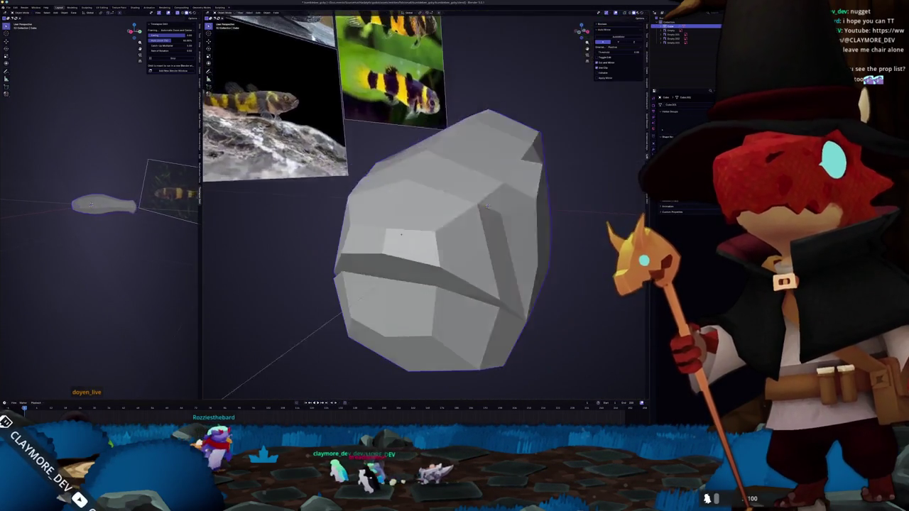
key("Tab")
Tweak head vertices with proportional editing, then return to Object Mode showing the finished body
key("g")
left_click(519, 211)
middle_click_drag(518, 211, 428, 211)
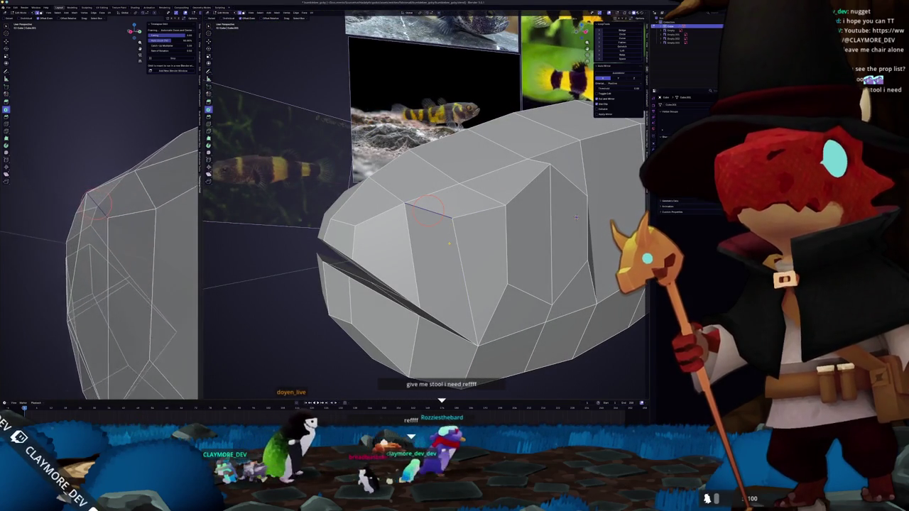
left_click(465, 284)
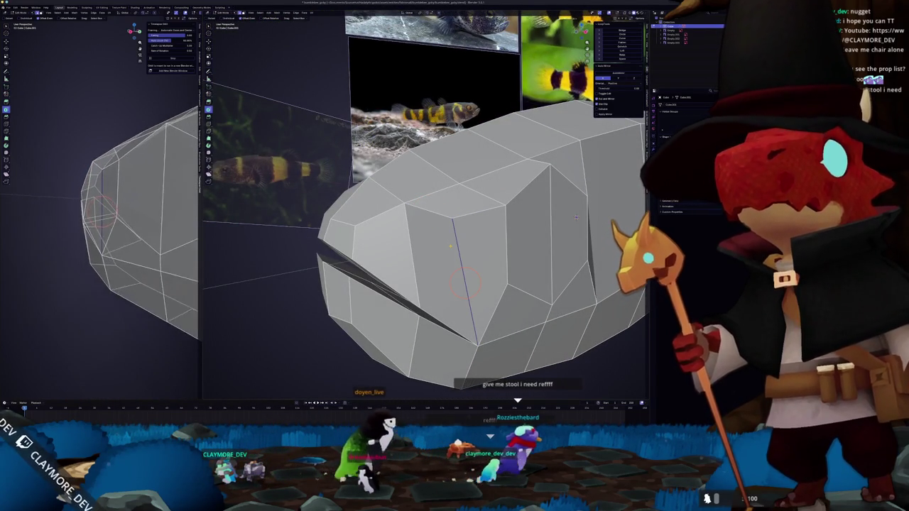
key("Tab")
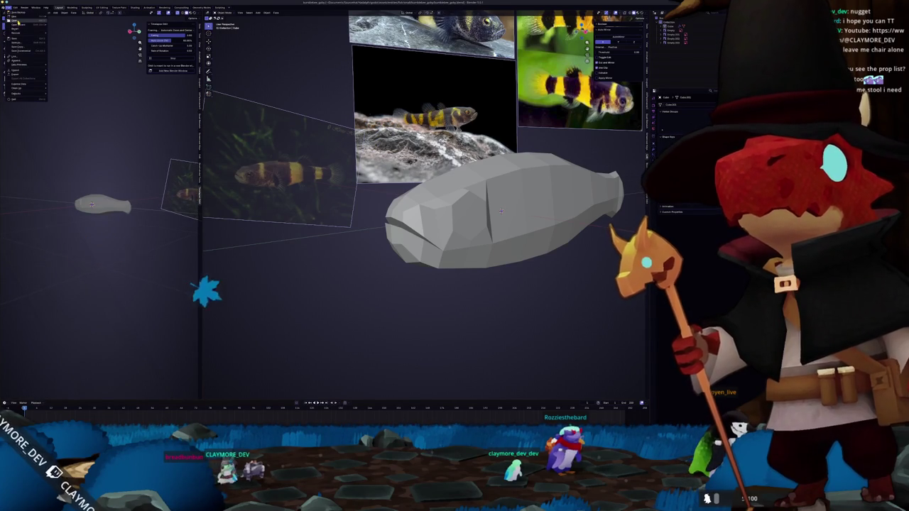
mouse_move(29, 25)
key("Escape")
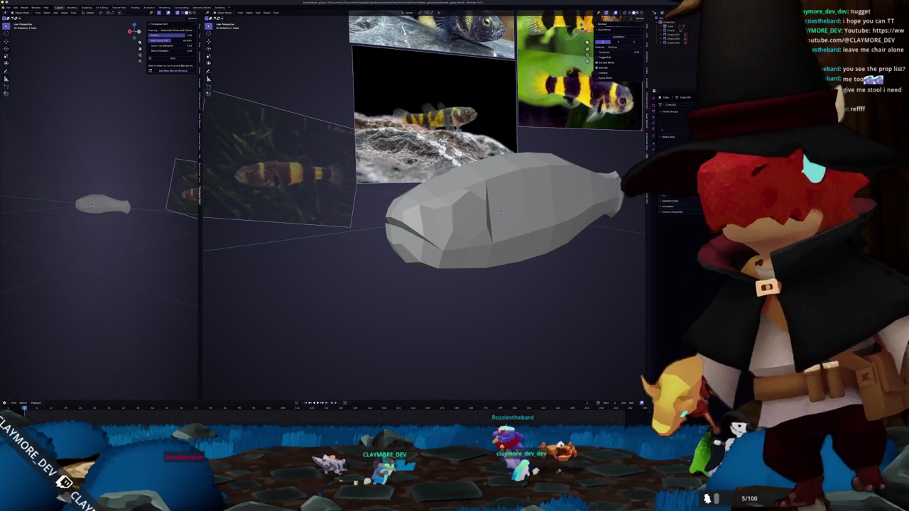
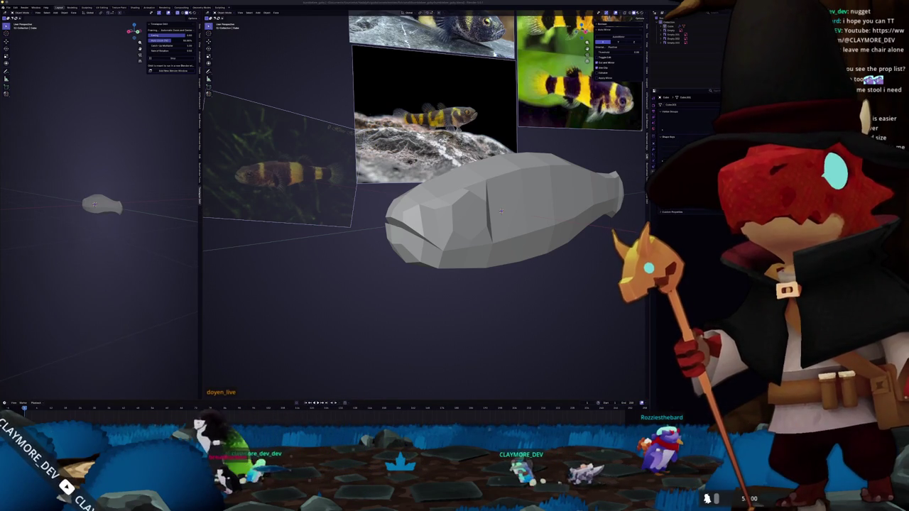
Enter Edit Mode and select an edge on the side of the fish head
key("Tab")
scroll(526, 220, "up", 5)
middle_click_drag(559, 229, 512, 203)
scroll(429, 234, "up", 2)
scroll(436, 232, "up", 3)
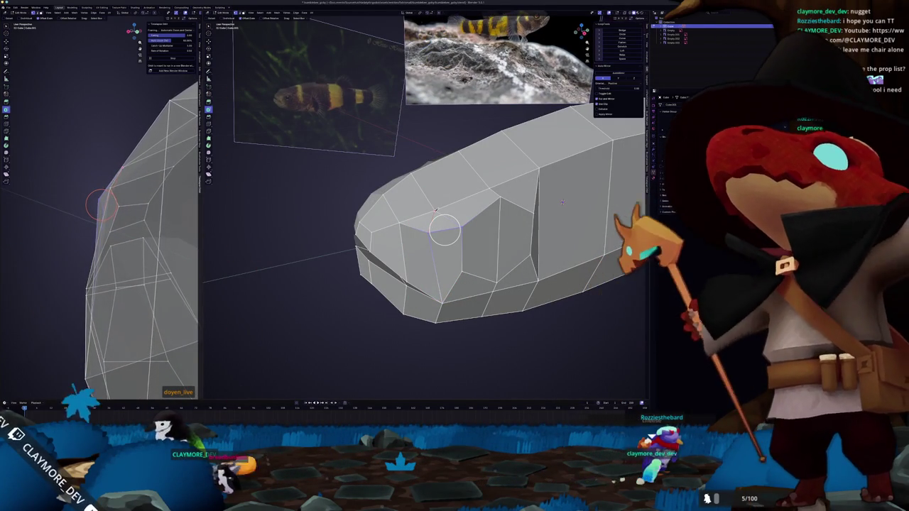
left_click(444, 228)
scroll(444, 229, "up", 1)
left_click(450, 237)
Rotate the selected head edge so it runs vertically, checking it from several angles
middle_click_drag(582, 202, 575, 241)
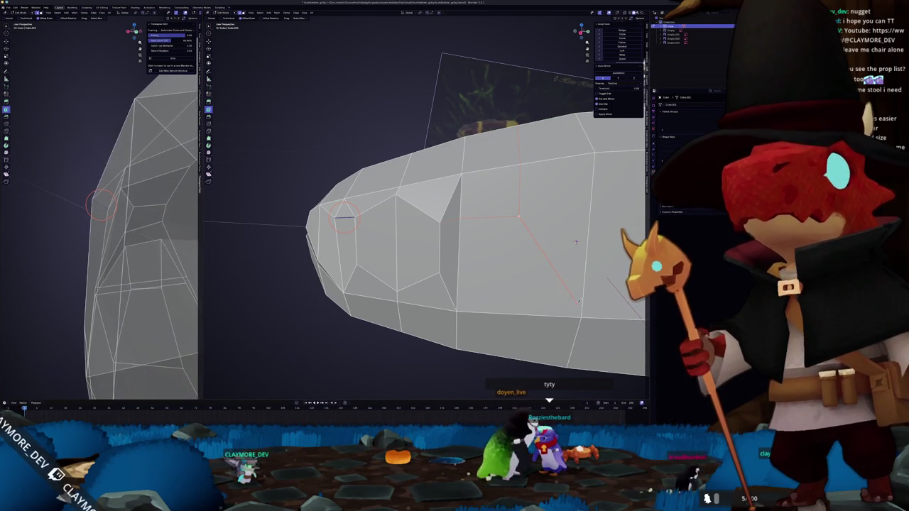
mouse_move(575, 242)
middle_mouse_down()
mouse_move(587, 228)
mouse_move(592, 236)
middle_mouse_up()
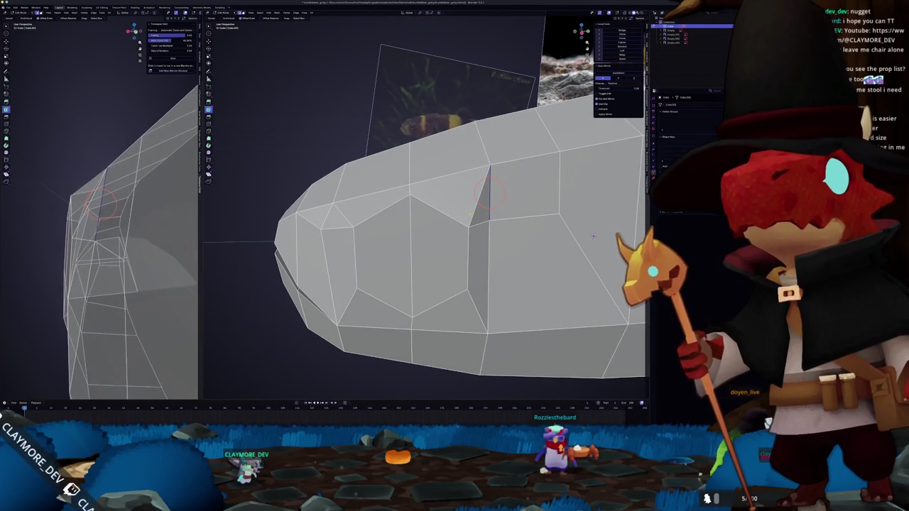
middle_click_drag(593, 236, 546, 202)
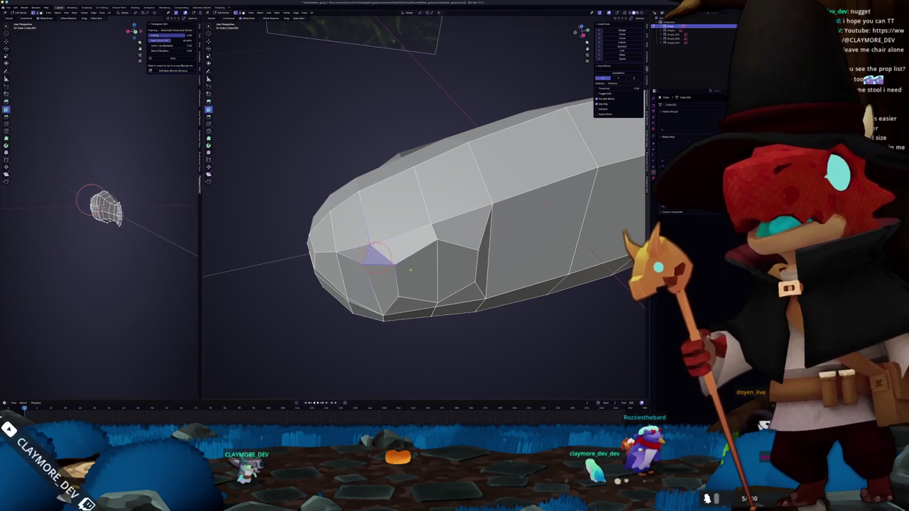
key("ctrl+z")
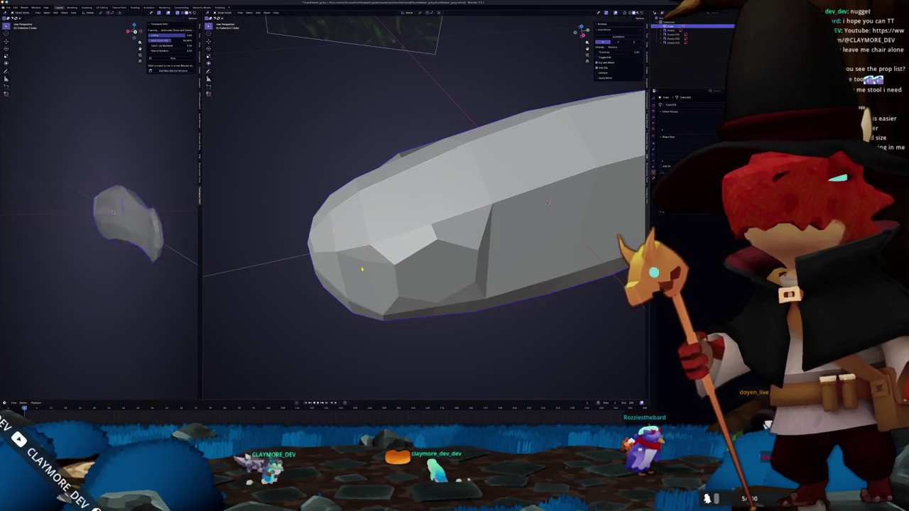
left_click_drag(362, 266, 367, 259)
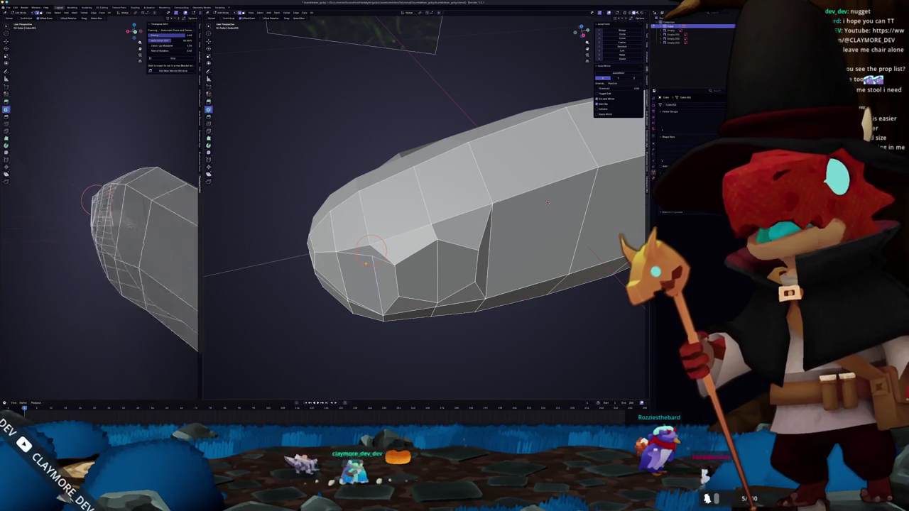
Slide a head vertex along its edge, then select a vertex farther forward on the head
scroll(547, 202, "up", 3)
scroll(568, 223, "up", 2)
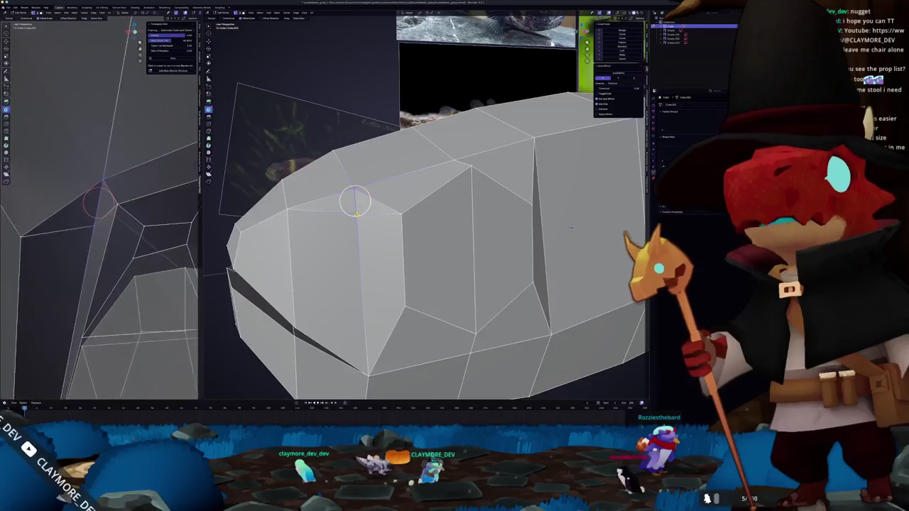
key("g")
key("g")
left_click(343, 209)
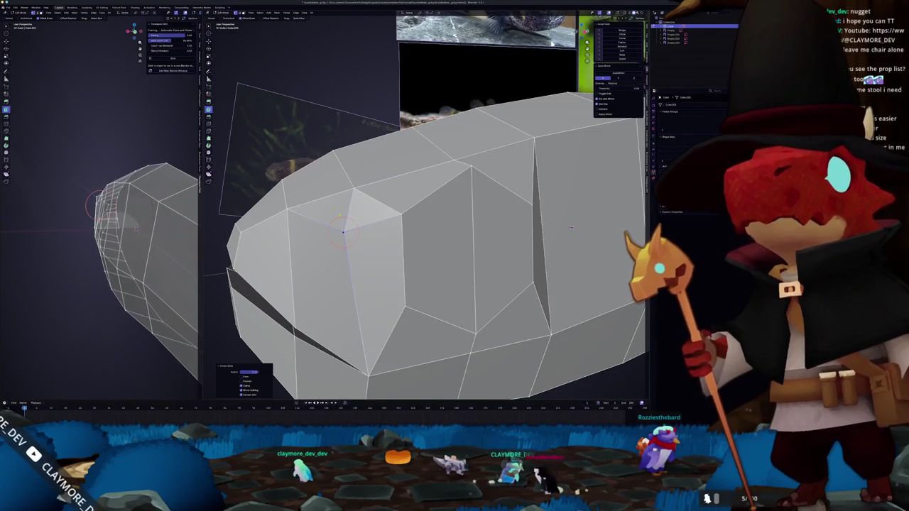
mouse_move(354, 188)
middle_mouse_down()
mouse_move(345, 193)
mouse_move(475, 235)
middle_mouse_up()
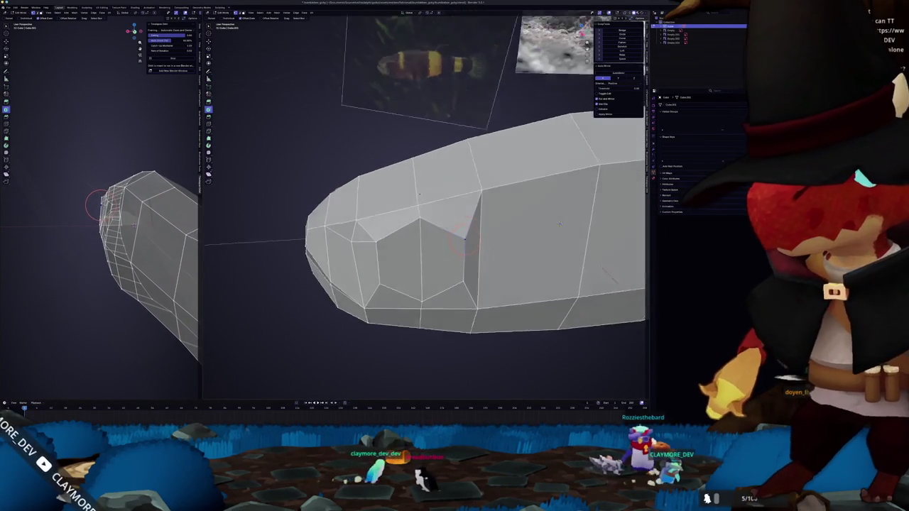
left_click(357, 235)
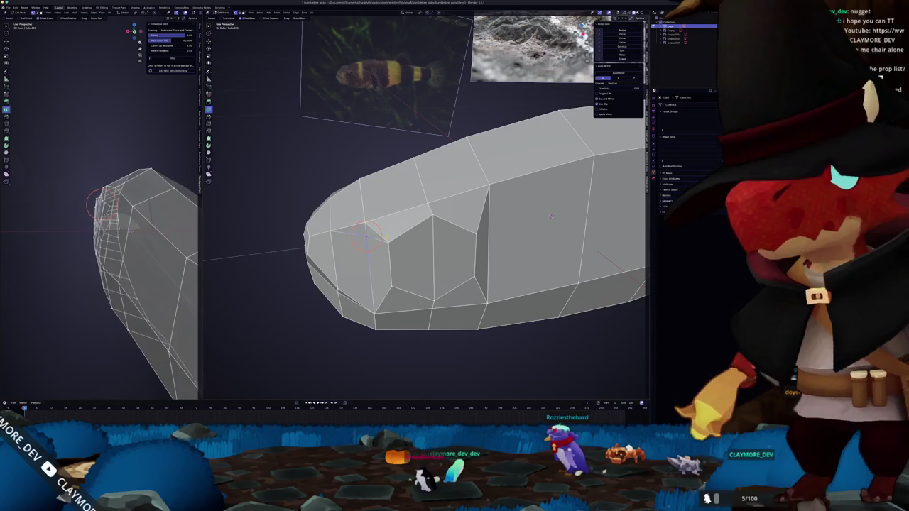
Knife-cut from a head vertex and shift the vertical edge loop along the body
middle_click_drag(551, 214, 576, 252)
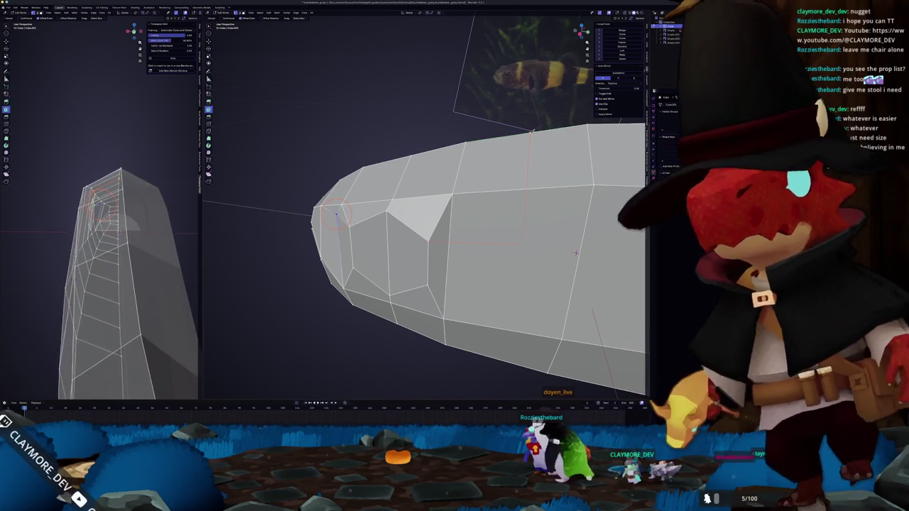
middle_click_drag(336, 213, 456, 193)
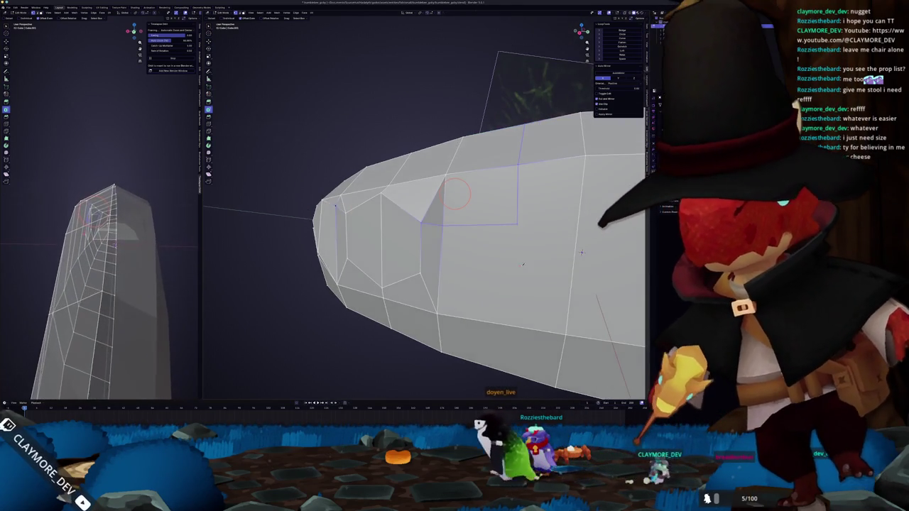
left_click(517, 224)
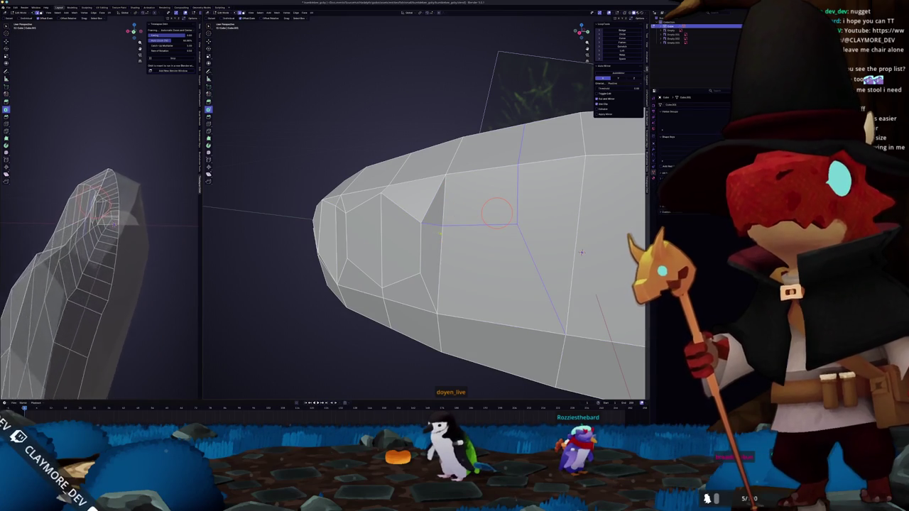
scroll(153, 232, "up", 8)
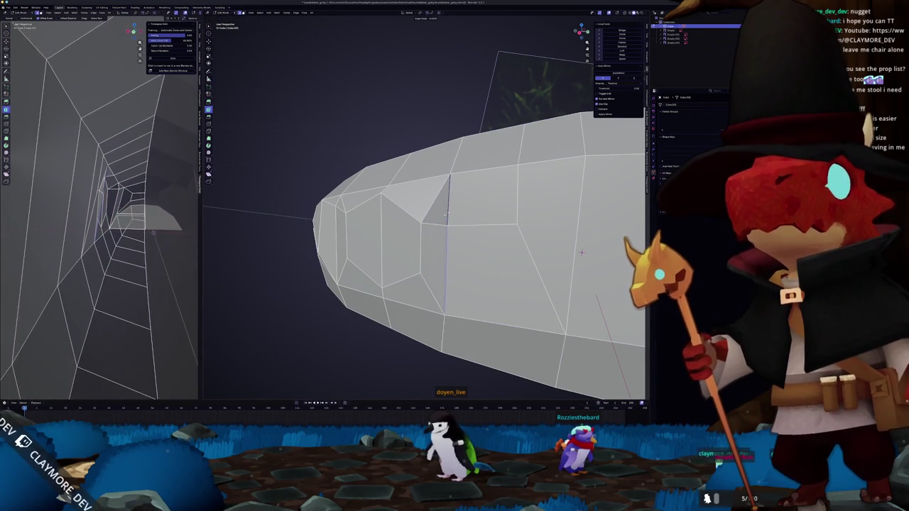
left_click_drag(447, 213, 465, 241)
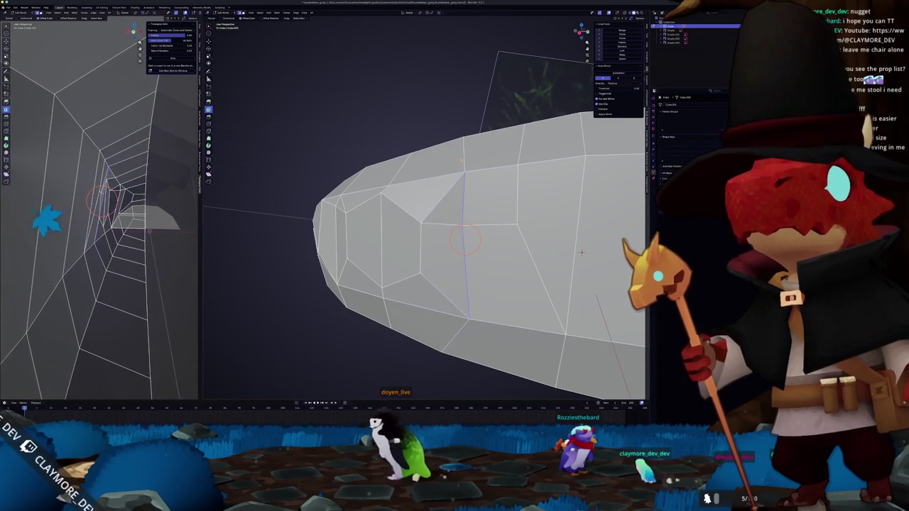
middle_click_drag(580, 252, 571, 233)
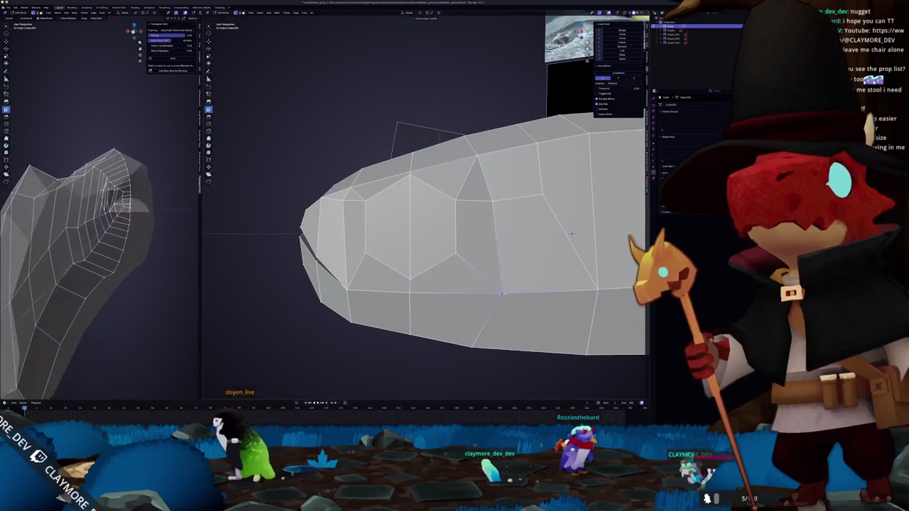
View the whole fish in Object Mode, then return to Edit Mode
key("Tab")
scroll(491, 293, "down", 3)
mouse_move(491, 294)
middle_mouse_down()
mouse_move(449, 286)
mouse_move(442, 267)
middle_mouse_up()
key("Tab")
scroll(503, 210, "up", 2)
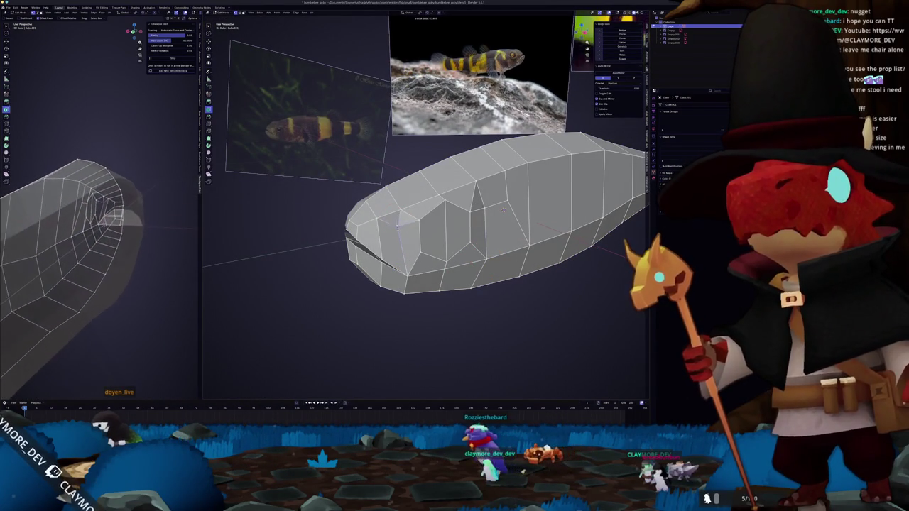
Slide an edge loop along the head, checking the shape in Object Mode
key("Tab")
middle_click_drag(503, 209, 444, 197)
key("Tab")
middle_click_drag(500, 242, 500, 233)
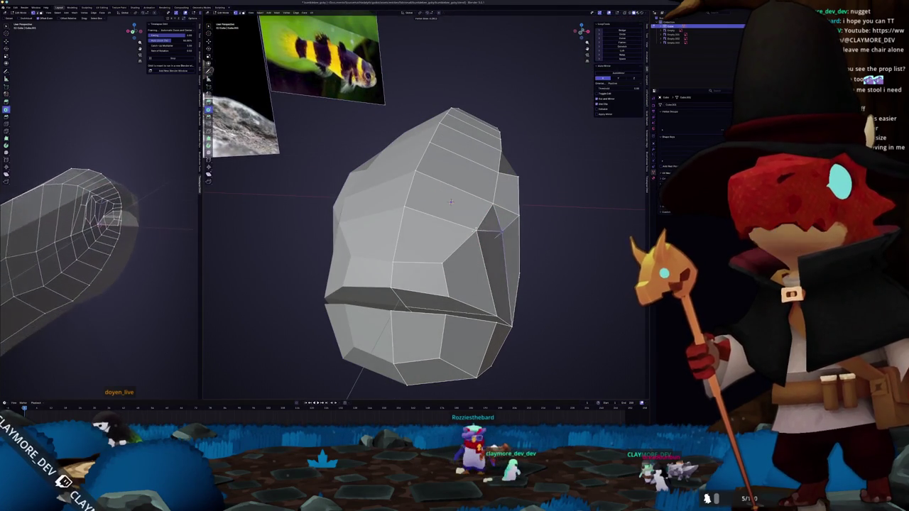
left_click(500, 230)
key("Tab")
mouse_move(495, 230)
middle_mouse_down()
mouse_move(540, 226)
mouse_move(500, 214)
middle_mouse_up()
key("Tab")
Inset the eye face into a smaller hexagon, then extrude and shrink it
key("i")
left_click(501, 214)
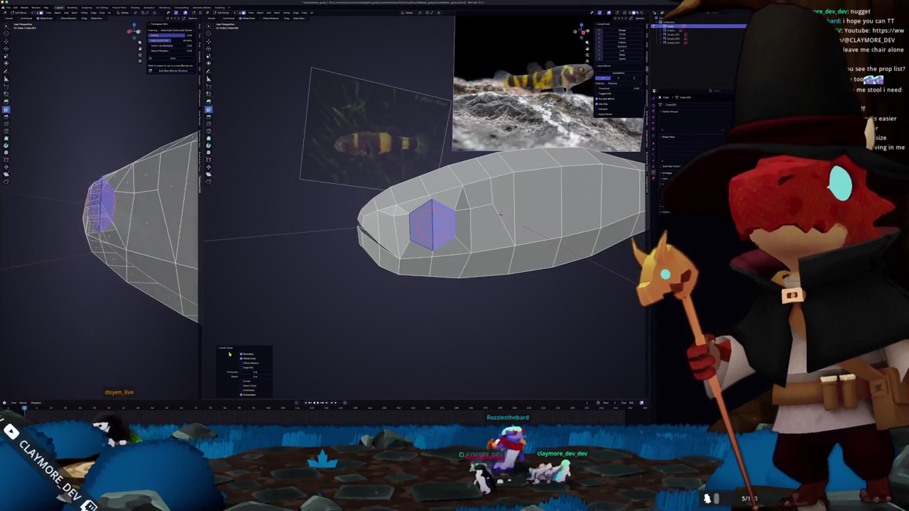
middle_click_drag(500, 213, 499, 212)
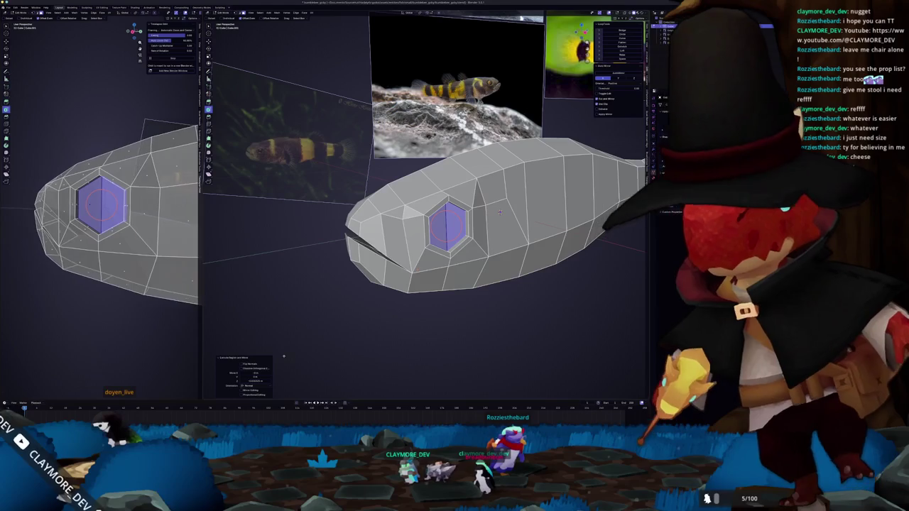
key("shift+s")
key("2")
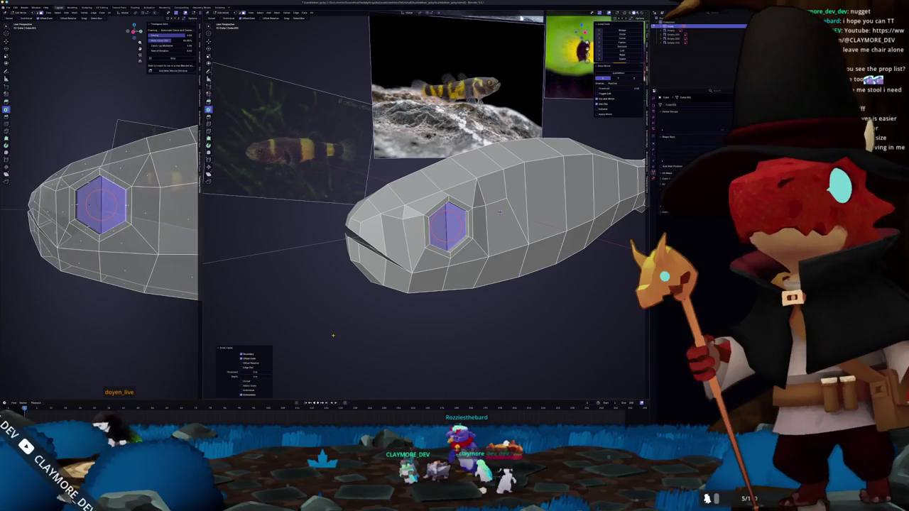
key("e")
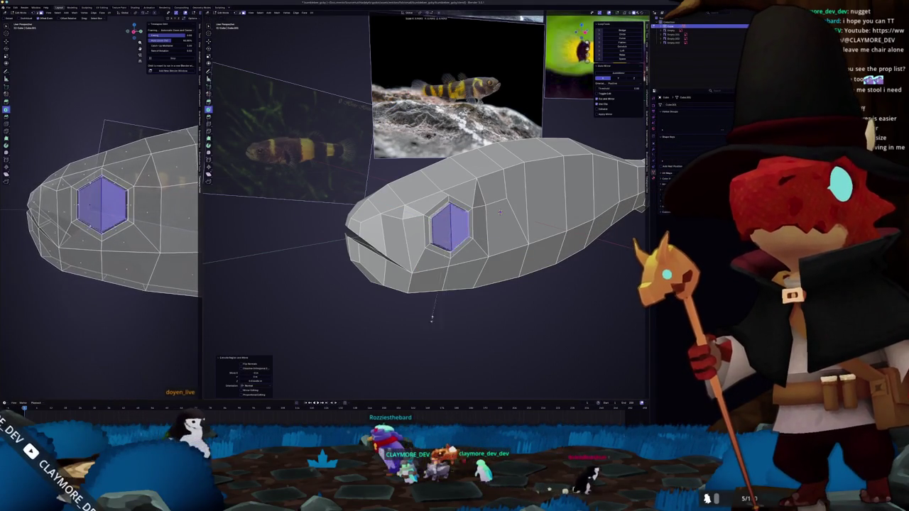
key("s")
left_click(240, 390)
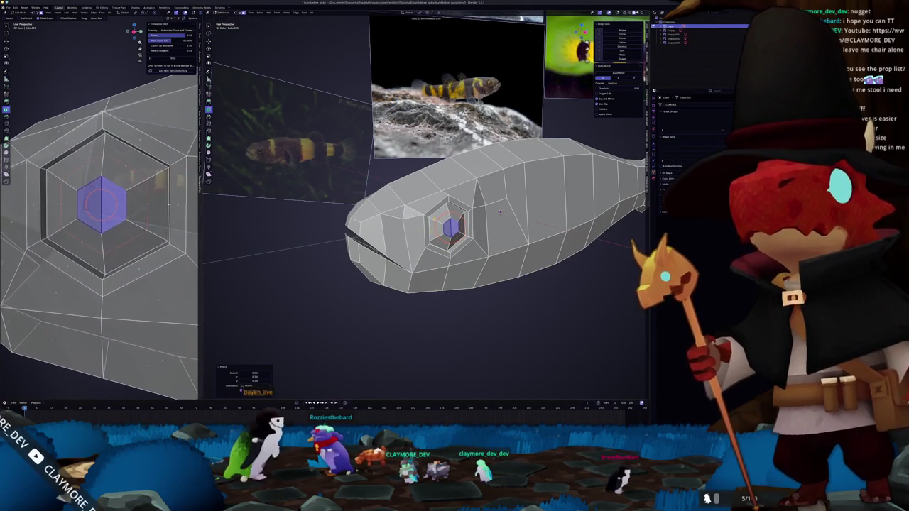
Add an edge loop around the eye hexagon and keep only the inner eye face selected
key("ctrl+r")
left_click(500, 211)
scroll(511, 212, "up", 2)
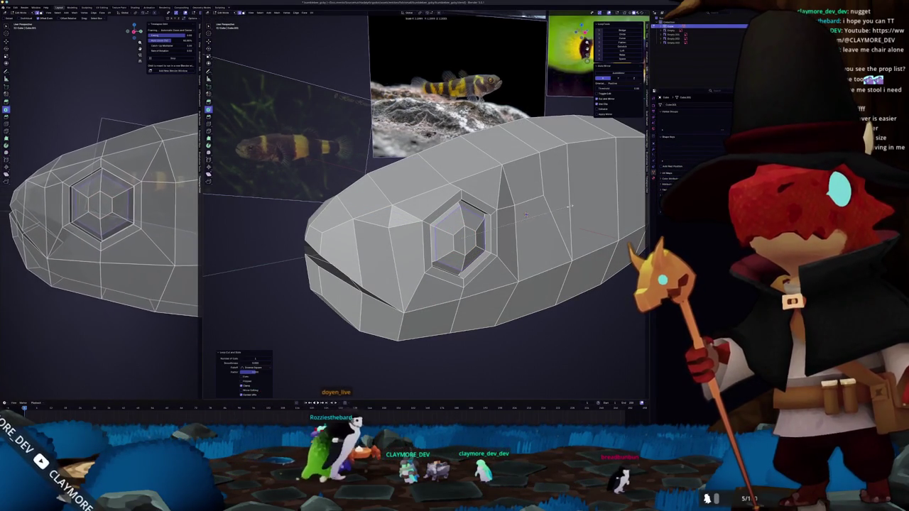
left_click(463, 240)
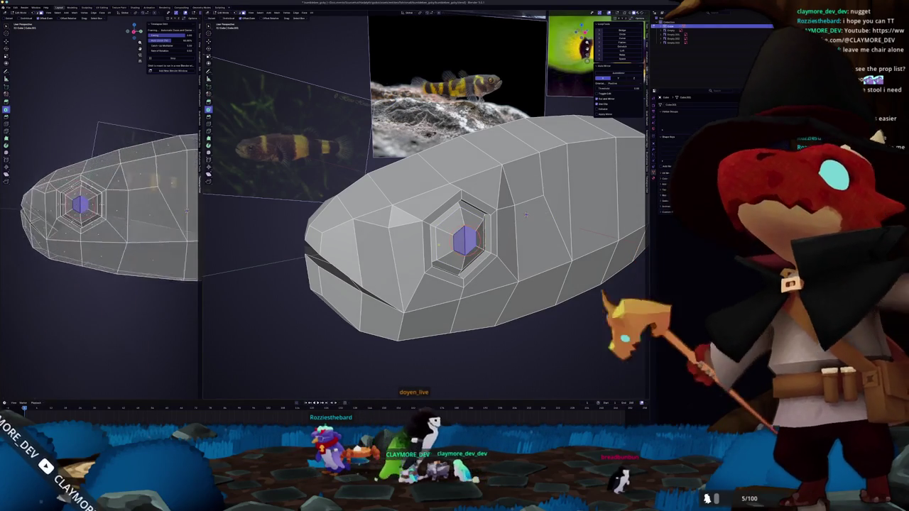
left_click(526, 213, "alt")
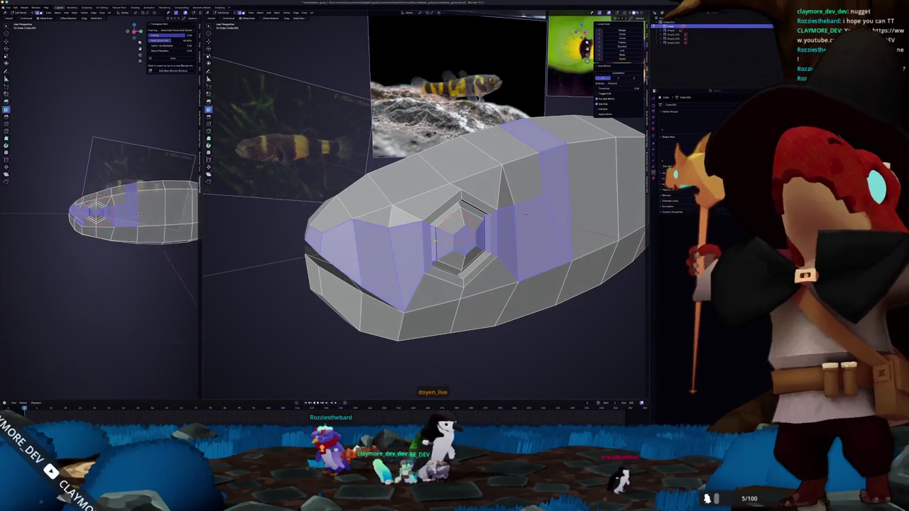
key("ctrl+z")
middle_click_drag(526, 214, 507, 210)
key("ctrl+shift+z")
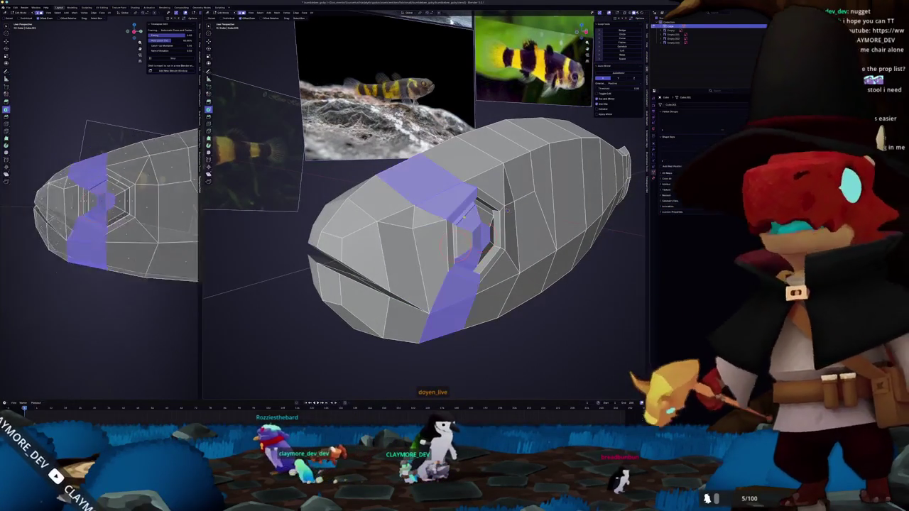
key("ctrl+z")
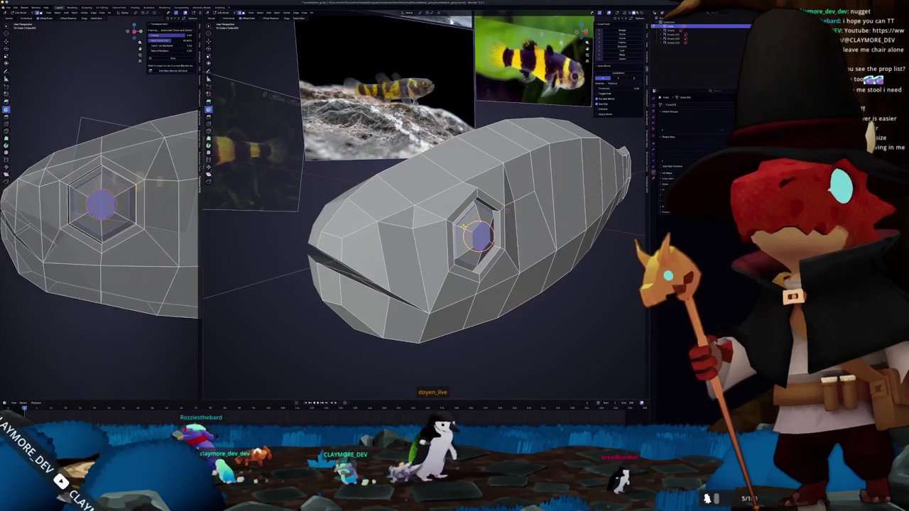
Nudge the selected edge from the front view, then review the head in perspective
key("KP_3")
key("KP_1")
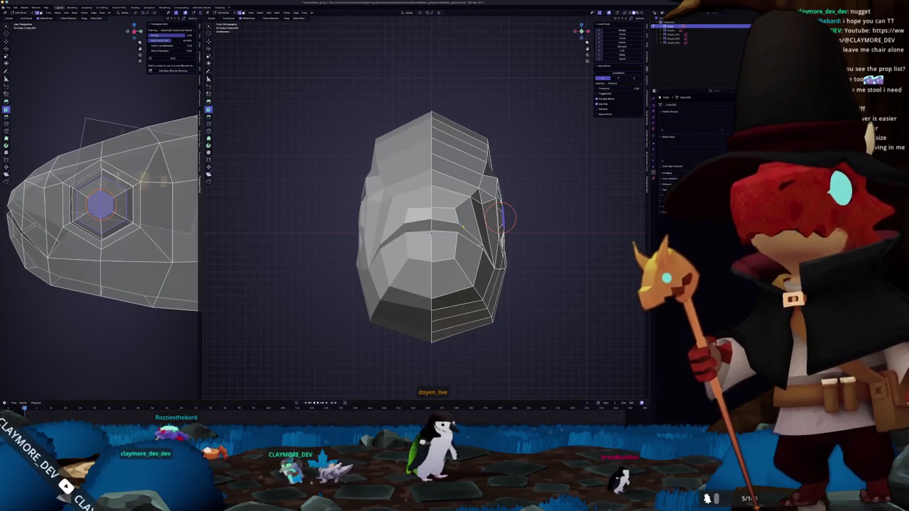
middle_click_drag(501, 219, 593, 216, "ctrl")
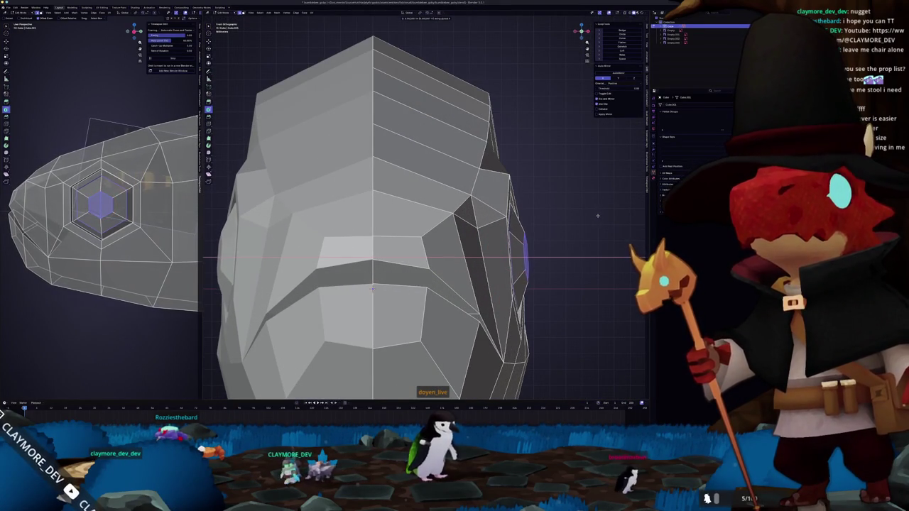
key("g")
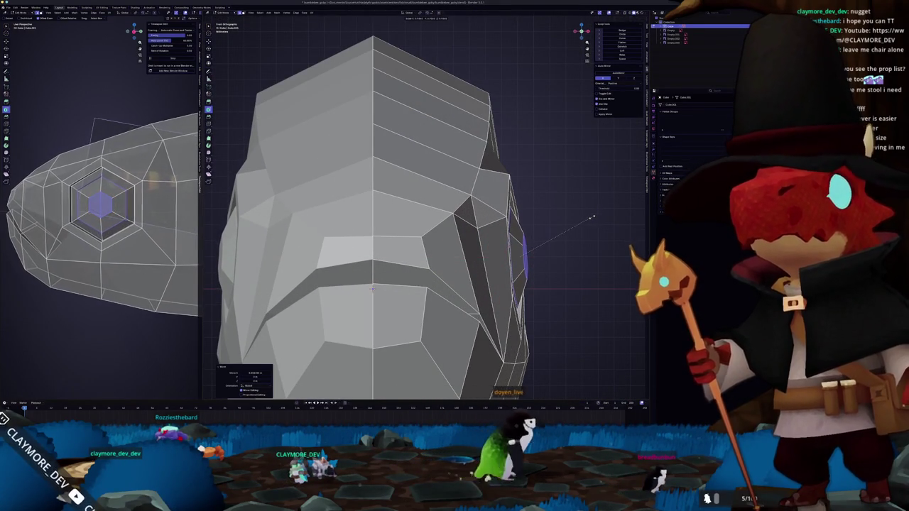
key("Tab")
scroll(539, 188, "down", 5)
mouse_move(539, 189)
middle_mouse_down()
mouse_move(509, 246)
mouse_move(397, 252)
mouse_move(485, 224)
mouse_move(539, 226)
middle_mouse_up()
key("Tab")
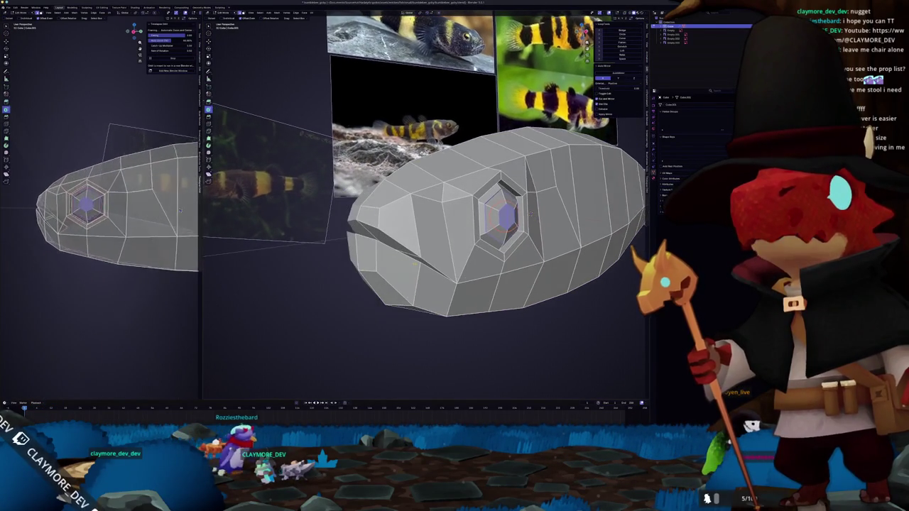
Switch to Right Ortho with X-ray and position the 3D cursor at the jaw tip
key("KP_3")
key("alt+z")
scroll(366, 270, "up", 1)
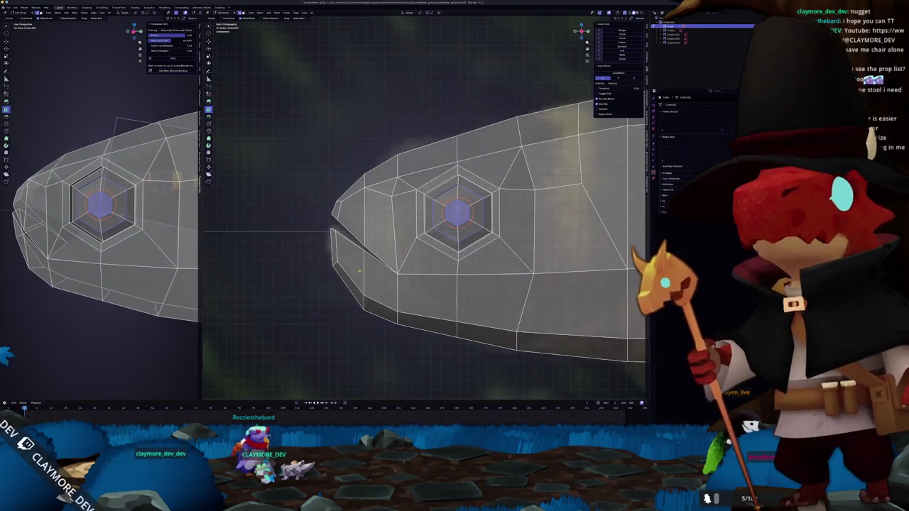
right_click_drag(319, 253, 331, 254, "shift")
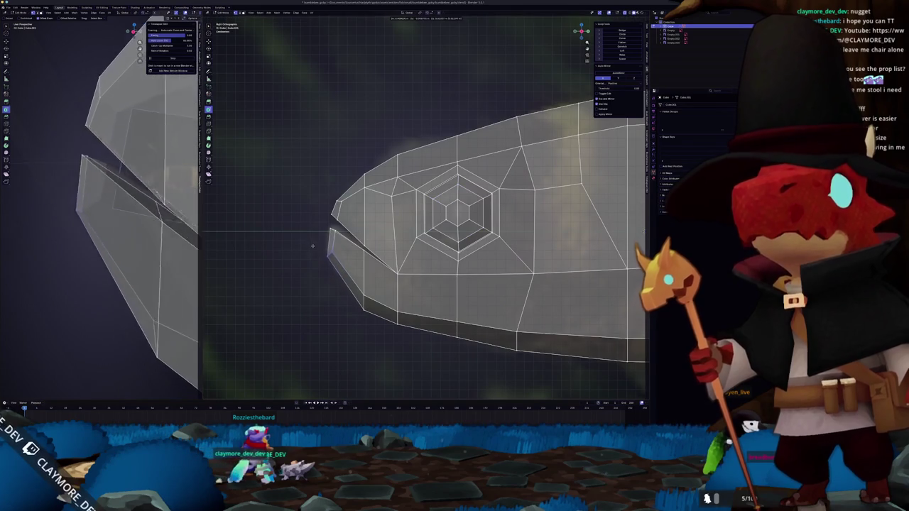
right_click_drag(325, 197, 325, 191, "shift")
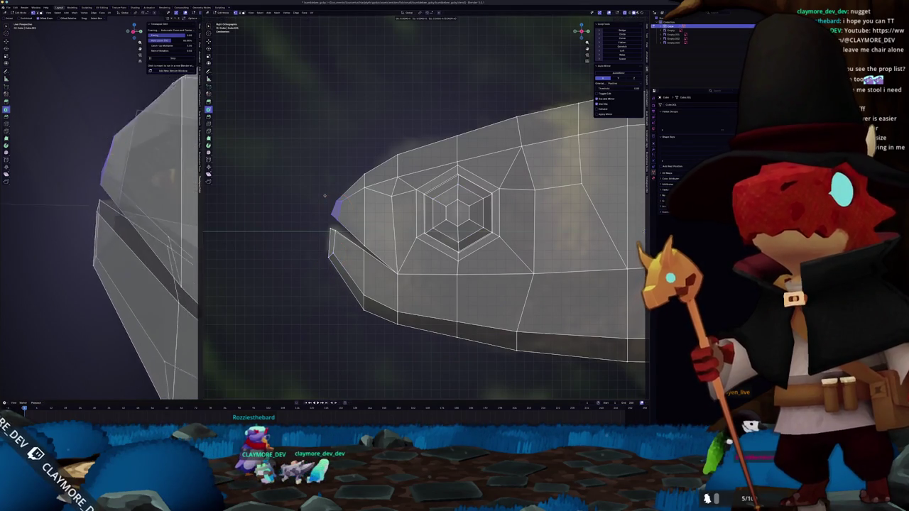
right_click(325, 191, "shift")
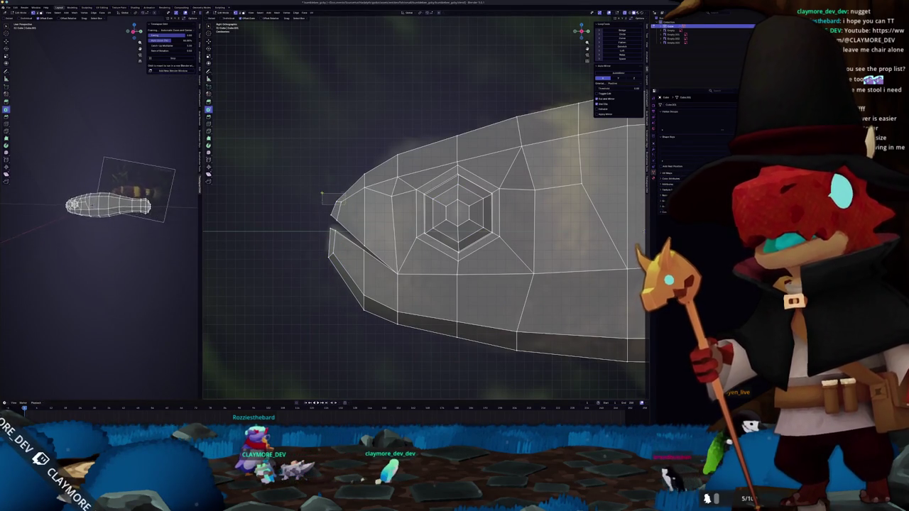
right_click(325, 192, "shift")
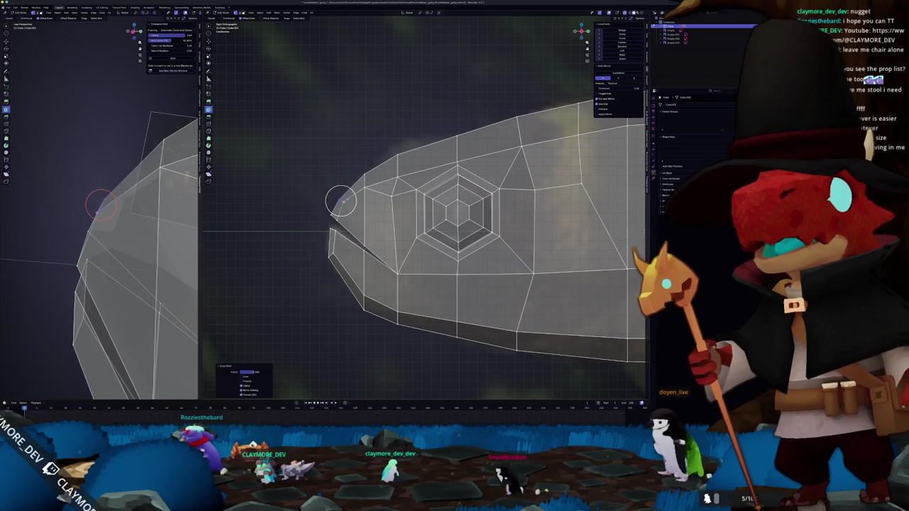
Cut new edges near the mouth and dissolve the unwanted edge
key("g")
key("shift+z")
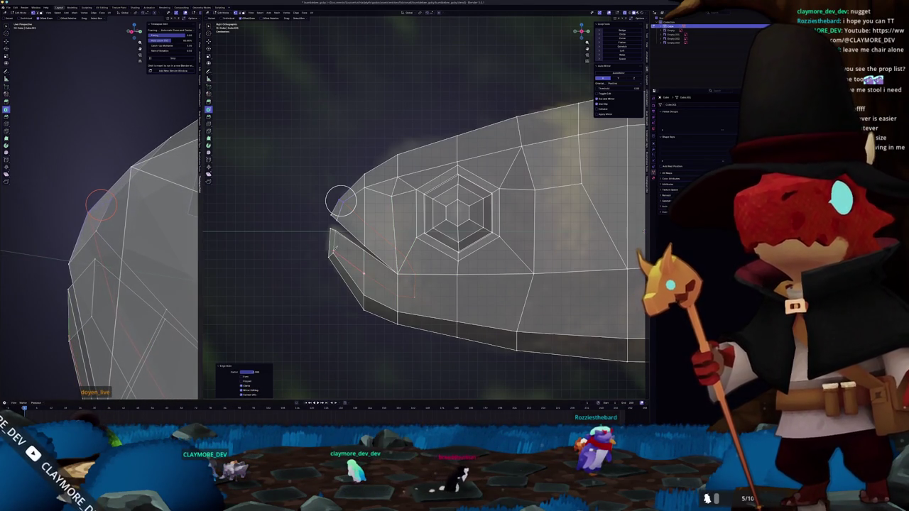
left_click(376, 252)
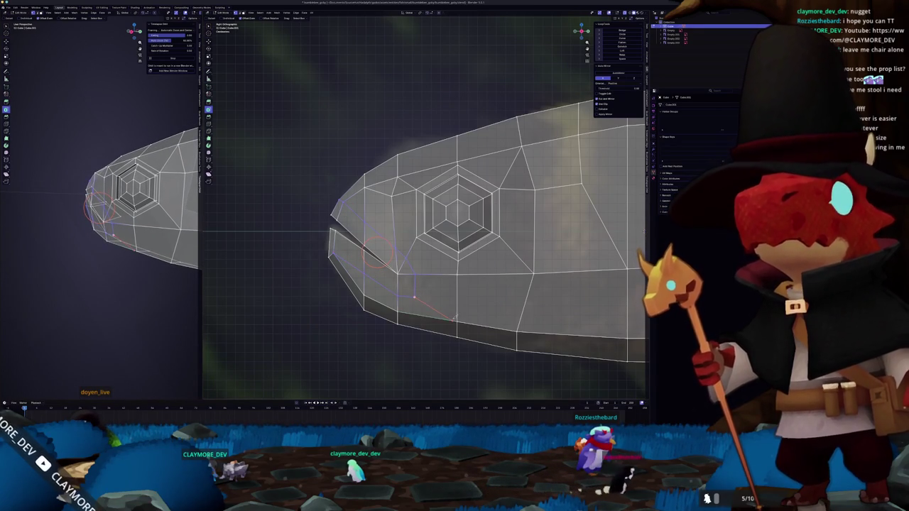
scroll(435, 294, "up", 1)
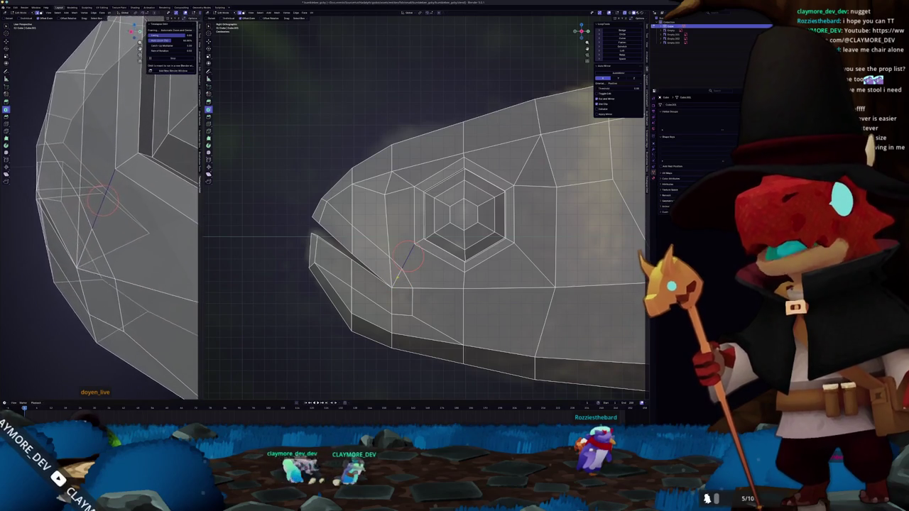
right_click(399, 277)
left_click(398, 279)
Select the lip face strips, trying and cancelling moves of the mouth edges
scroll(402, 270, "up", 1)
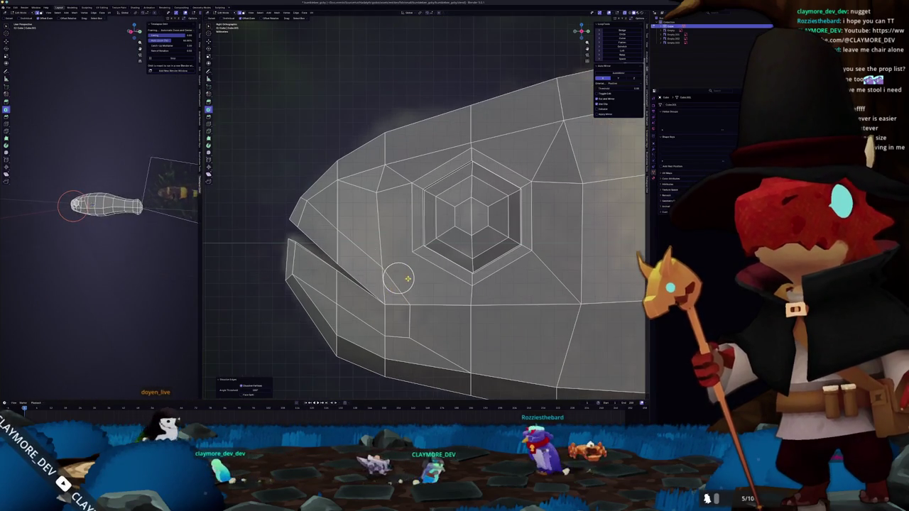
scroll(403, 281, "up", 1)
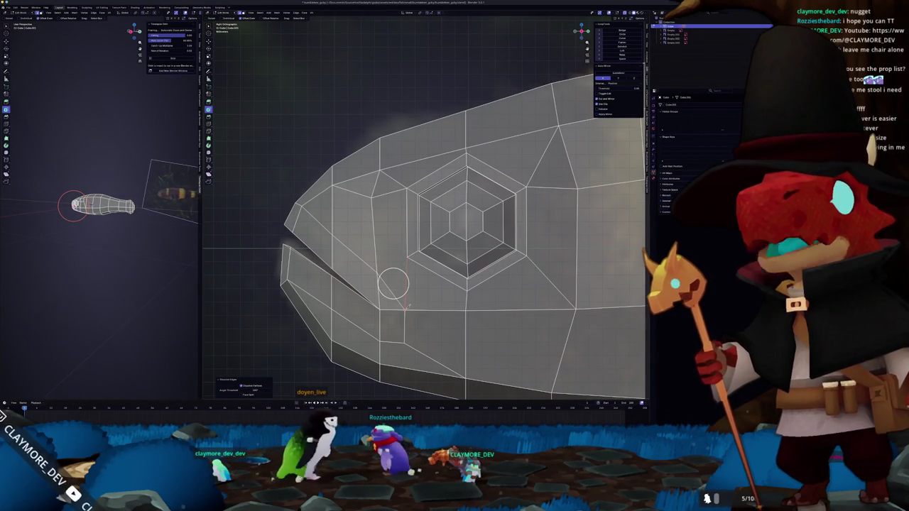
scroll(99, 202, "up", 3)
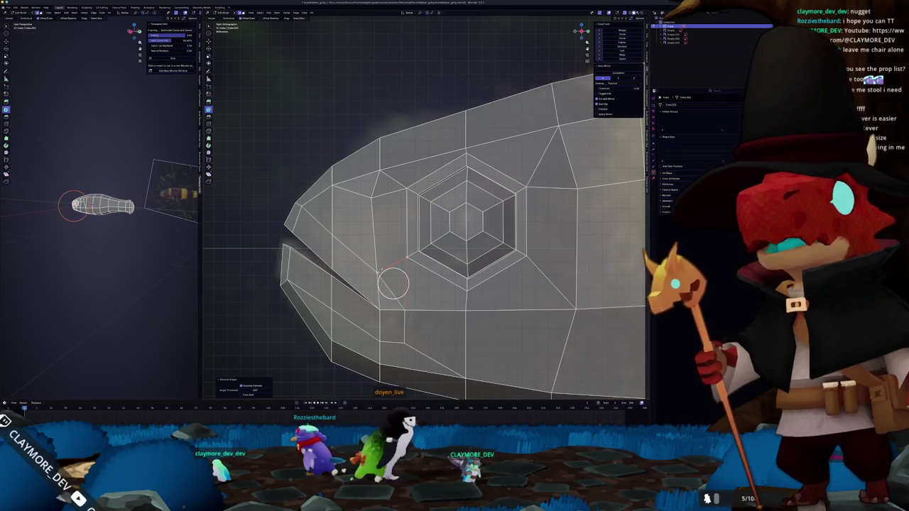
scroll(99, 203, "down", 3)
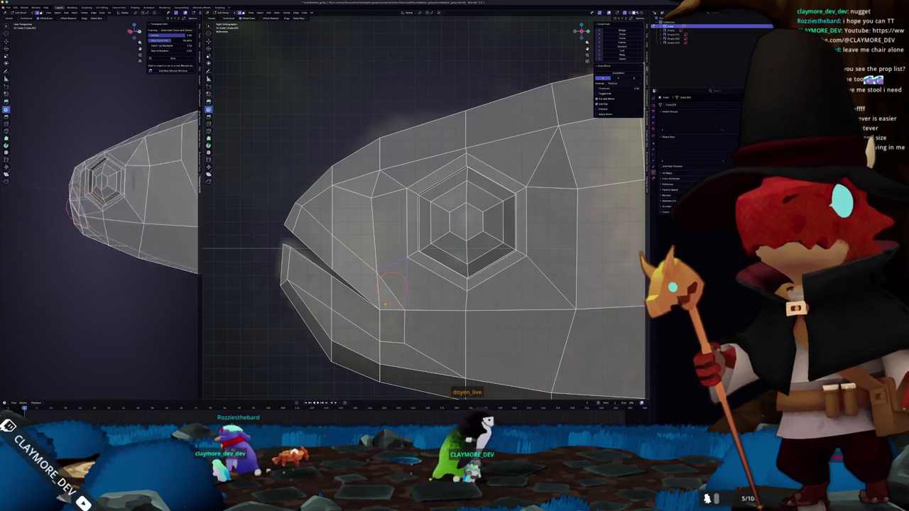
left_click(357, 274, "shift")
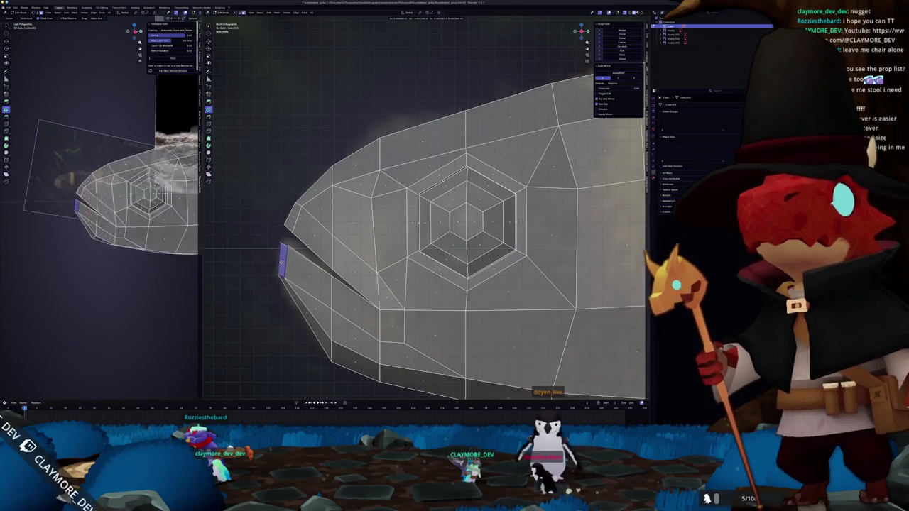
key("KP_Decimal")
key("alt+a")
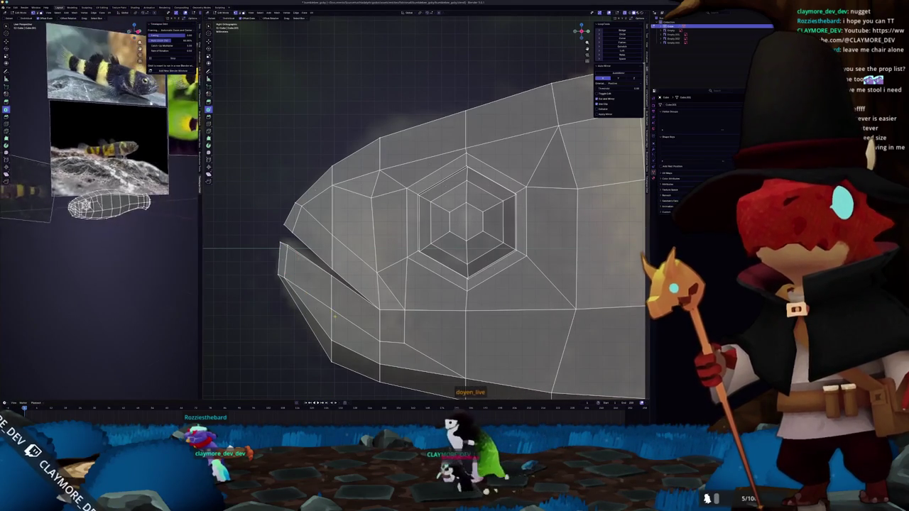
key("g")
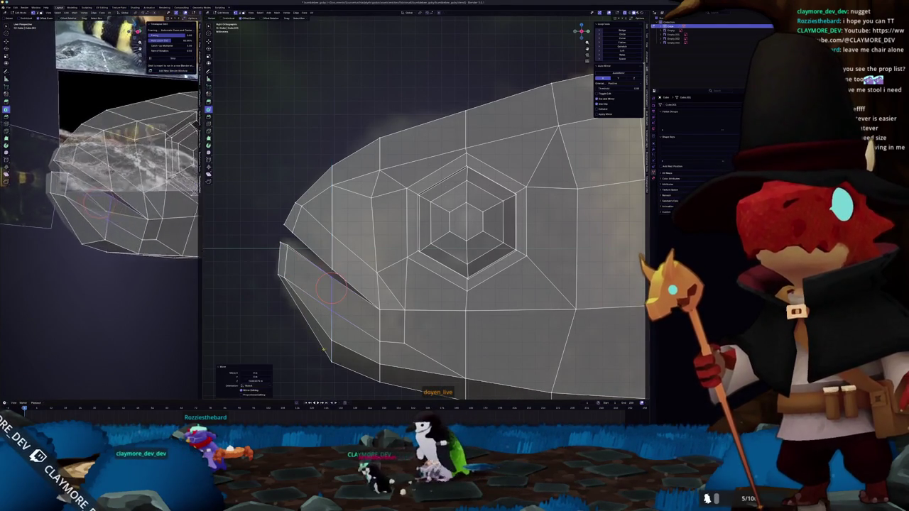
right_click(319, 330)
key("g")
key("g")
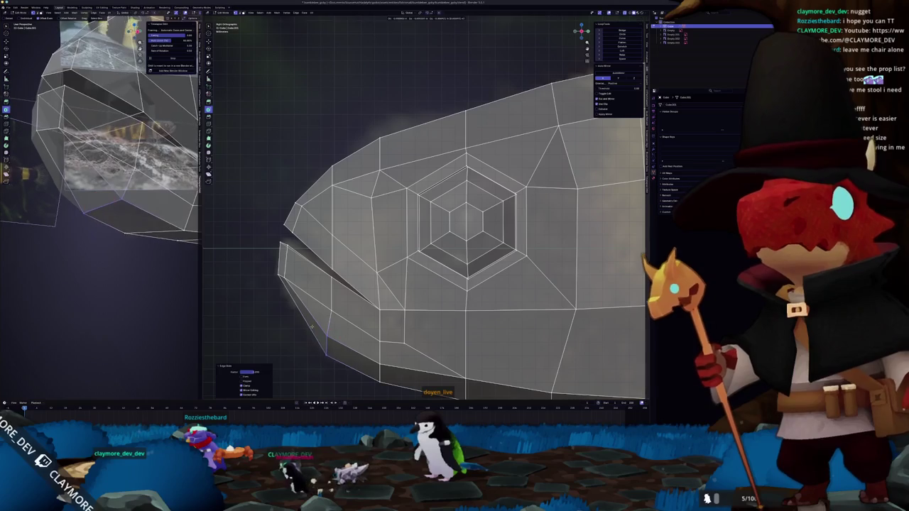
right_click(326, 346)
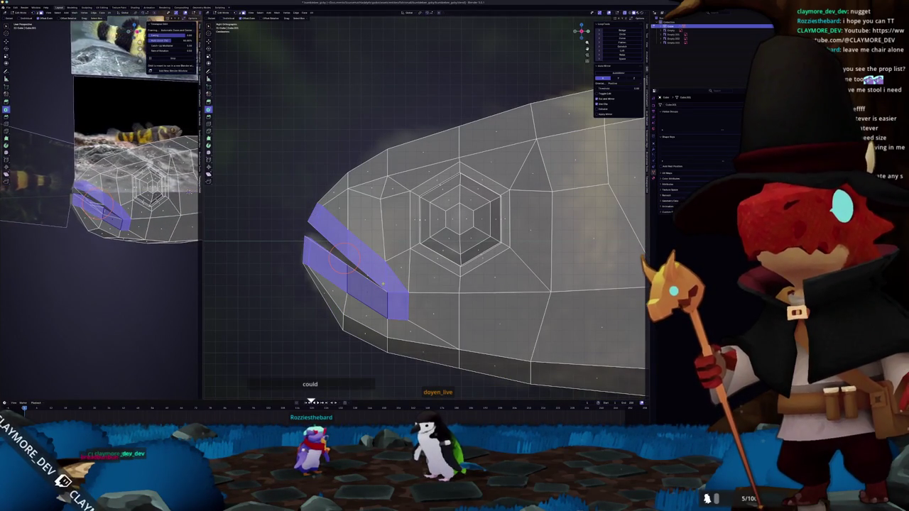
Extrude the upper lip strip in place and move it
left_click(373, 298, "shift")
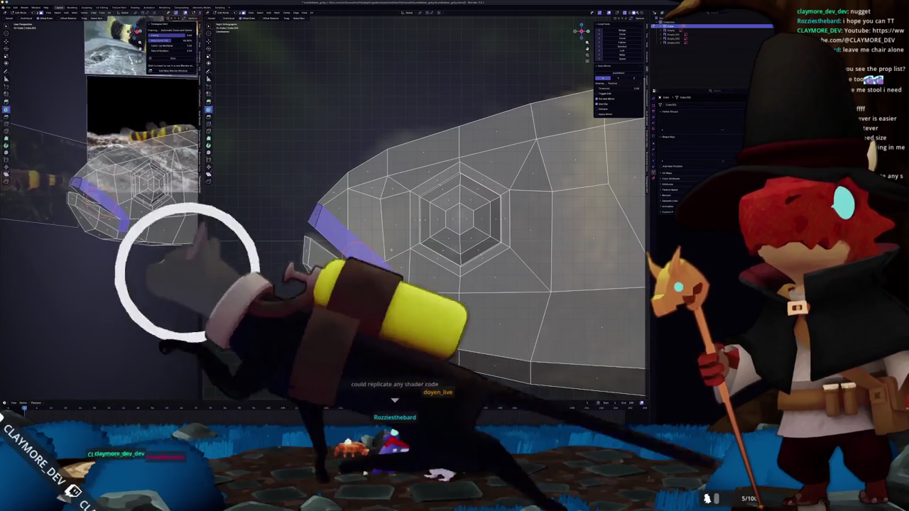
key("e")
key("Escape")
key("g")
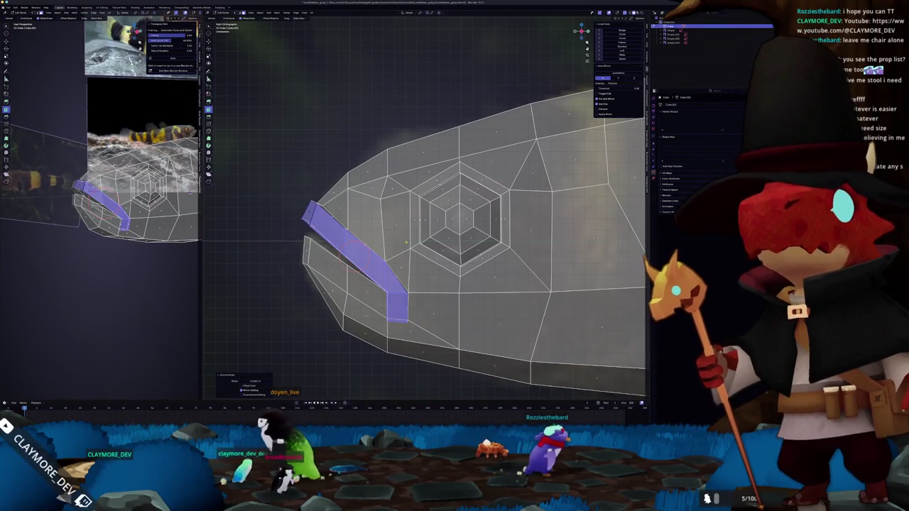
Extrude the lower mouth strip and thin it with Alt+S
left_click(344, 281, "alt")
key("e")
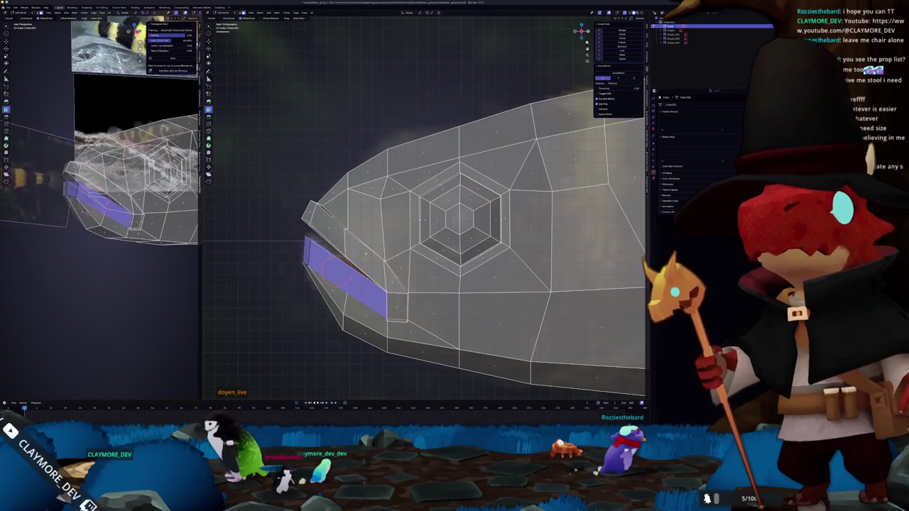
left_click(394, 245)
key("alt+s")
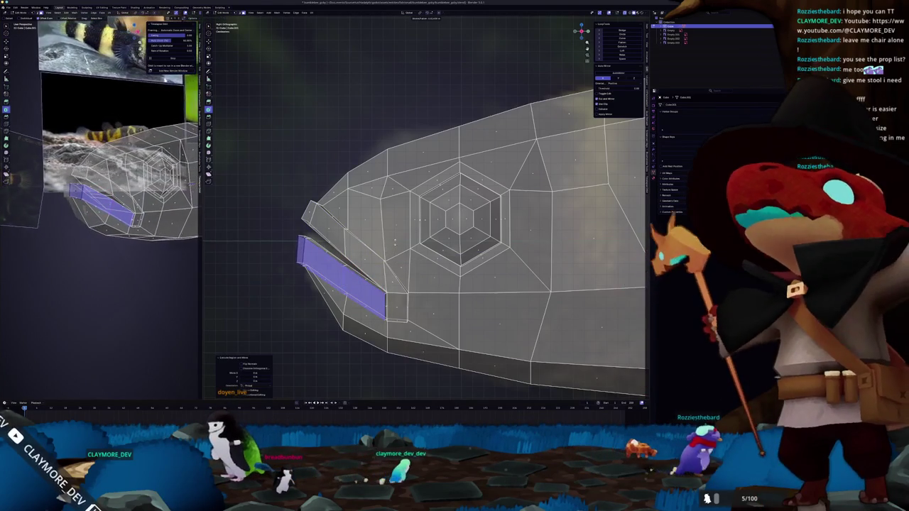
left_click(394, 244)
Turn off X-ray and inspect the narrowed mouth slit up close
key("alt+z")
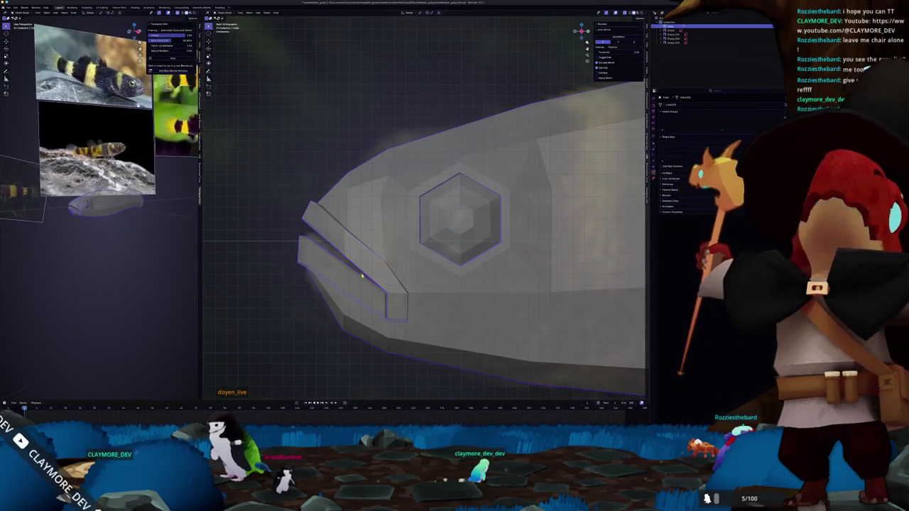
middle_click_drag(330, 271, 245, 291)
mouse_move(355, 241)
middle_mouse_down()
mouse_move(358, 250)
mouse_move(346, 232)
middle_mouse_up()
key("ctrl+z")
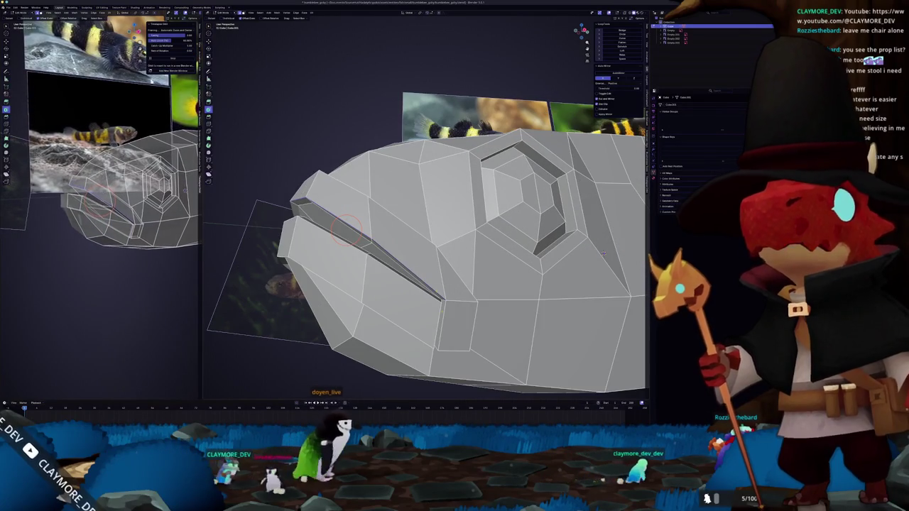
Slide the edge loop along the mouth ridge
left_click(346, 233, "alt")
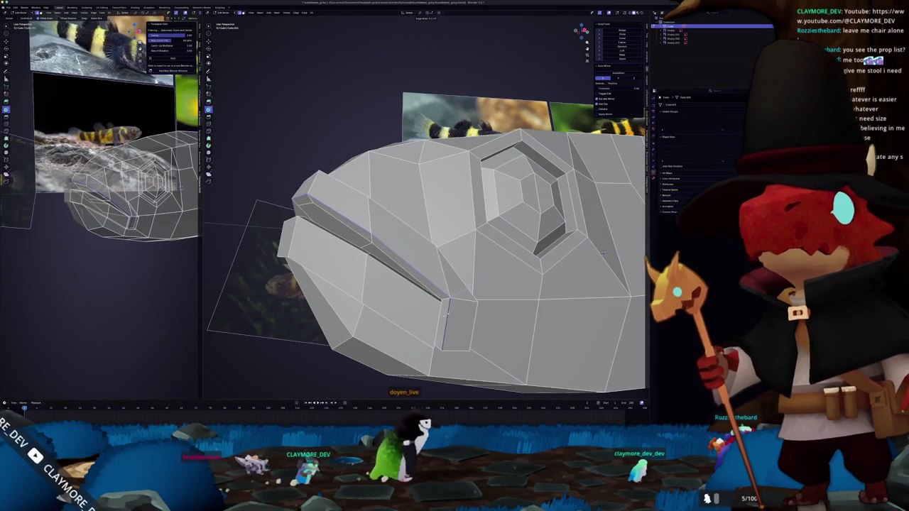
key("g")
key("g")
left_click(446, 315)
mouse_move(602, 252)
middle_mouse_down()
mouse_move(624, 278)
mouse_move(426, 292)
middle_mouse_up()
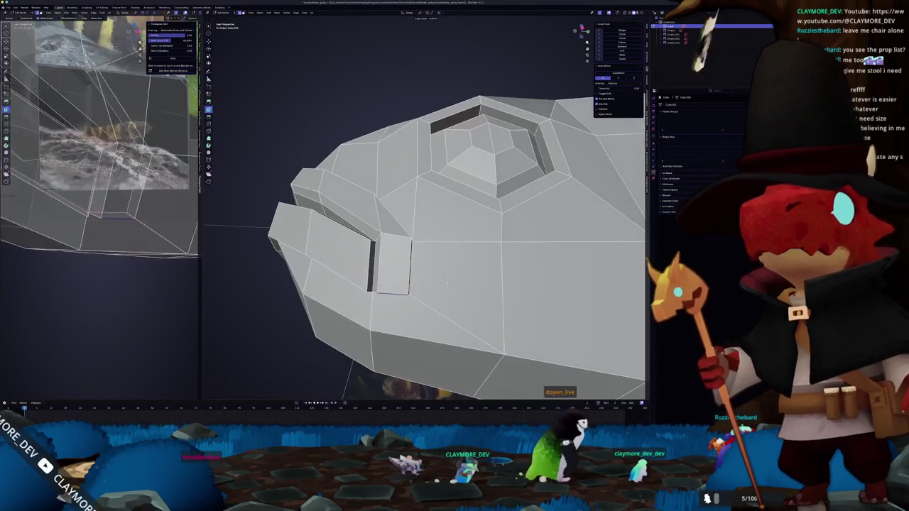
middle_click_drag(366, 310, 377, 222)
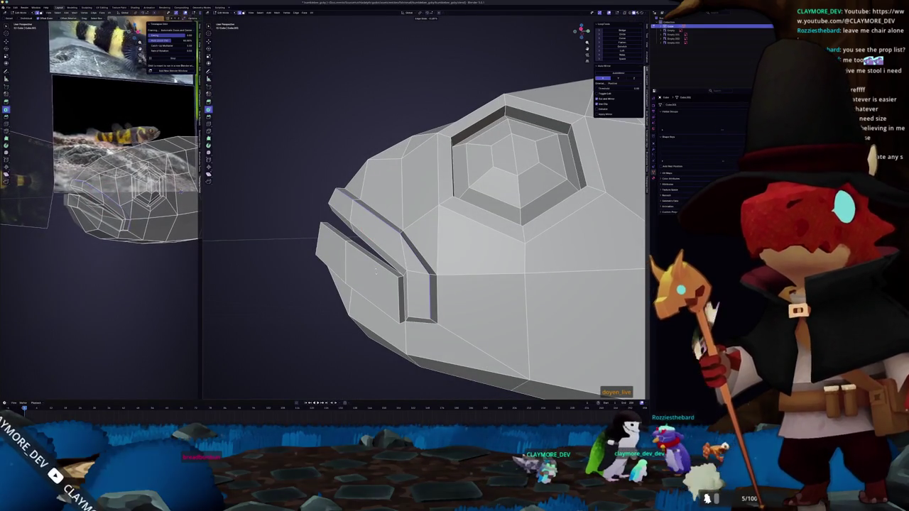
Slide the gill edges and zoom in toward the eye socket
key("g")
key("g")
left_click(375, 271)
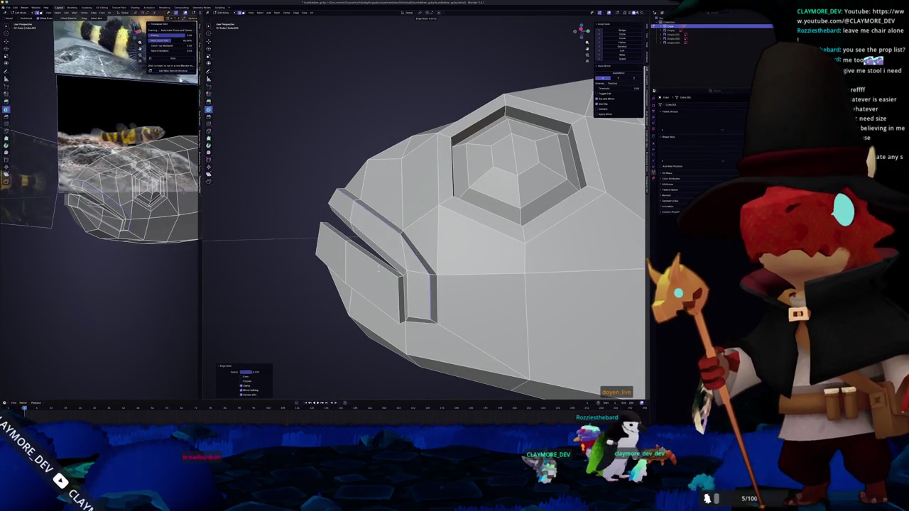
middle_click_drag(372, 229, 406, 272)
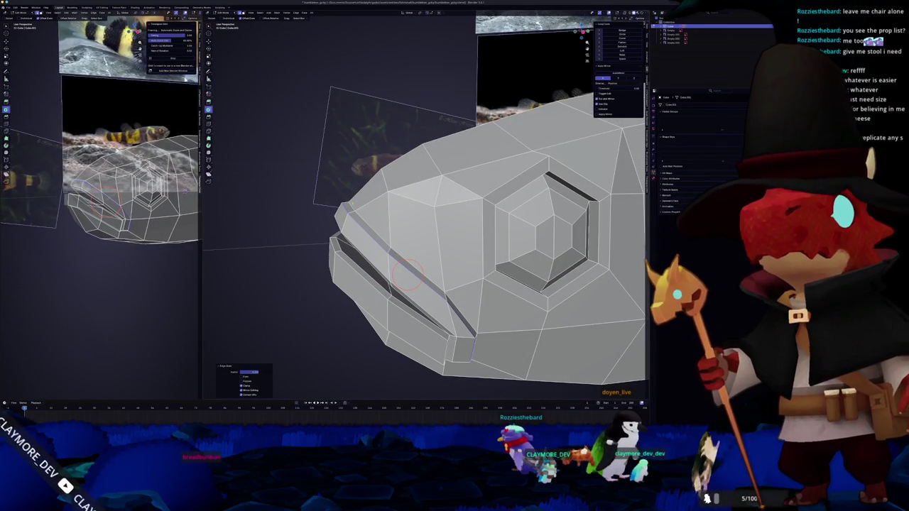
scroll(114, 249, "up", 2)
scroll(114, 249, "up", 2)
scroll(113, 248, "up", 2)
scroll(113, 248, "up", 2)
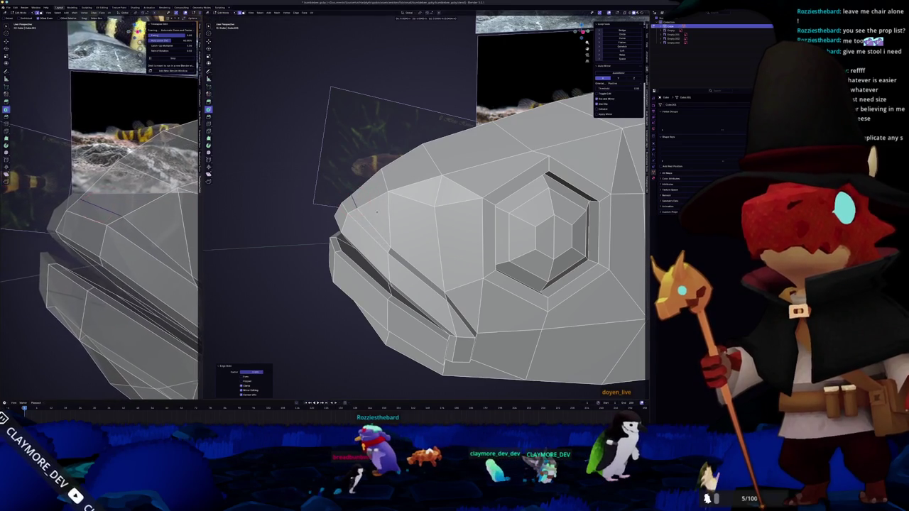
mouse_move(376, 210)
middle_mouse_down()
mouse_move(362, 229)
mouse_move(384, 216)
mouse_move(357, 226)
middle_mouse_up()
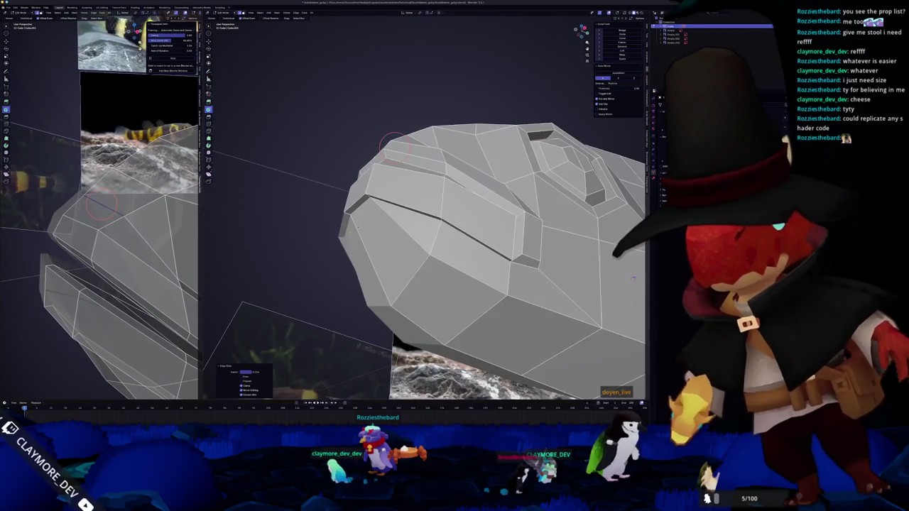
Place the 3D cursor on the mouth crease and view the head from above
right_click(411, 222, "shift")
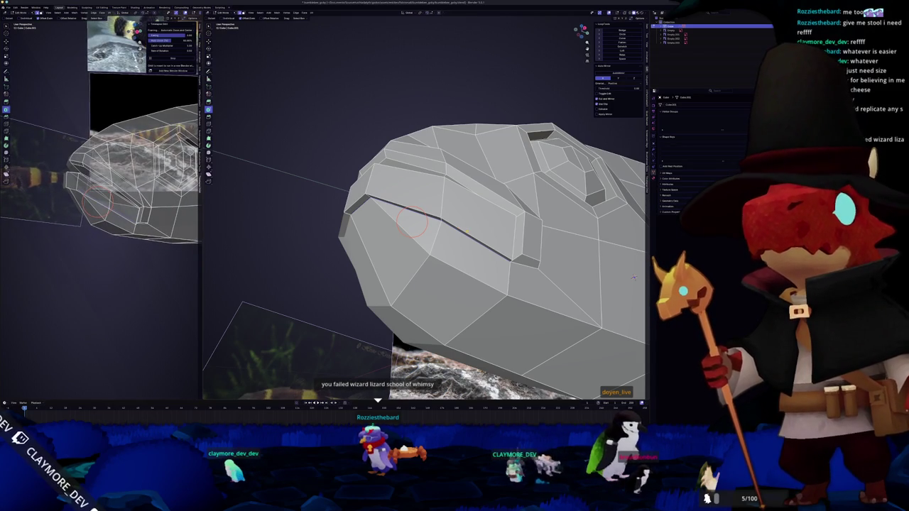
mouse_move(634, 277)
middle_mouse_down()
mouse_move(441, 248)
mouse_move(385, 265)
mouse_move(445, 252)
mouse_move(445, 264)
mouse_move(441, 225)
middle_mouse_up()
scroll(384, 265, "down", 3)
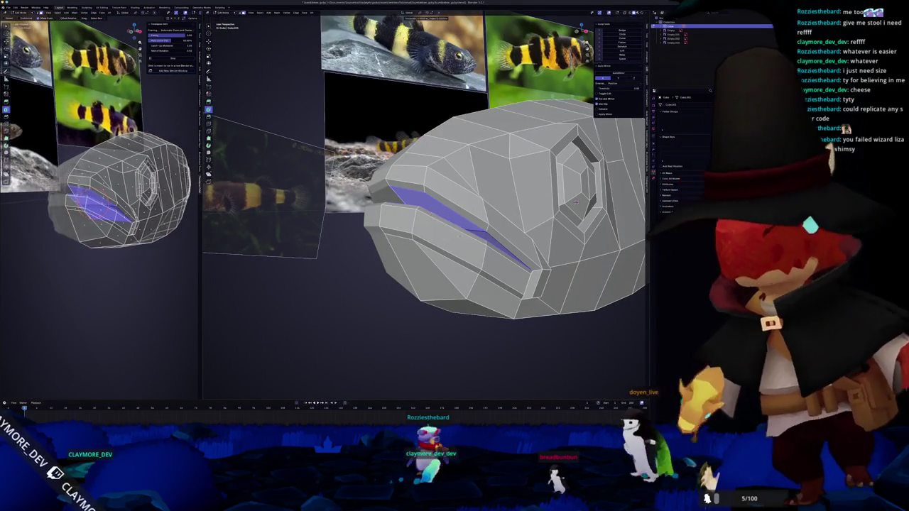
Inset the mouth crease faces with a narrow inset, cancelling an extra extrude
key("i")
left_click(576, 200)
key("i")
left_click(298, 313)
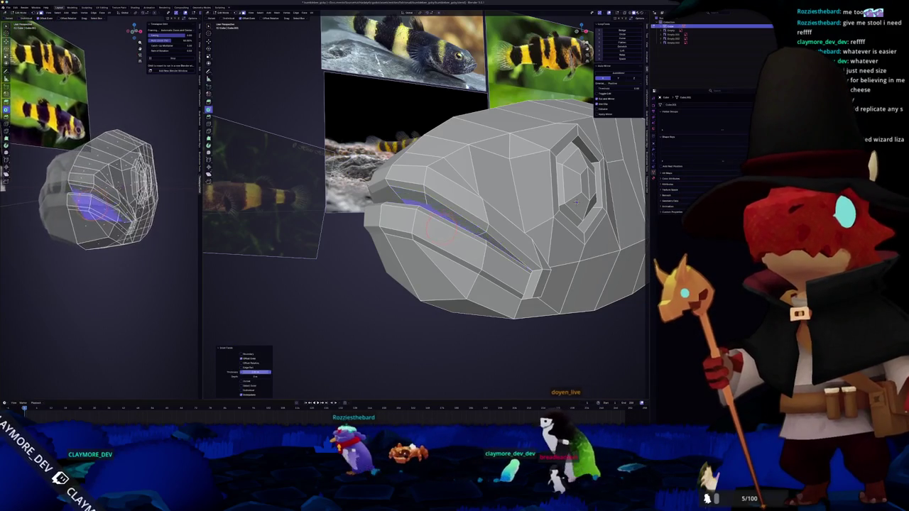
key("KP_3")
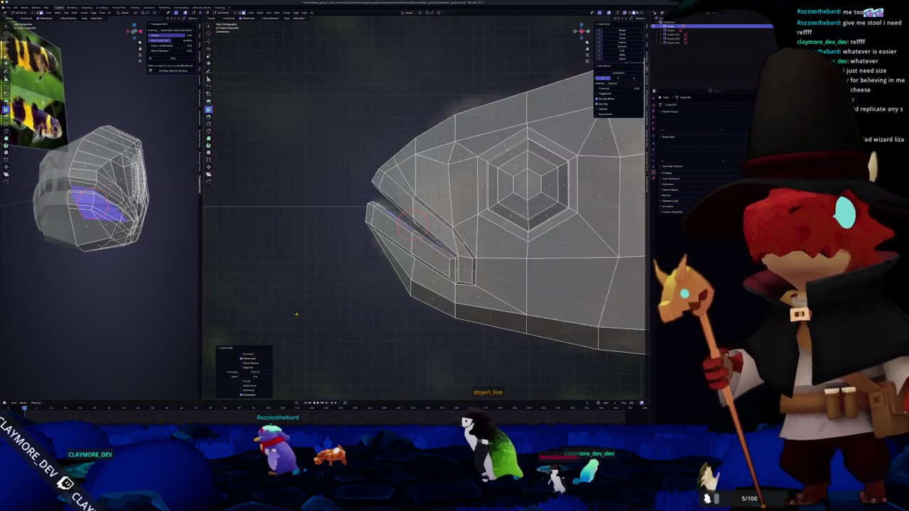
key("e")
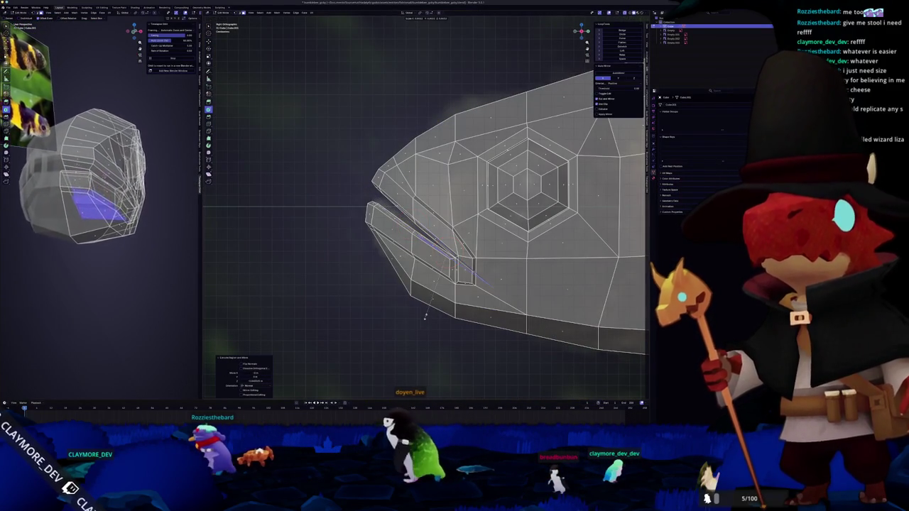
right_click(331, 349)
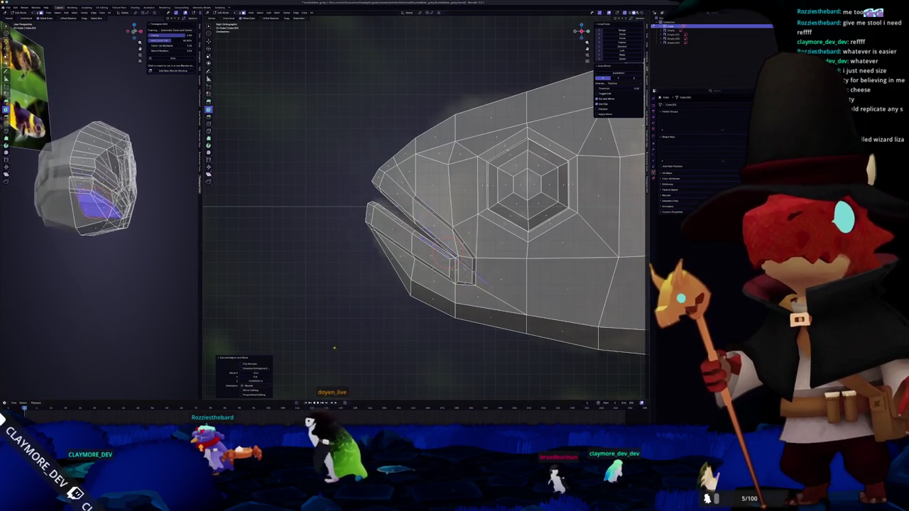
scroll(454, 298, "up", 2)
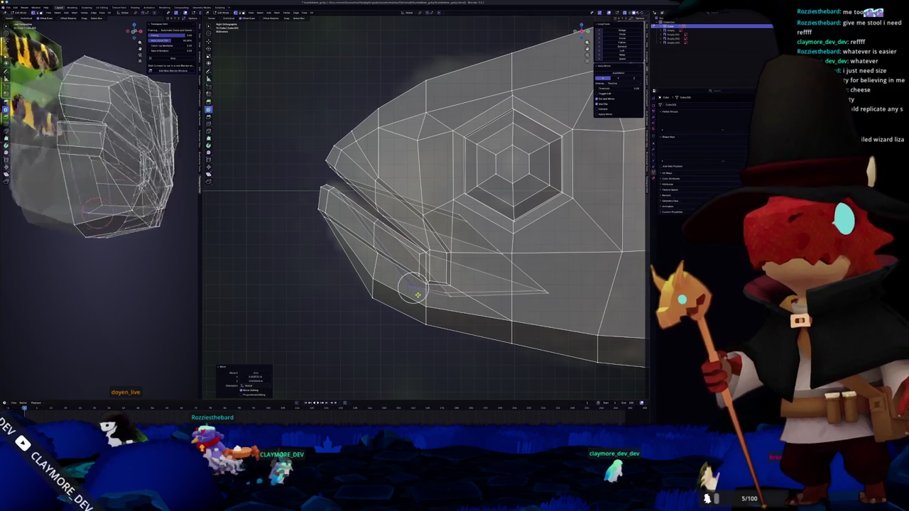
Move the lower jaw edge back to pull the mouth corner further along the head
left_click(485, 297)
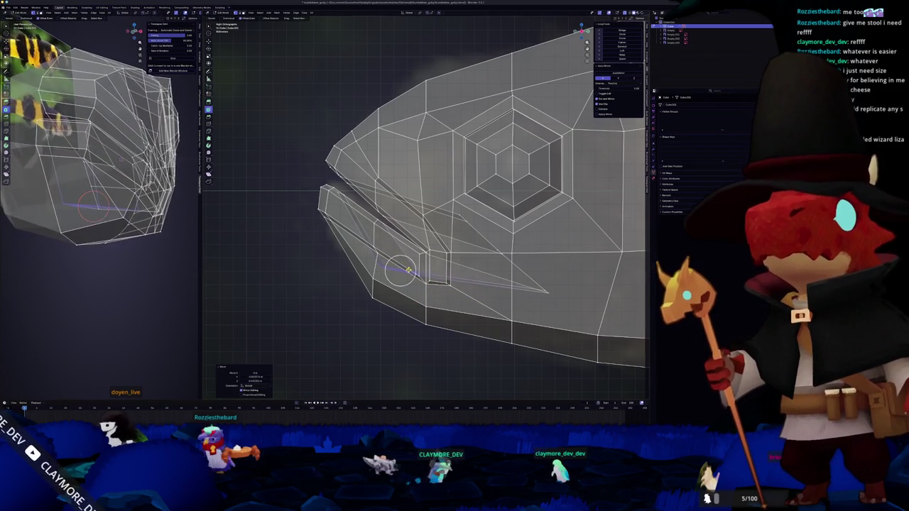
scroll(456, 212, "up", 1)
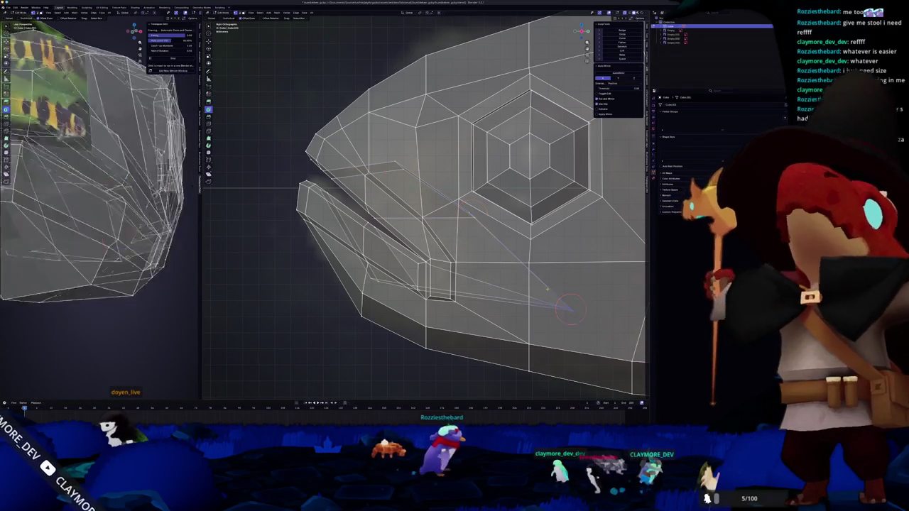
key("g")
left_click(463, 248)
Inspect the fish head in Object Mode without X-ray, then resume mesh editing
key("Tab")
key("shift+z")
mouse_move(463, 248)
middle_mouse_down()
mouse_move(436, 265)
mouse_move(373, 149)
middle_mouse_up()
key("alt+z")
key("Tab")
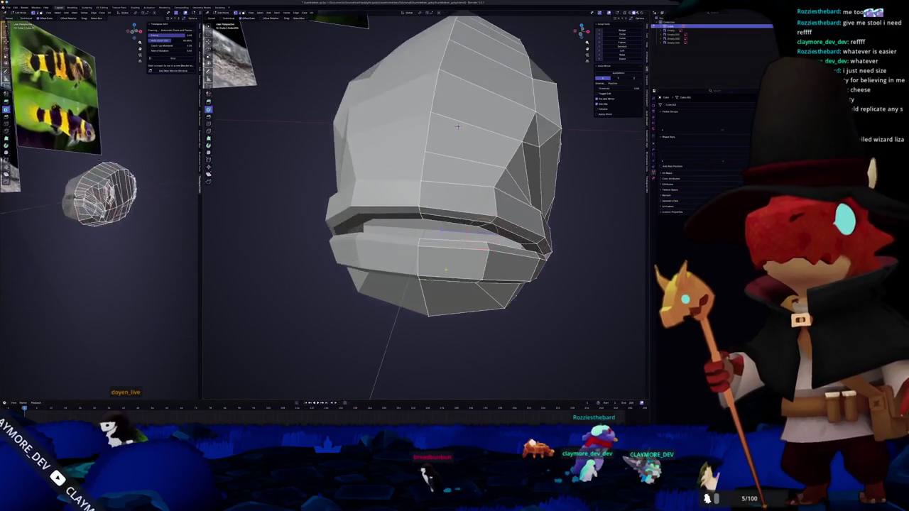
Zoom in and orbit around the lower jaw to inspect the inner mouth face from several angles
scroll(373, 149, "up", 4)
middle_click_drag(374, 149, 280, 106)
scroll(280, 106, "up", 4)
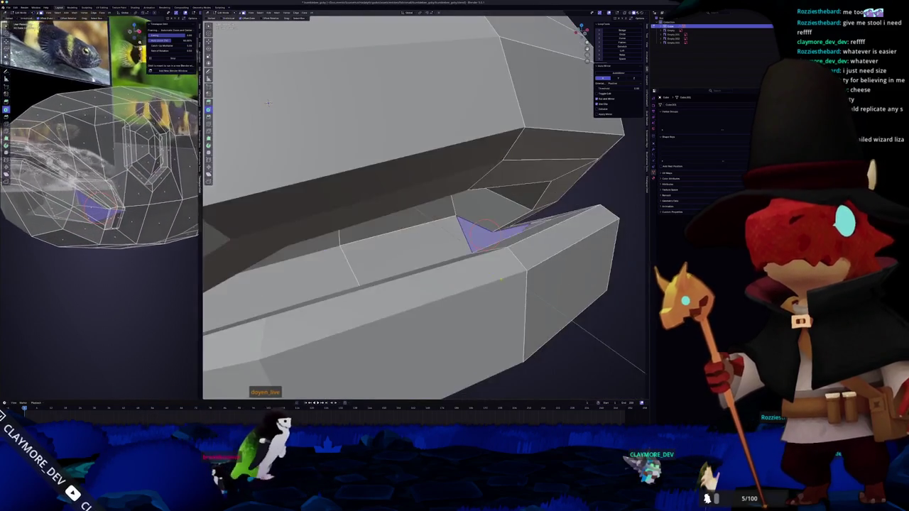
scroll(268, 102, "up", 4)
middle_click_drag(269, 103, 298, 120)
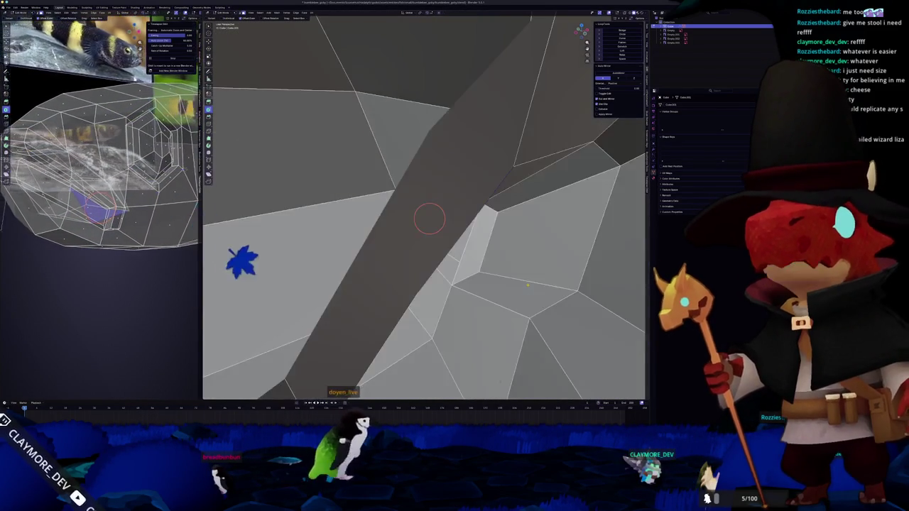
middle_click_drag(429, 219, 431, 220)
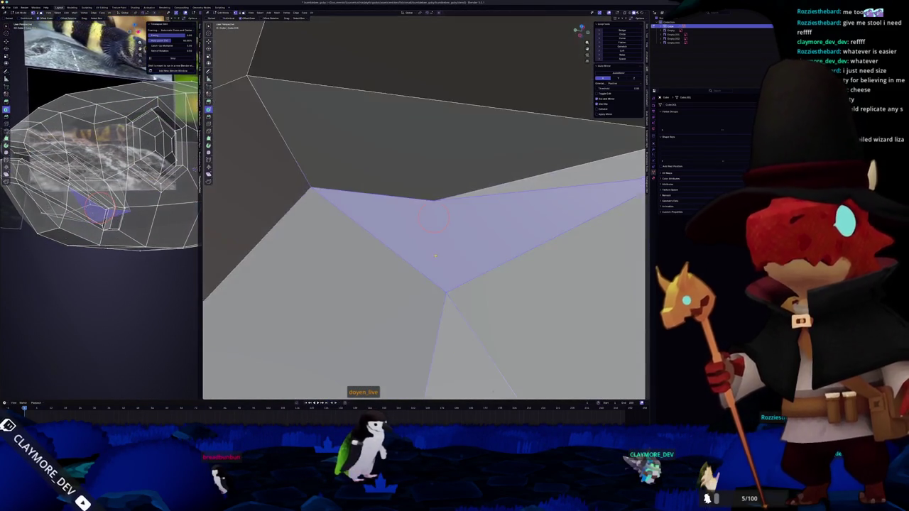
middle_click_drag(417, 254, 414, 258)
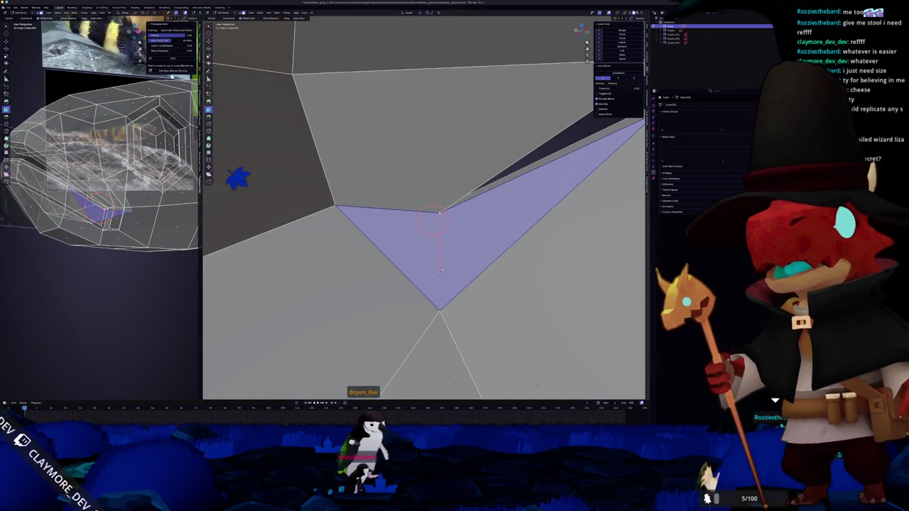
Orbit out to the whole fish head and return to Object Mode
mouse_move(414, 259)
middle_mouse_down()
mouse_move(413, 290)
mouse_move(454, 242)
middle_mouse_up()
key("Tab")
scroll(414, 263, "down", 8)
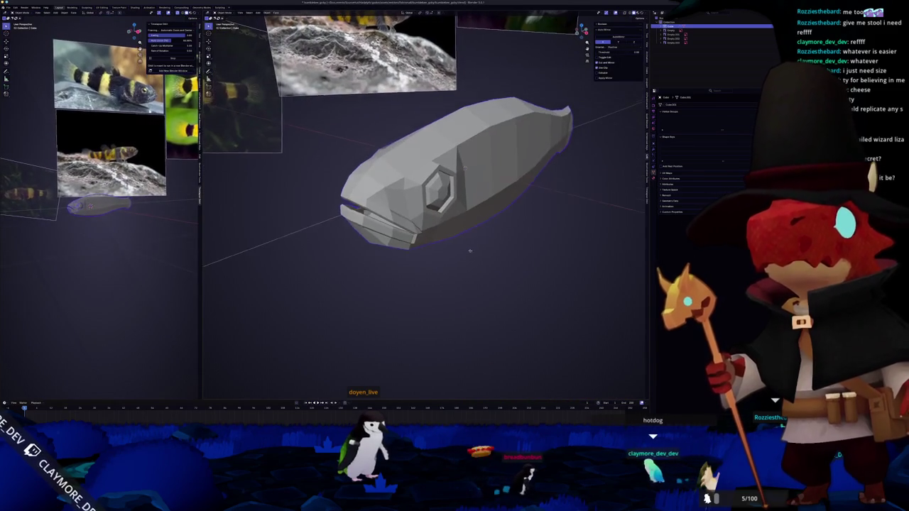
Enter Edit Mode on the fish in a straight side view (numpad 3) with X-ray on
key("Tab")
key("KP_3")
scroll(545, 210, "up", 5)
scroll(545, 209, "down", 2)
mouse_move(545, 210)
middle_mouse_down()
mouse_move(494, 208)
mouse_move(380, 240)
middle_mouse_up()
key("alt+z")
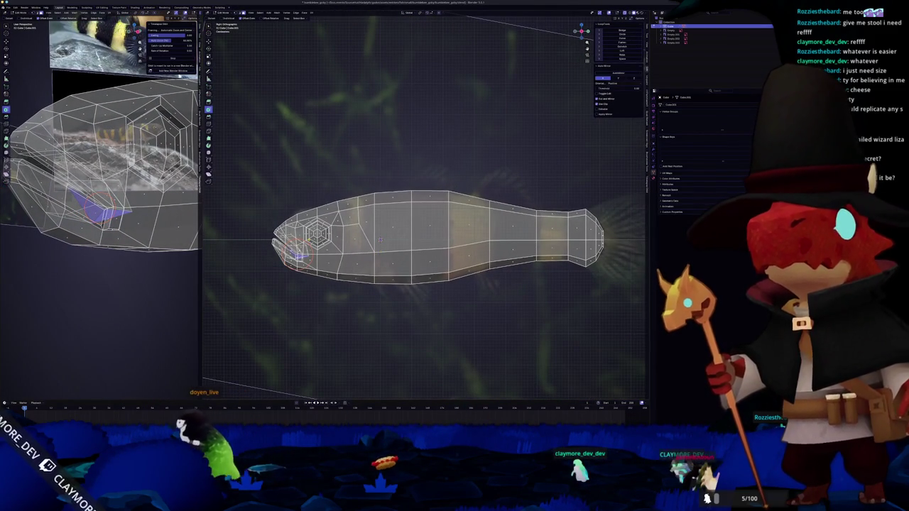
Re-enter Edit Mode, clear the selection and zoom in on the tail end
key("Tab")
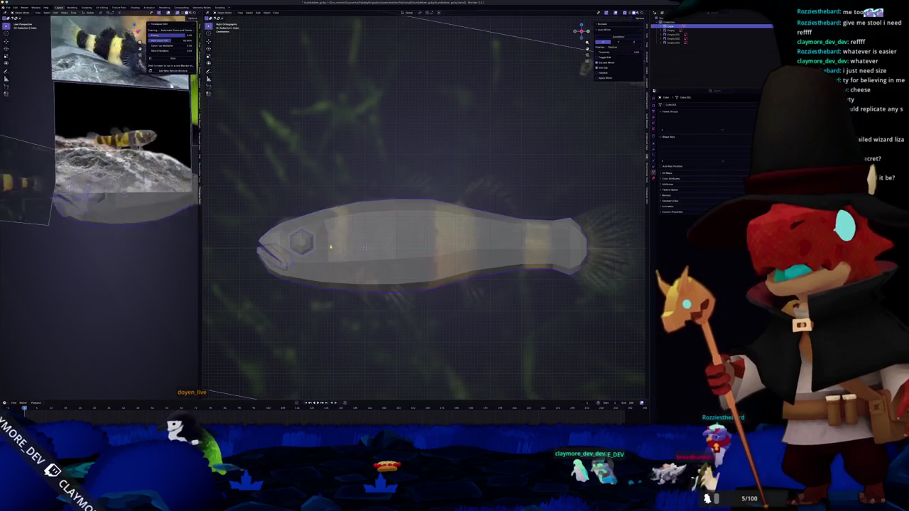
key("Tab")
key("a")
key("alt+a")
scroll(364, 247, "up", 2)
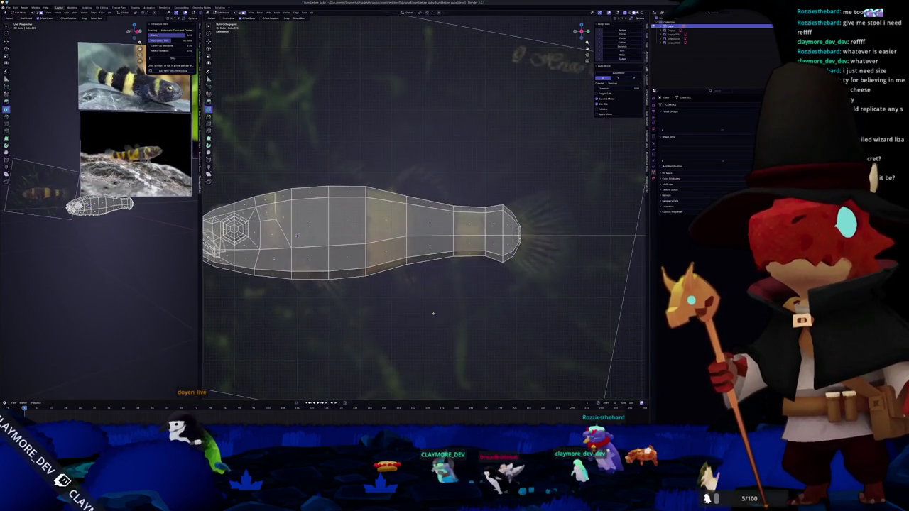
scroll(340, 248, "up", 1)
scroll(298, 248, "up", 1)
scroll(231, 247, "up", 1)
scroll(341, 248, "down", 2, "ctrl")
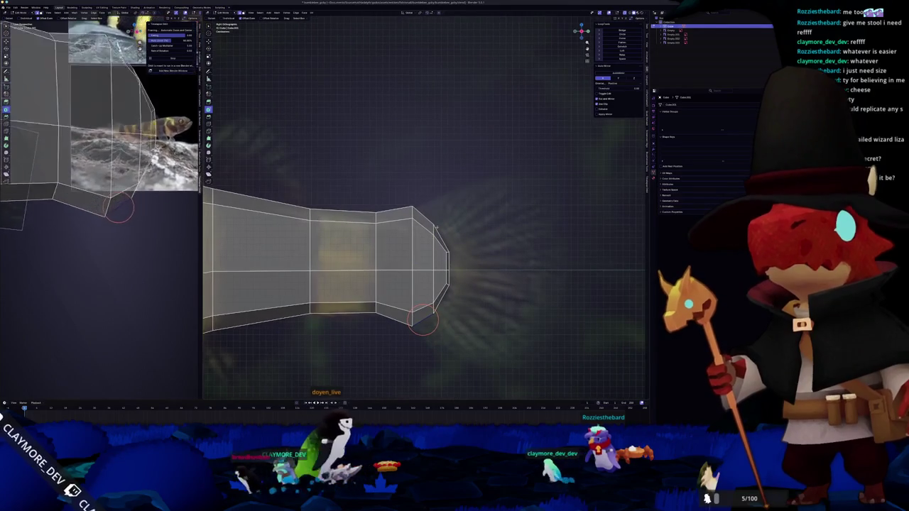
Select the edge loop at the tail end of the body
left_click(428, 216, "ctrl")
right_click(500, 338)
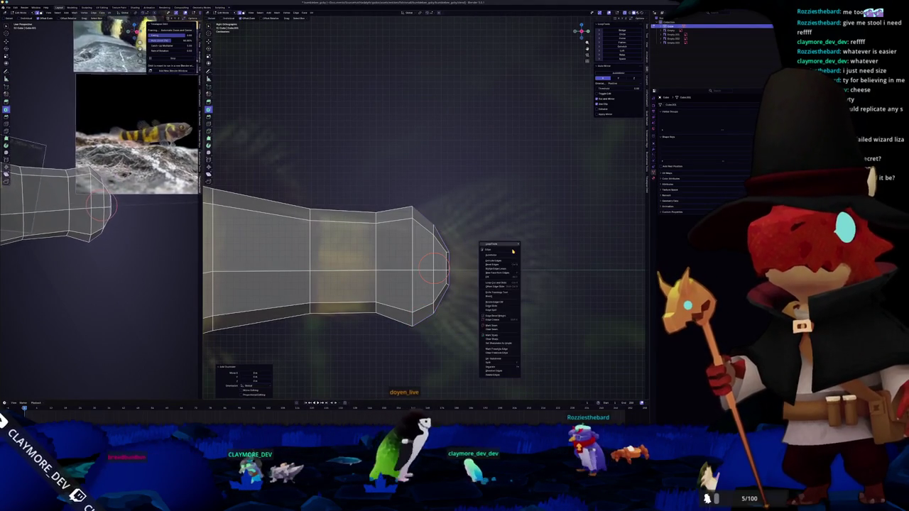
key("Tab")
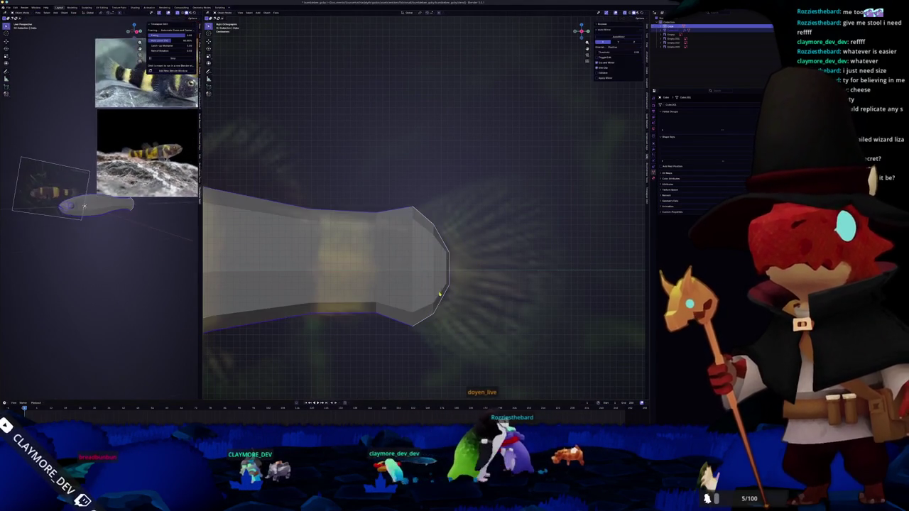
key("Tab")
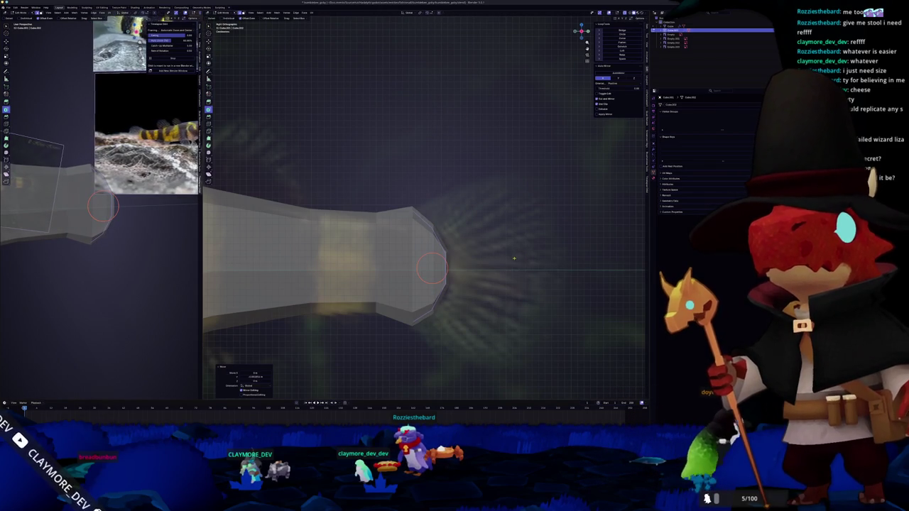
Scale the tail-end loop vertically only (S, Z) into a fan-shaped tail fin
key("shift+s")
key("2")
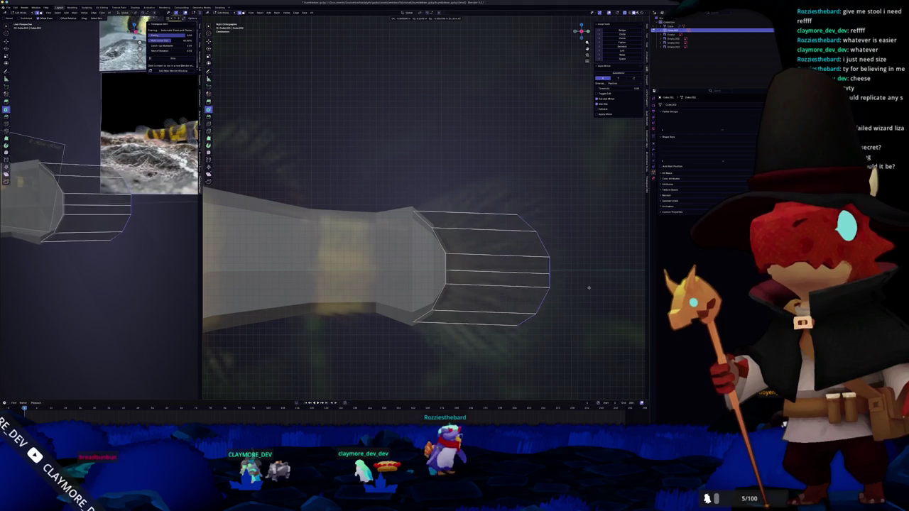
key("s")
key("z")
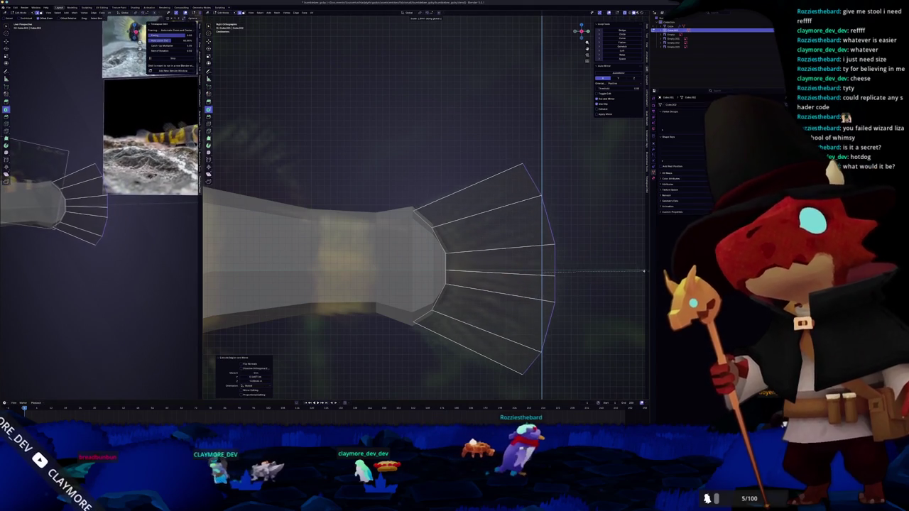
left_click(643, 270)
key("shift+s")
key("2")
middle_click_drag(548, 298, 505, 281, "shift")
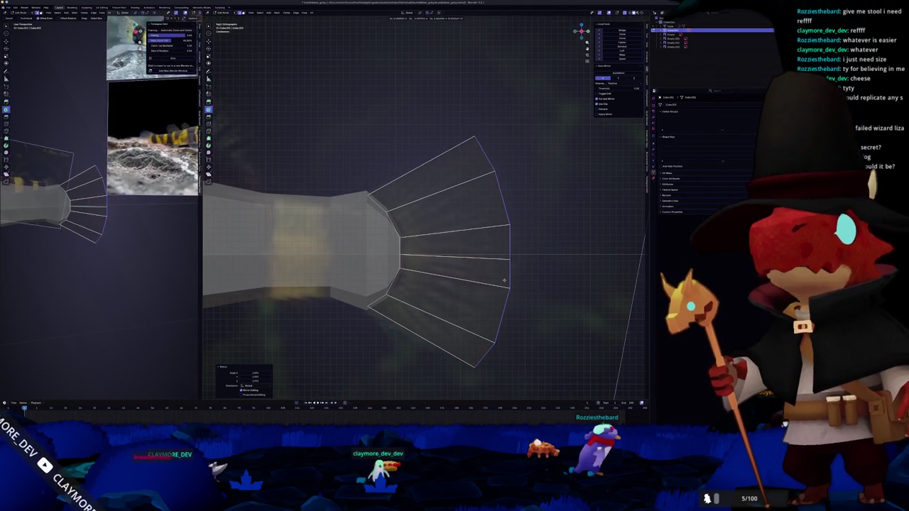
left_click(548, 266)
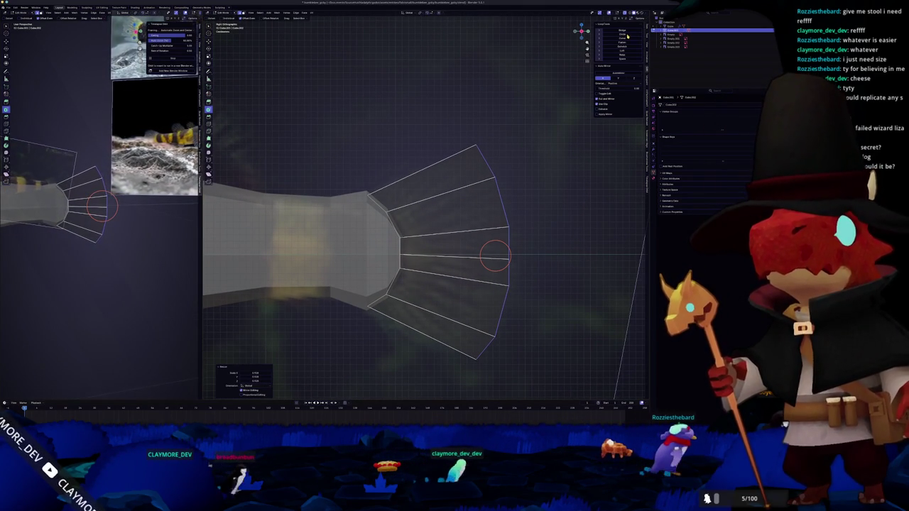
key("s")
key("x")
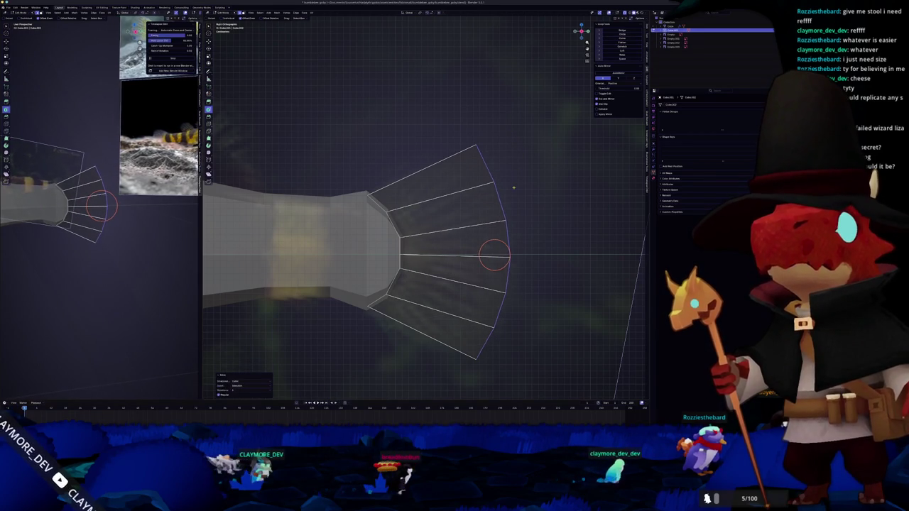
Add a loop cut across the tail fin with Ctrl+R
key("ctrl+r")
left_click(447, 213)
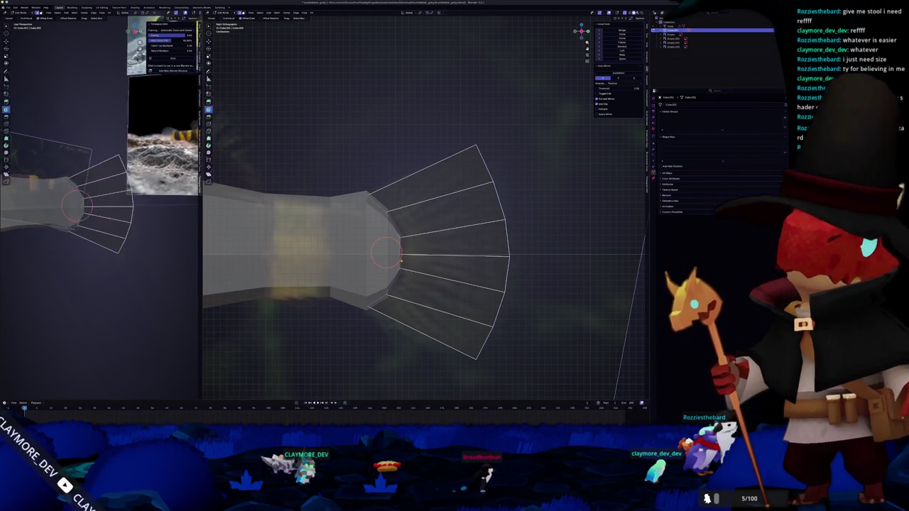
left_click(447, 213)
key("shift+s")
key("2")
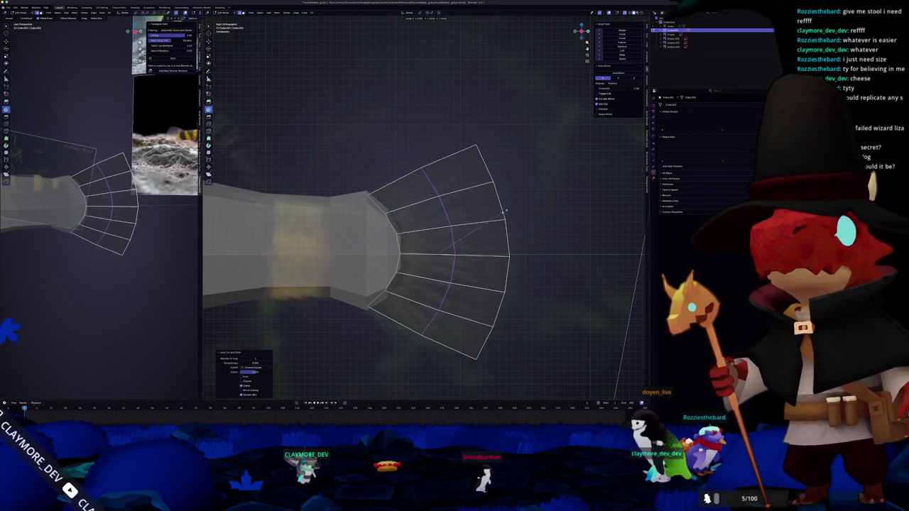
Check the fin in Object Mode, then return to Edit Mode
key("Tab")
scroll(398, 248, "down", 2)
scroll(398, 248, "down", 3)
scroll(397, 248, "up", 1)
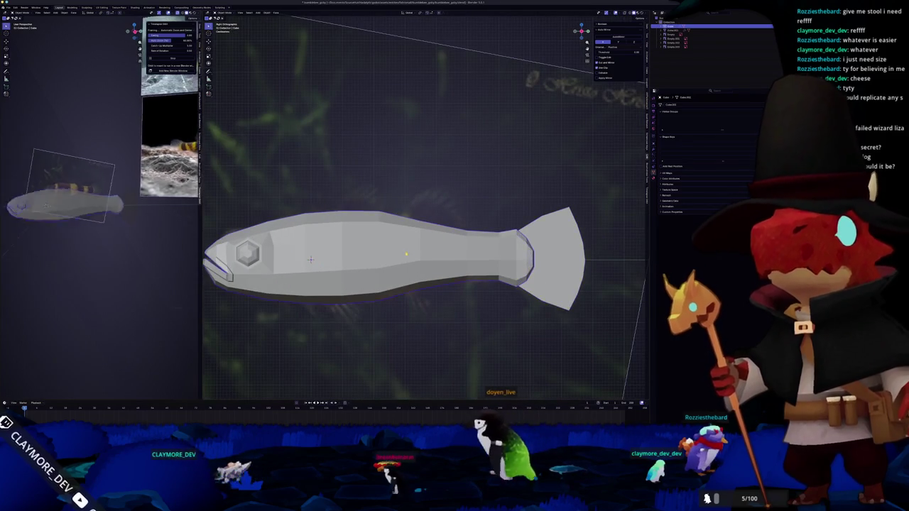
key("Tab")
scroll(310, 259, "up", 3)
scroll(99, 213, "up", 4)
Nudge the whole fish slightly to a new position in Object Mode
key("Tab")
key("g")
left_click(406, 240)
scroll(100, 284, "up", 3)
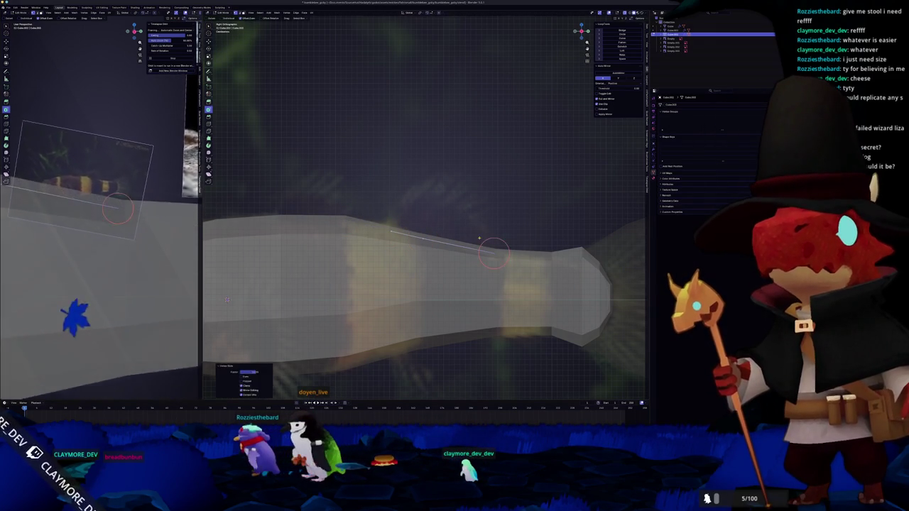
Extrude the top edge up into a dorsal fin, narrow its top and round its middle edges
key("e")
left_click(460, 171)
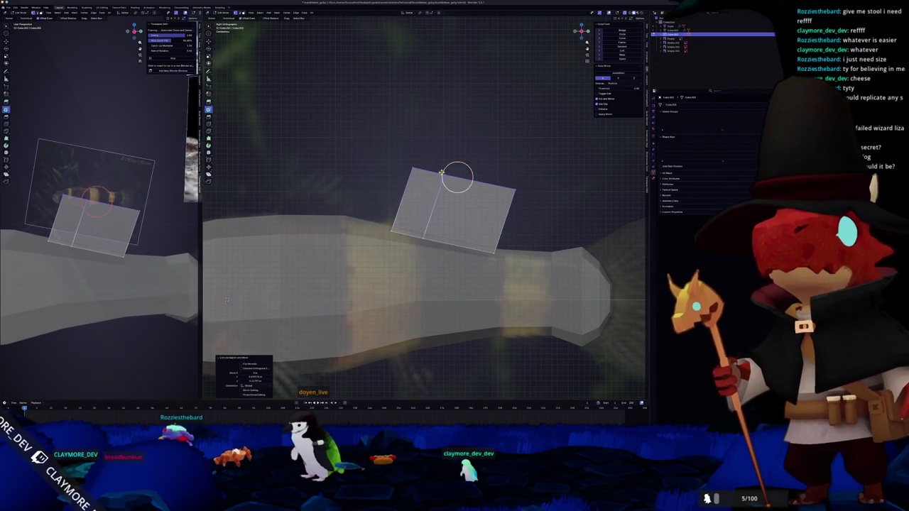
key("g")
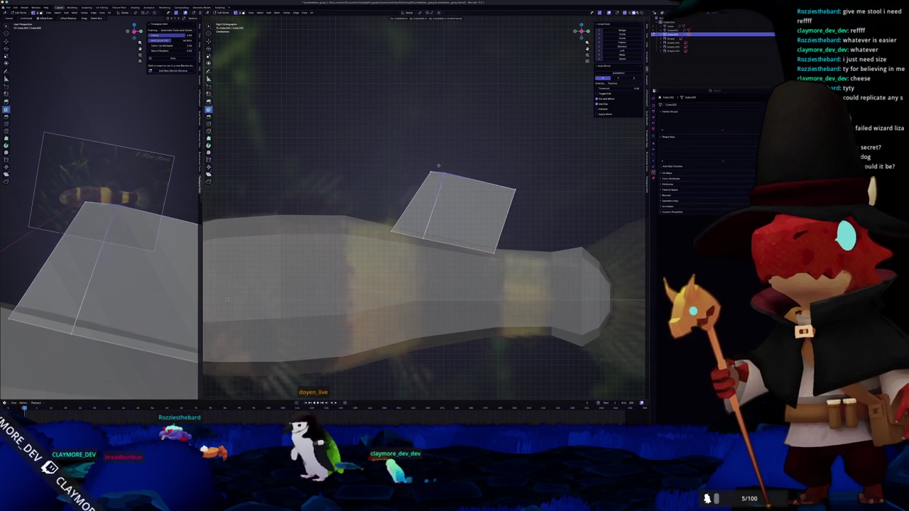
key("s")
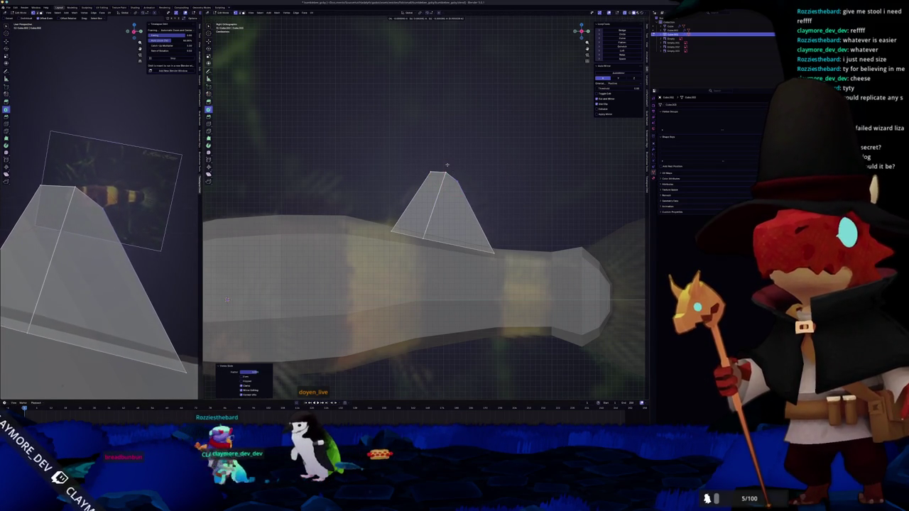
key("ctrl+z")
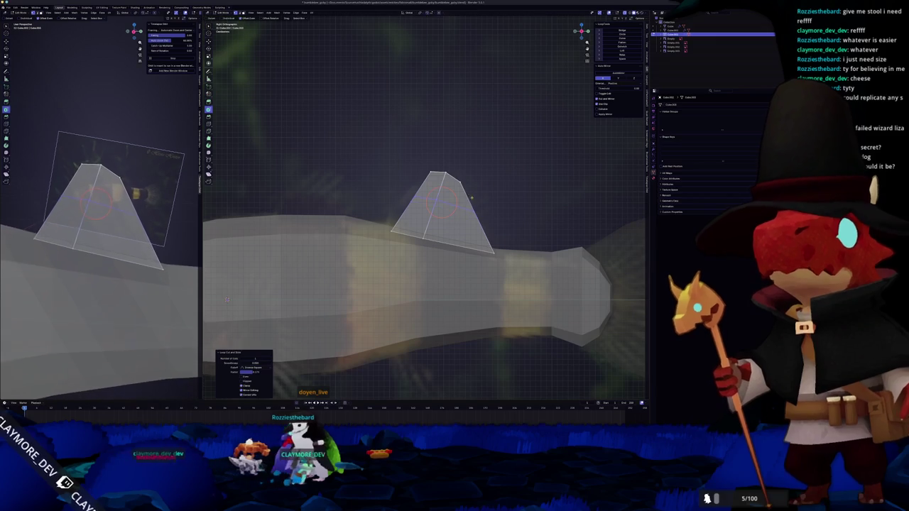
key("e")
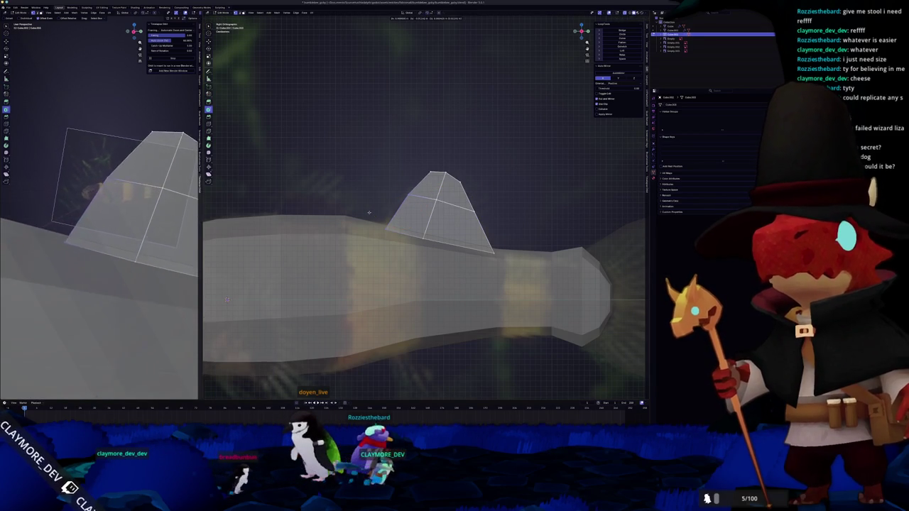
key("Tab")
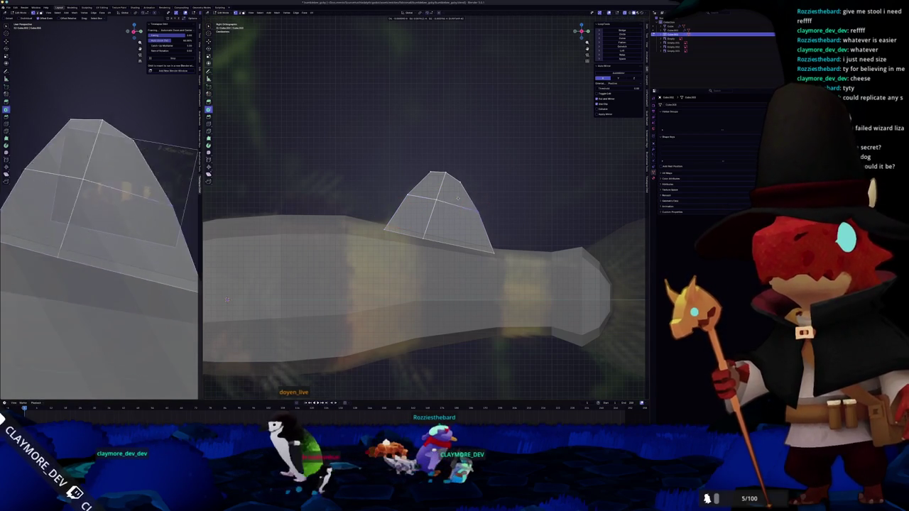
scroll(385, 258, "down", 4)
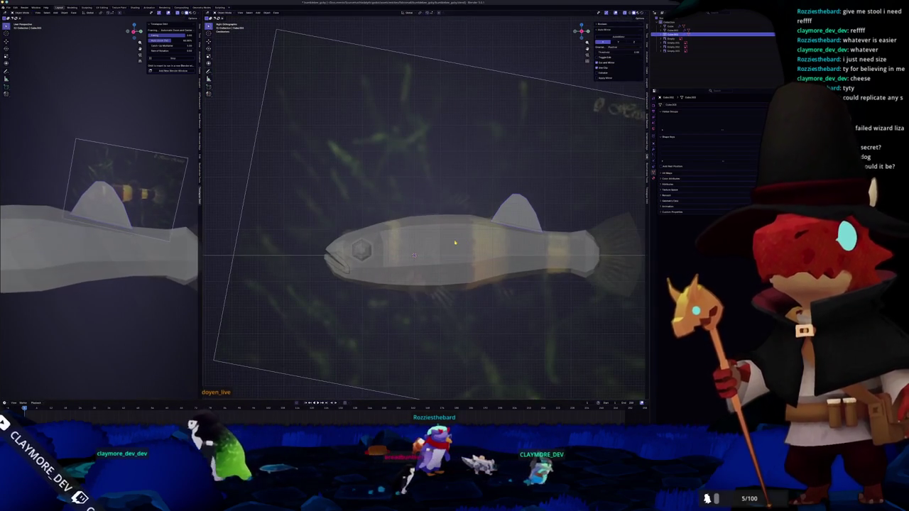
key("Tab")
scroll(405, 291, "up", 4)
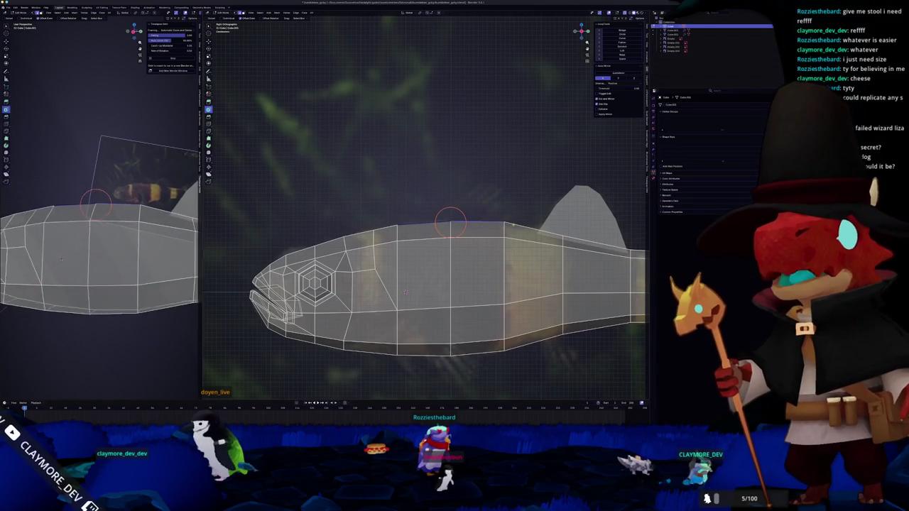
Frame the fish body in side view and slide a vertex along the top edge
key("shift+c")
right_click(492, 224)
key("Escape")
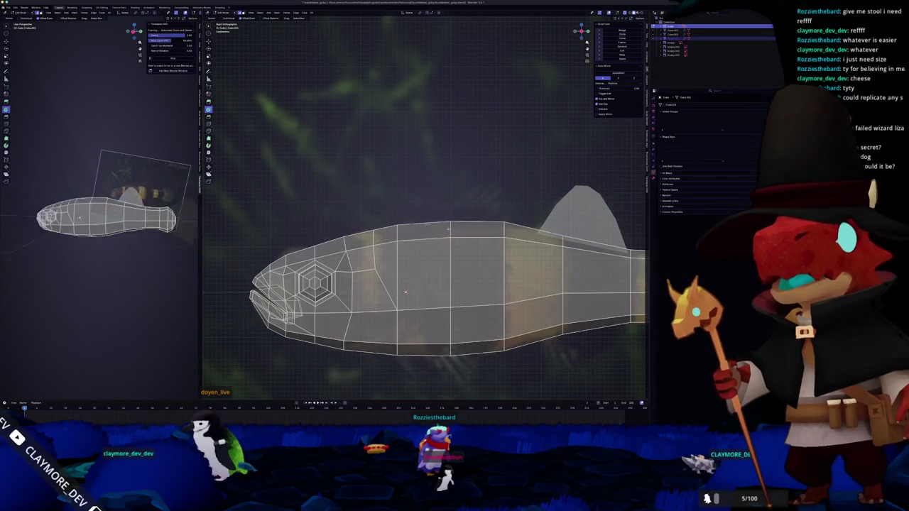
key("Tab")
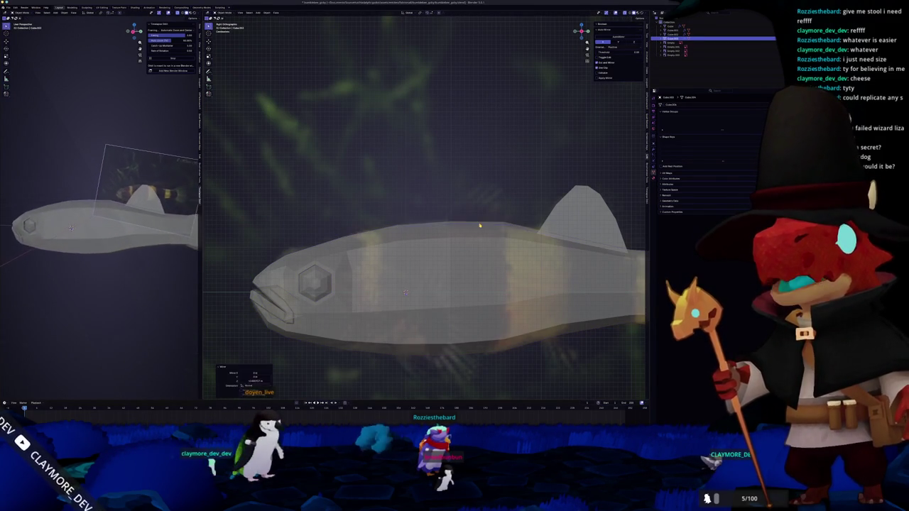
key("Tab")
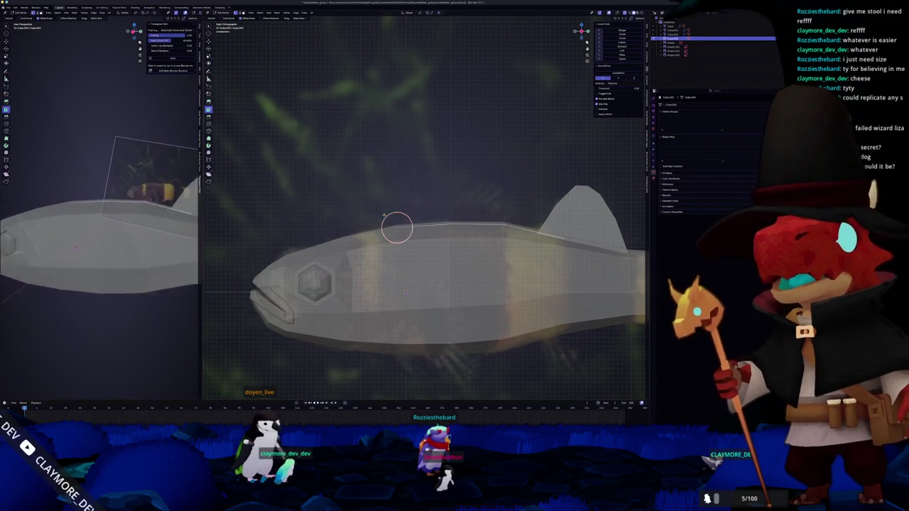
key("g")
key("g")
left_click(430, 212)
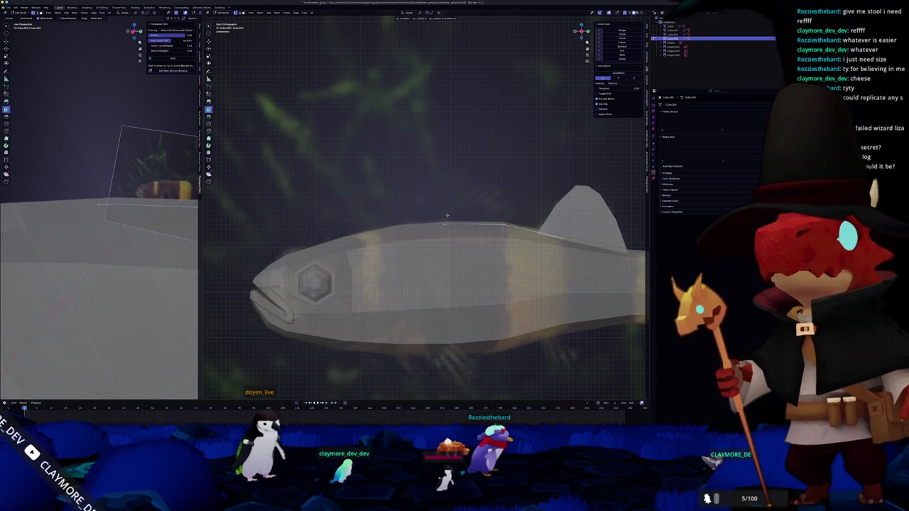
key("g")
key("g")
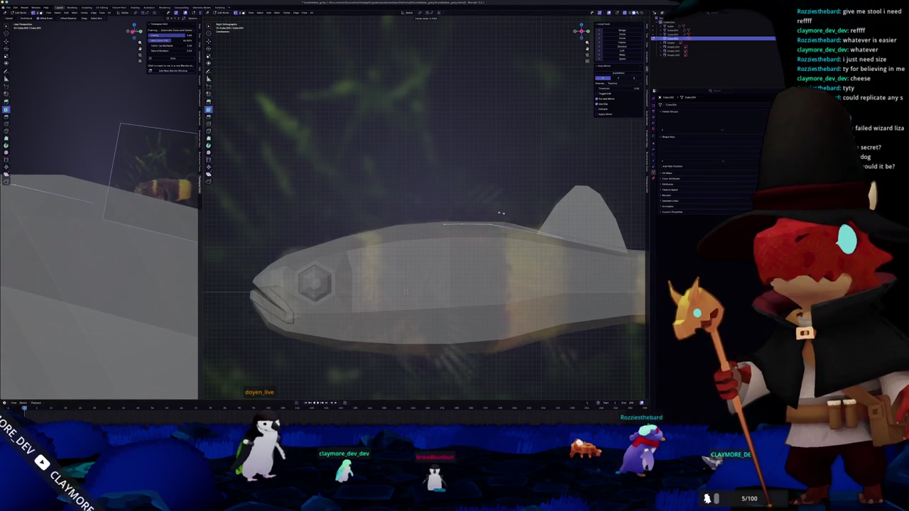
key("g")
key("g")
Extrude the top edge into a second fin and slide its corner vertices inward
key("e")
left_click(405, 292)
scroll(397, 331, "up", 3)
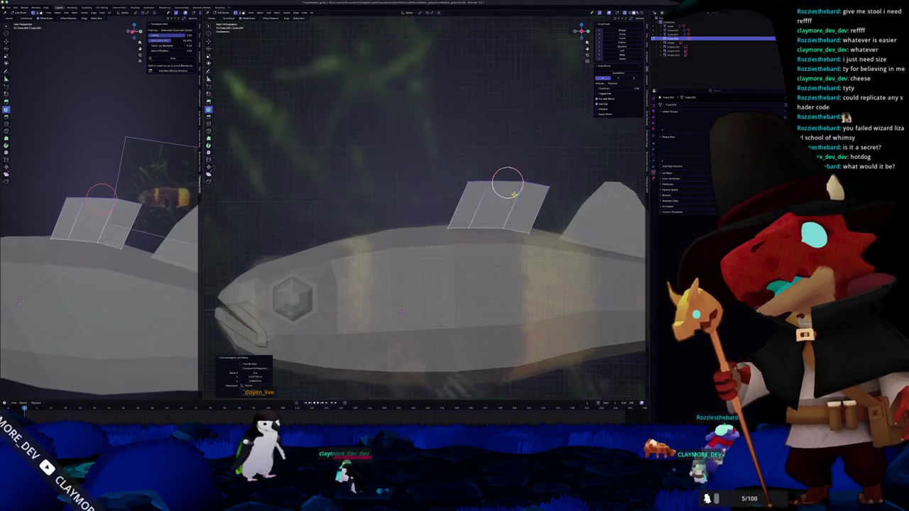
middle_click_drag(397, 330, 366, 349, "shift")
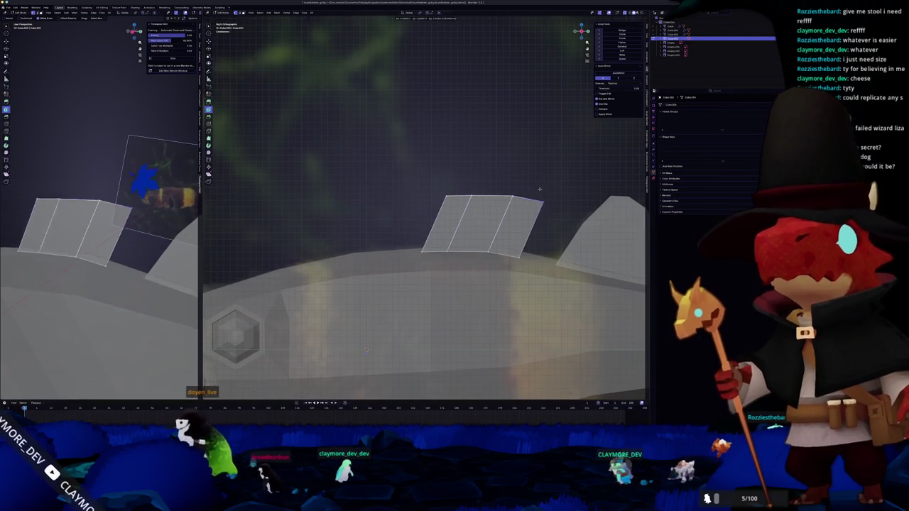
key("g")
key("g")
left_click(525, 244)
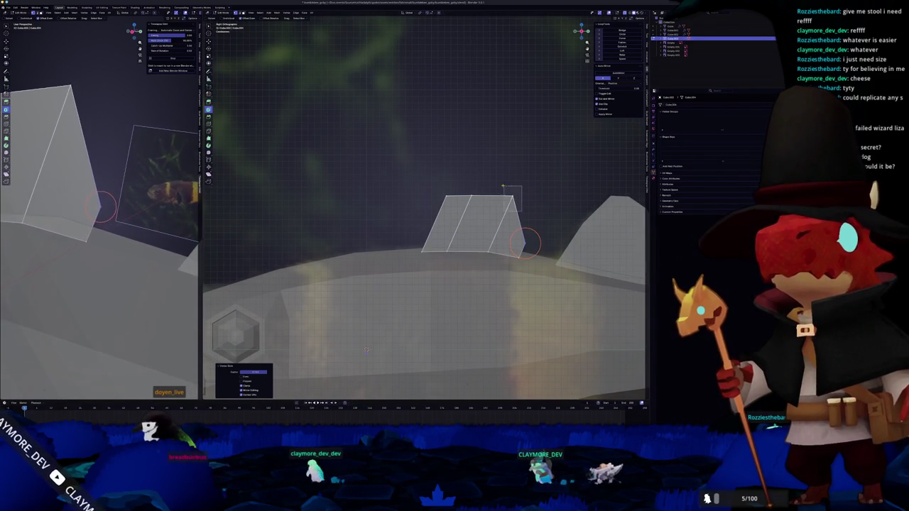
key("g")
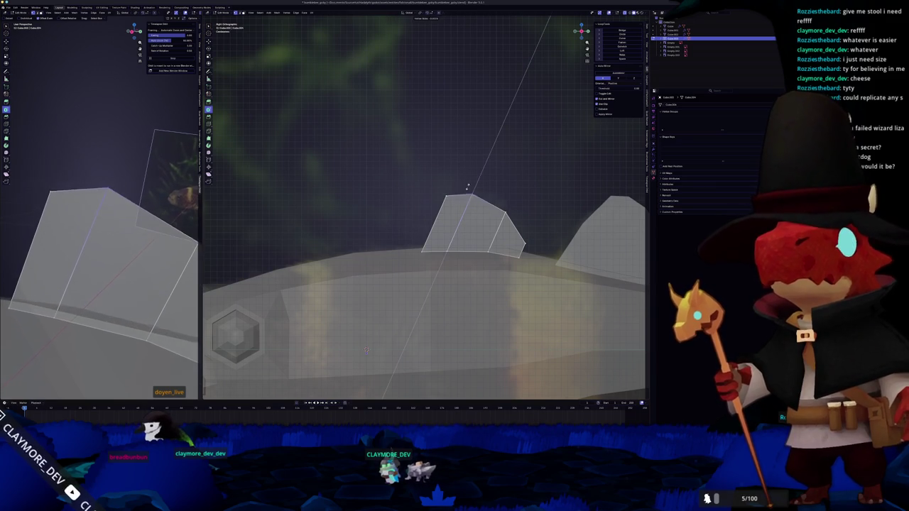
left_click(470, 190)
key("g")
key("g")
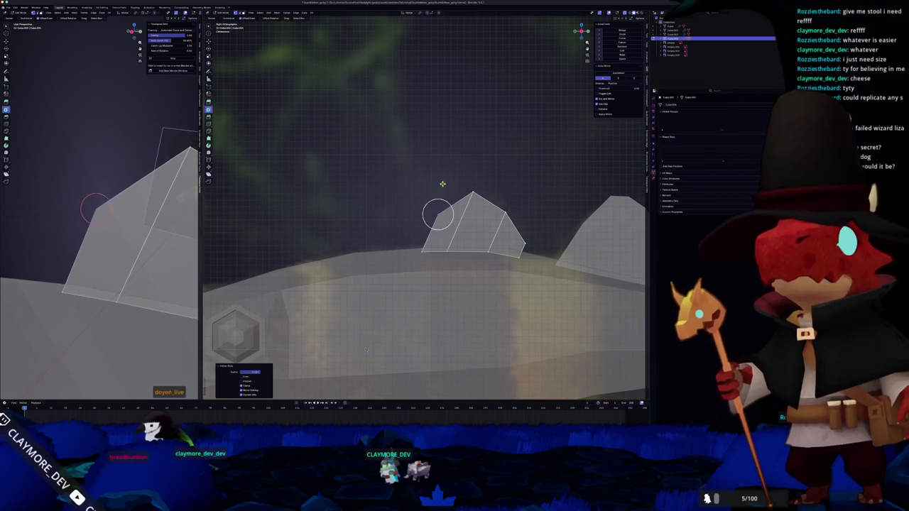
left_click(487, 213, "shift")
middle_click_drag(107, 284, 31, 286)
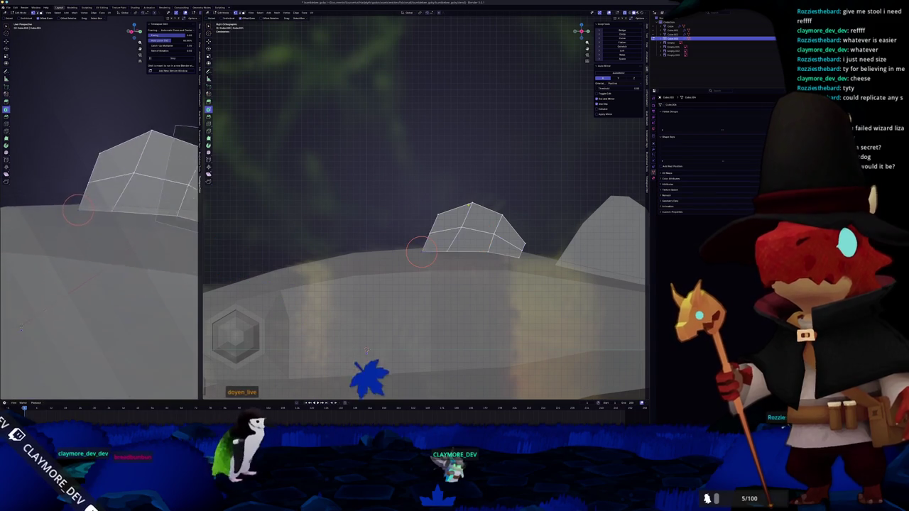
Raise the fin's top vertex and round its edge with smooth proportional falloff
left_click(468, 204)
key("g")
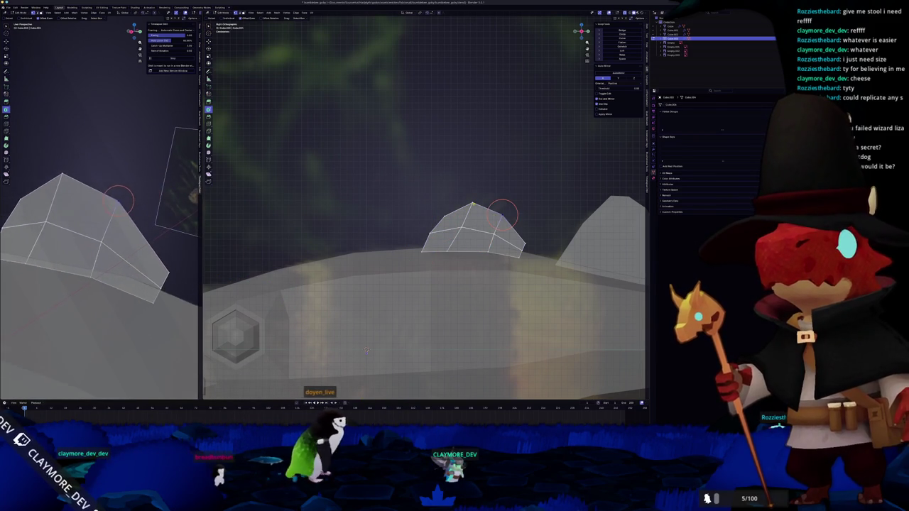
left_click(480, 192)
left_click(487, 225)
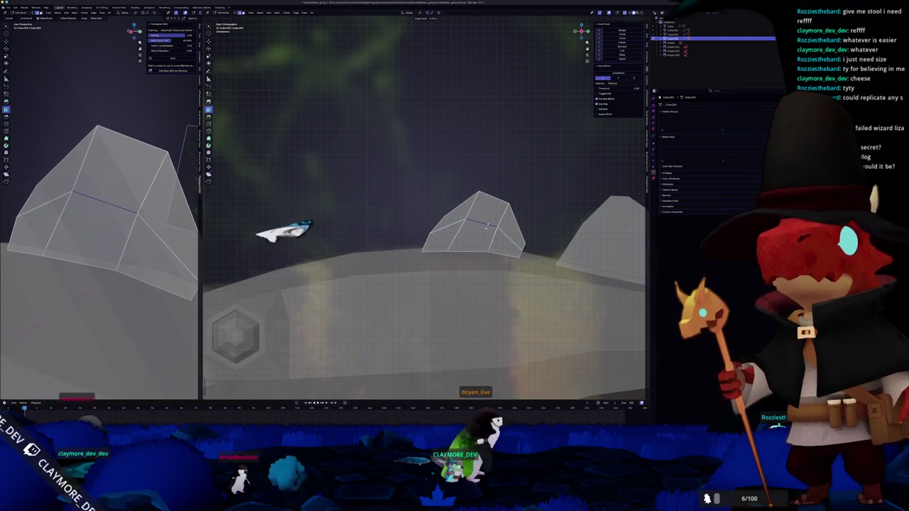
key("g")
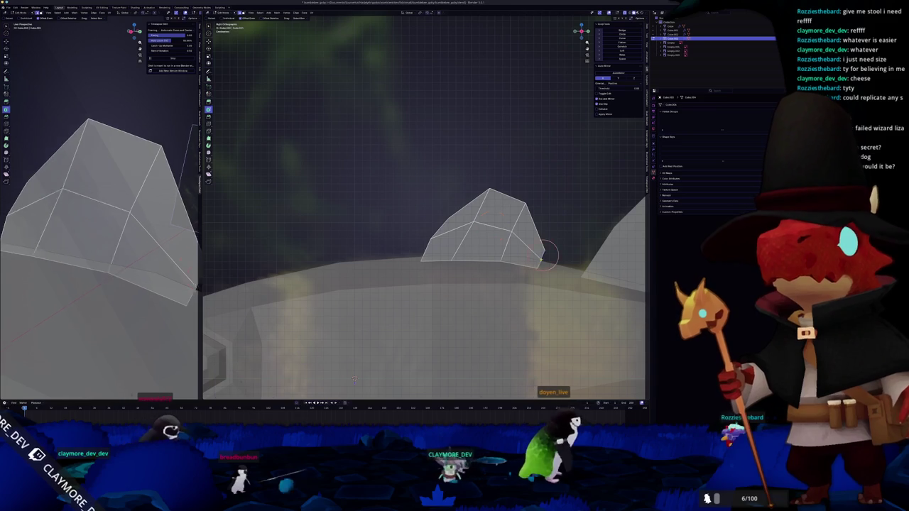
left_click(525, 263)
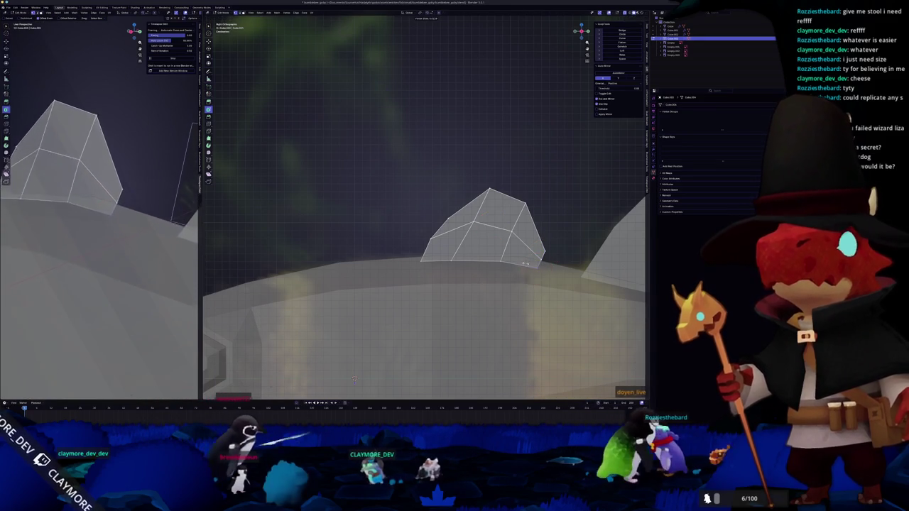
key("Tab")
scroll(450, 253, "down", 3)
scroll(450, 253, "up", 2)
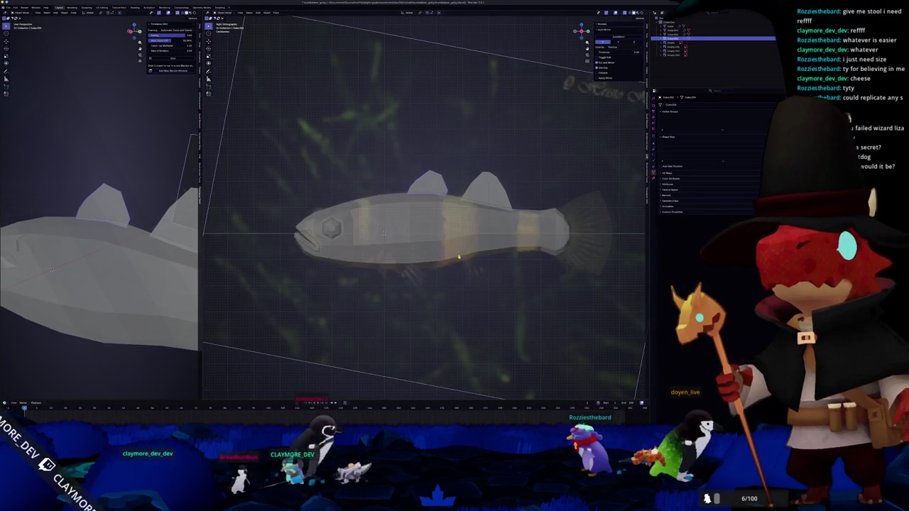
key("Tab")
Duplicate the selected belly edge and separate it into its own object for editing
scroll(426, 266, "up", 4)
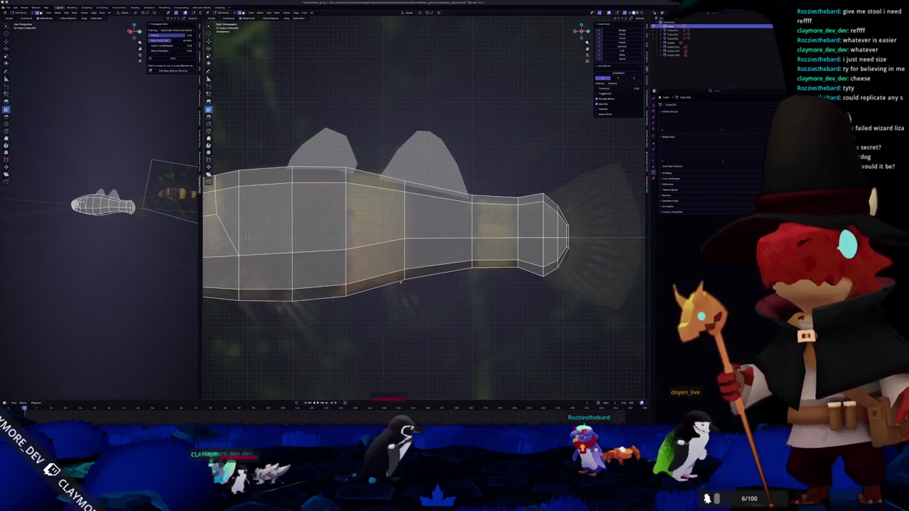
left_click(458, 283)
right_click(464, 284)
left_click(483, 282)
key("Tab")
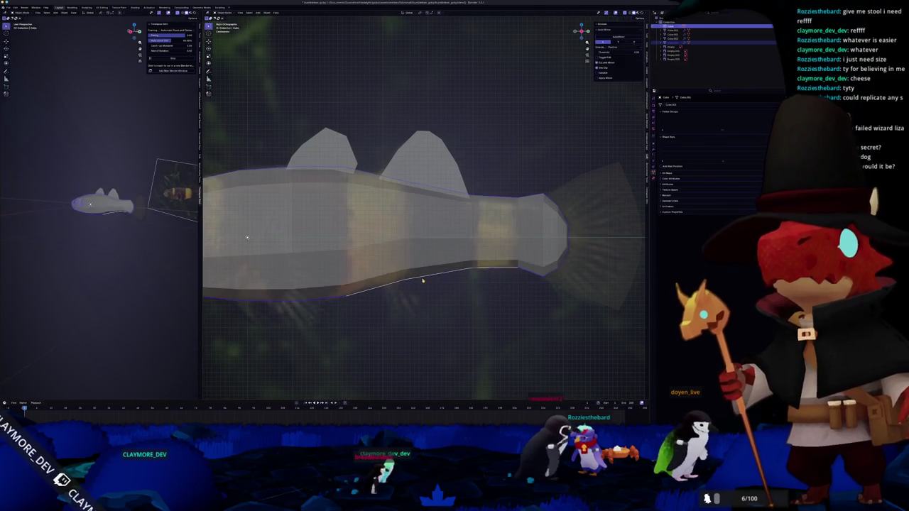
key("Tab")
Slide the edge's end vertex toward the head, snap the 3D cursor there, and scale to taper the fin
key("g")
key("g")
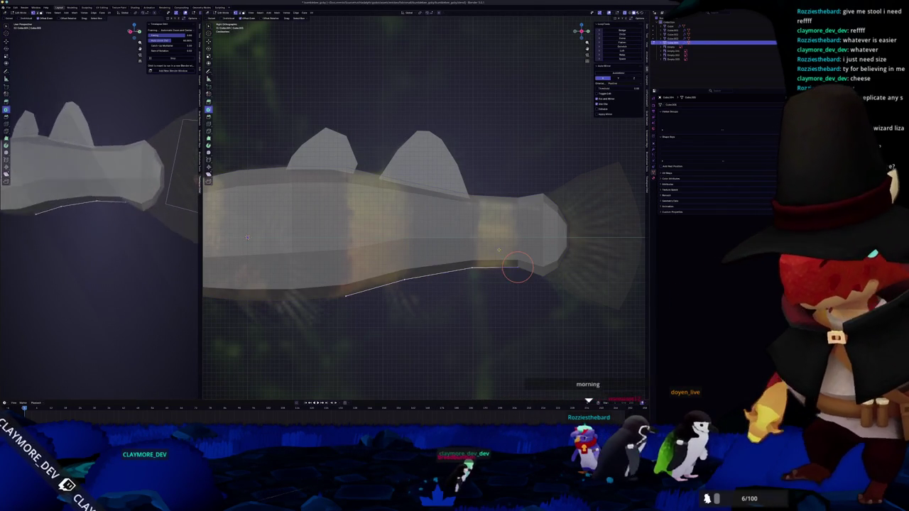
left_click(479, 284)
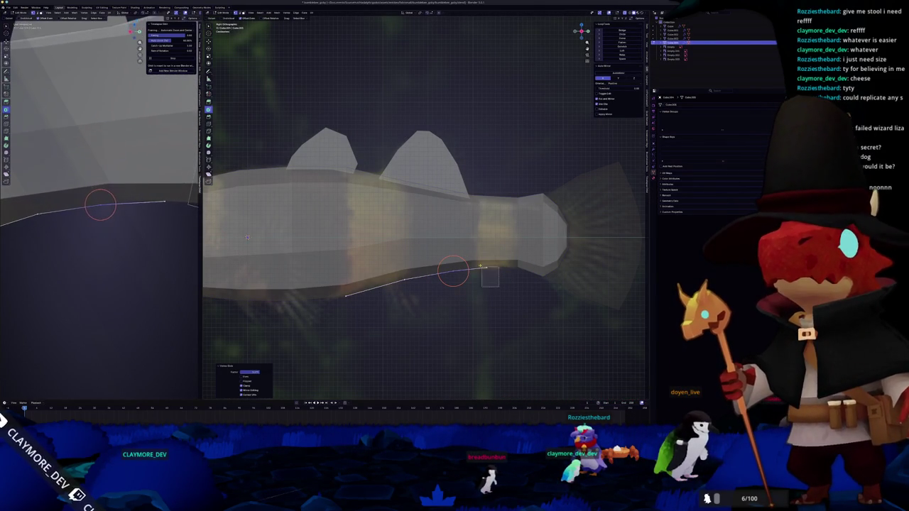
key("shift+s")
left_click(431, 276)
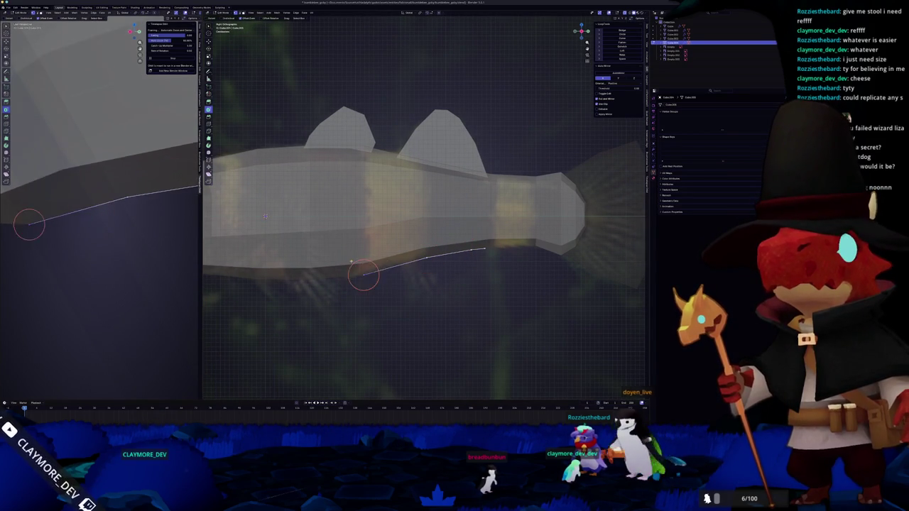
key("s")
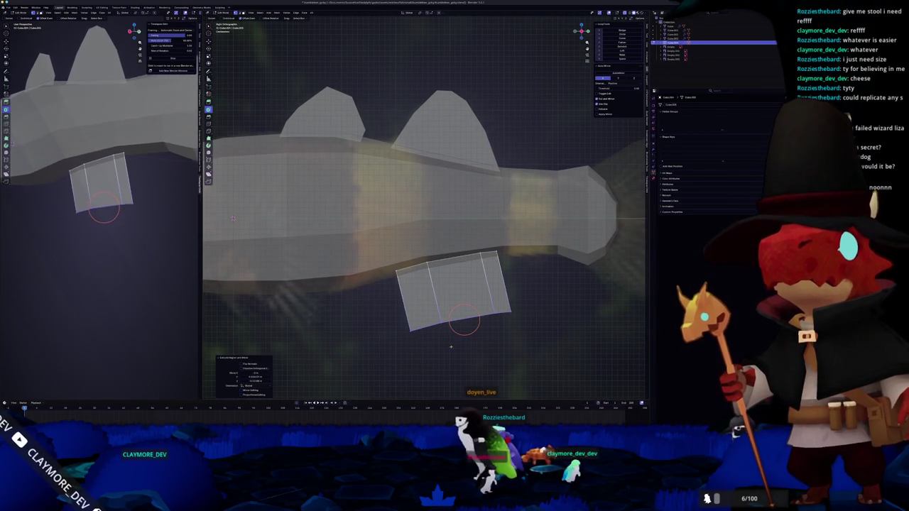
left_click(420, 280)
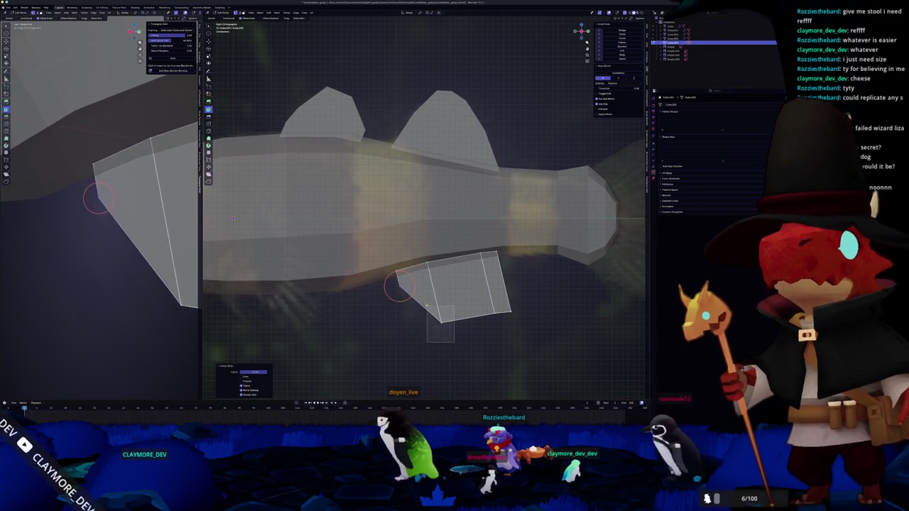
Slide a lower fin vertex, then undo the stray change twice
key("g")
key("g")
left_click(435, 317)
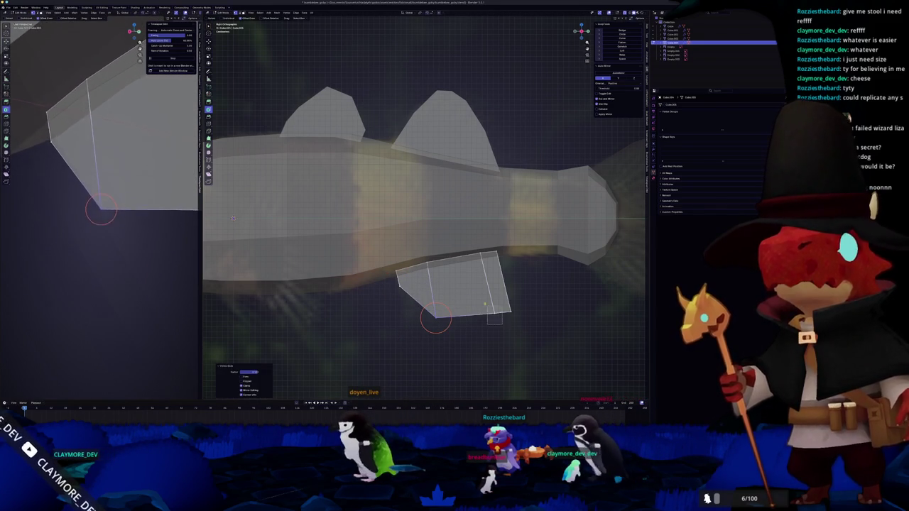
right_click(481, 300, "shift")
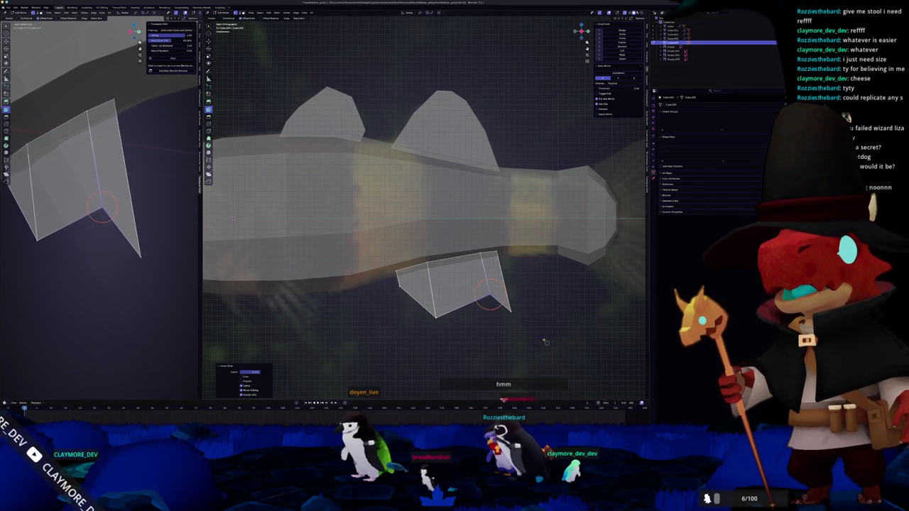
key("ctrl+z")
key("ctrl+z")
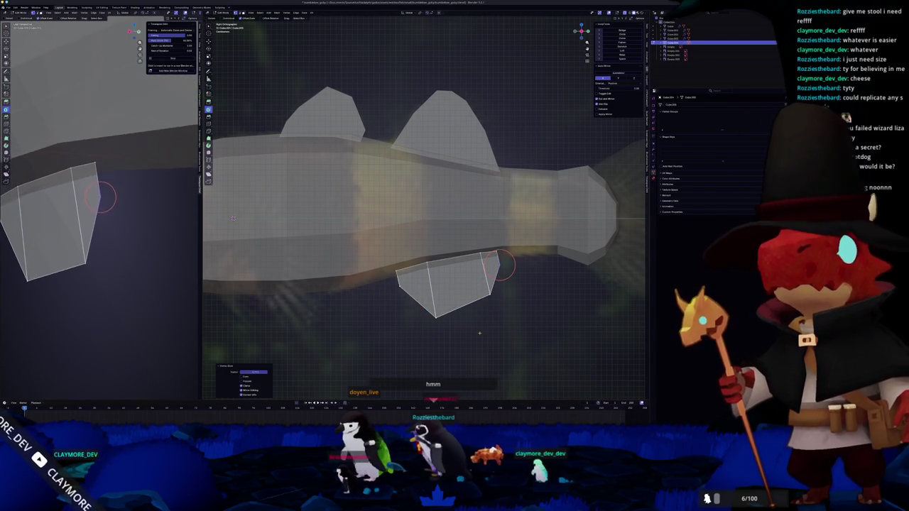
key("ctrl+z")
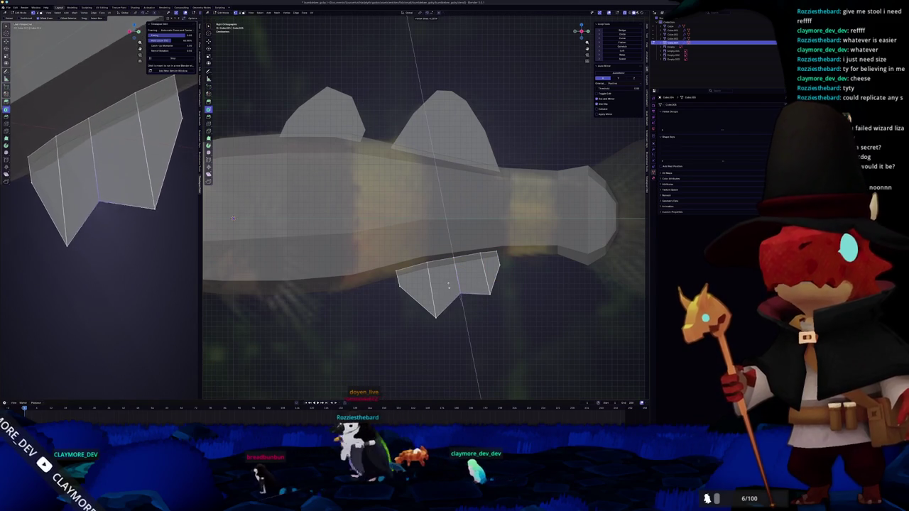
scroll(456, 307, "down", 1)
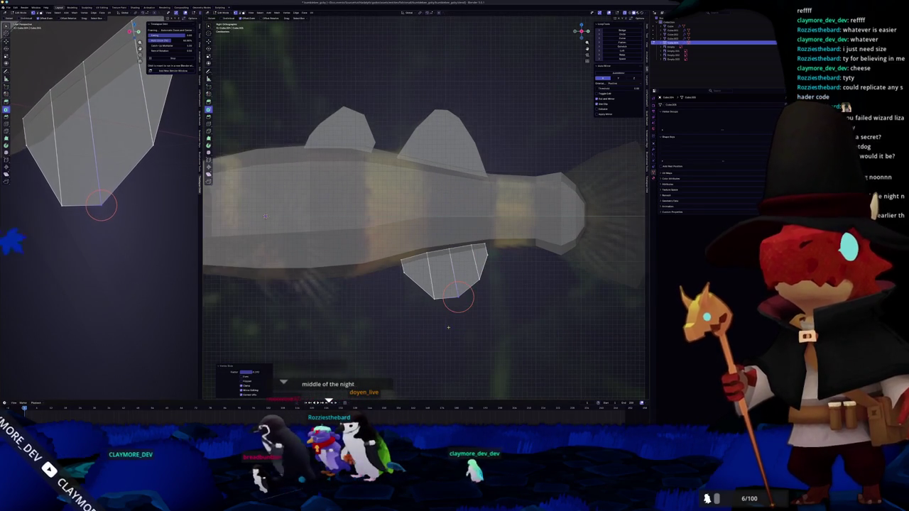
Move a run of lower fin vertices along X to round the belly fin, then return to Object Mode
key("Tab")
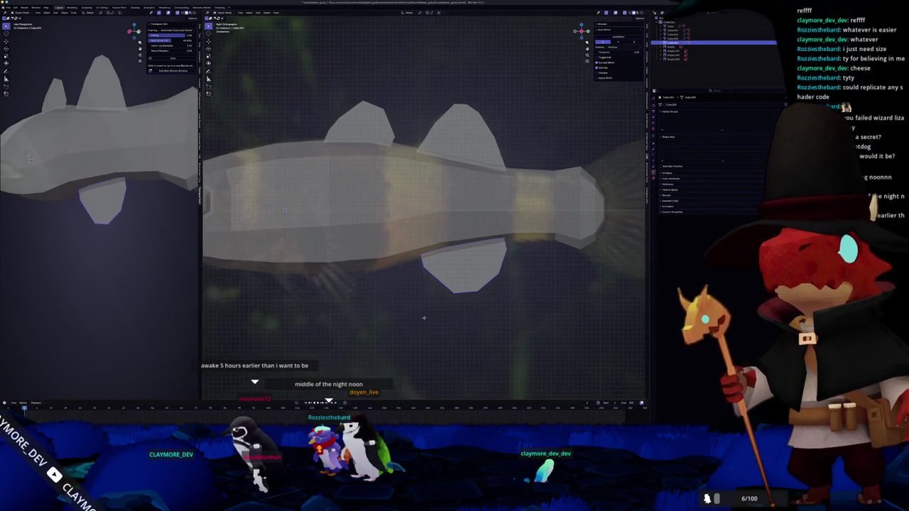
scroll(504, 291, "up", 1)
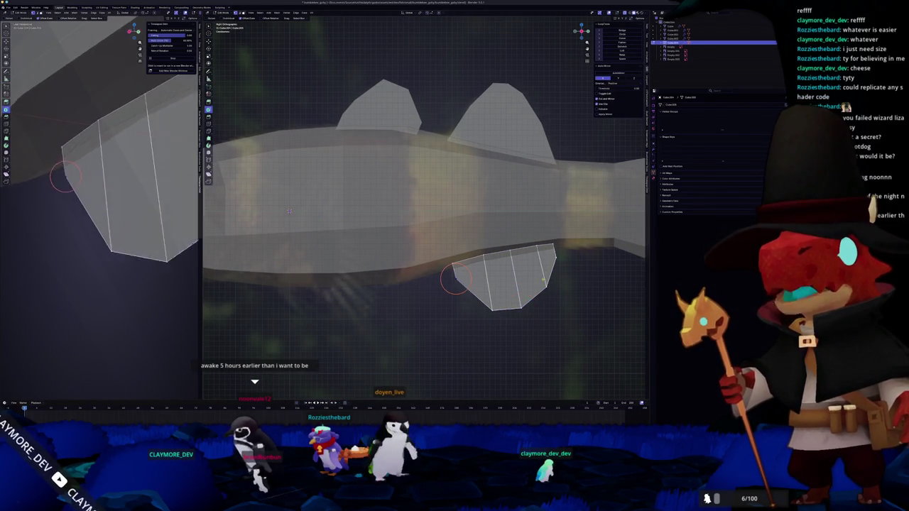
left_click(505, 257, "ctrl")
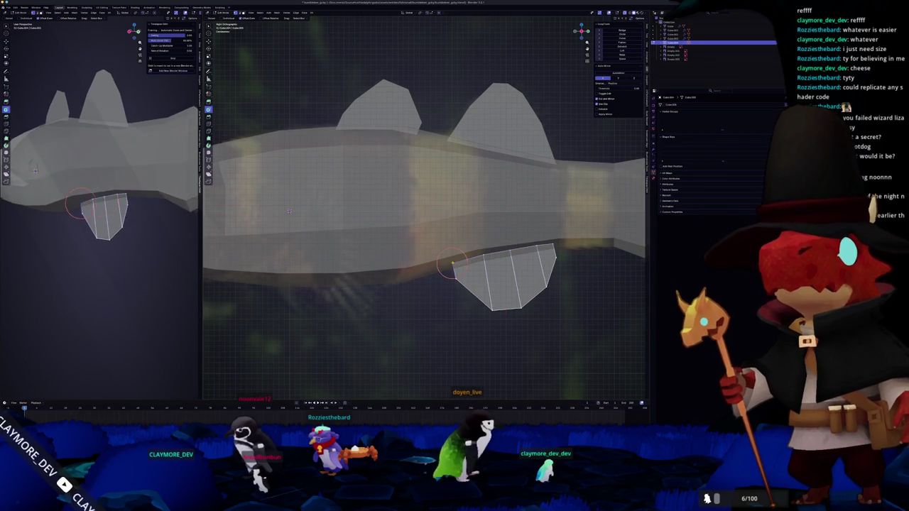
key("g")
key("x")
left_click(551, 244)
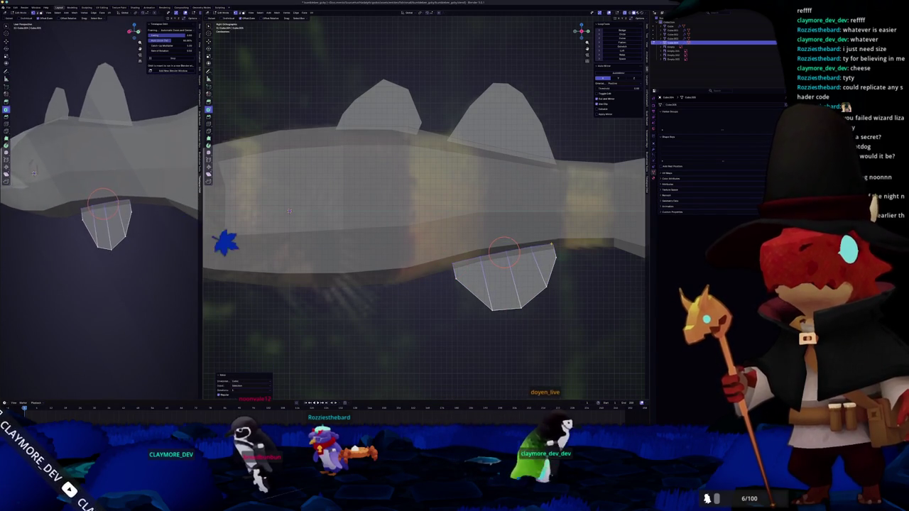
left_click(521, 289, "ctrl")
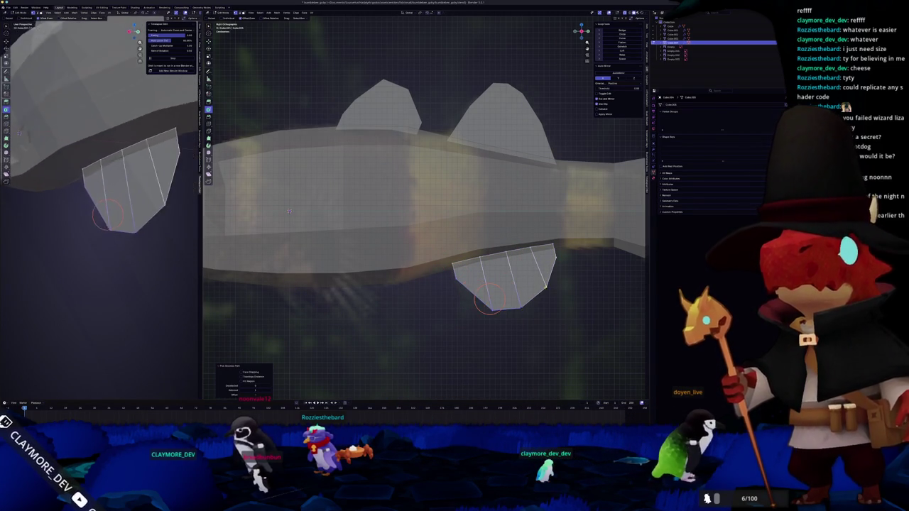
key("Tab")
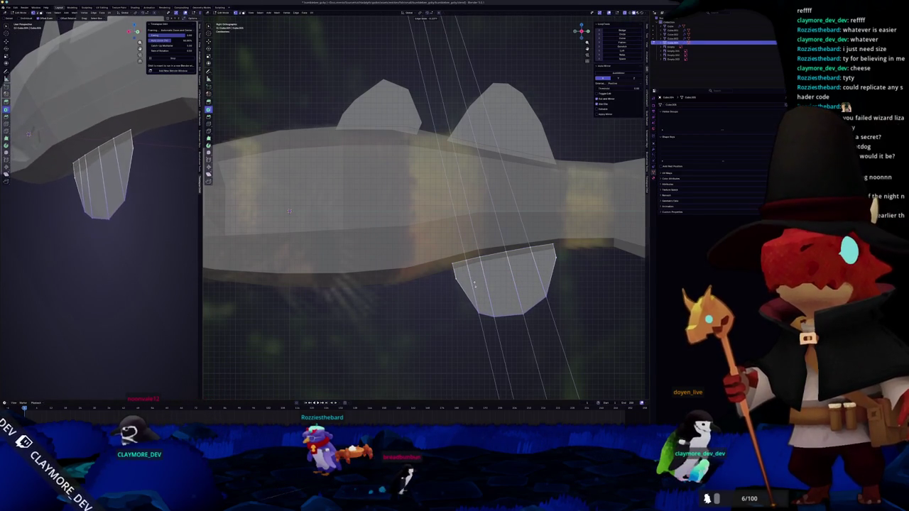
key("Tab")
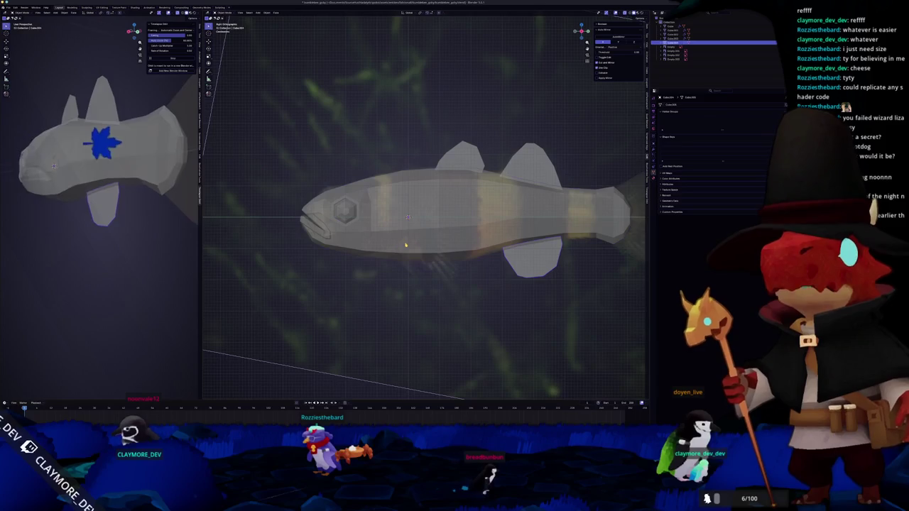
Select the fish body and enter Edit Mode, dismissing the edge menu without changes
left_click(424, 264)
key("Tab")
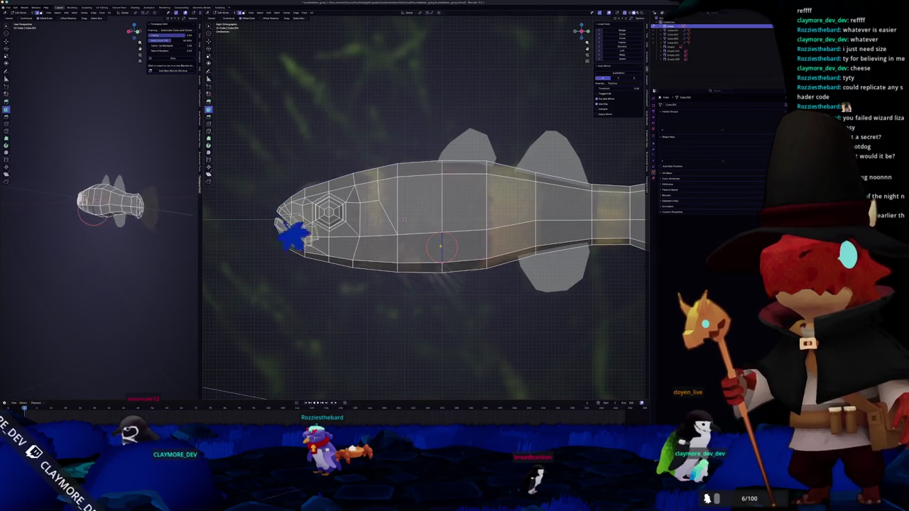
scroll(291, 233, "up", 3)
right_click(437, 247)
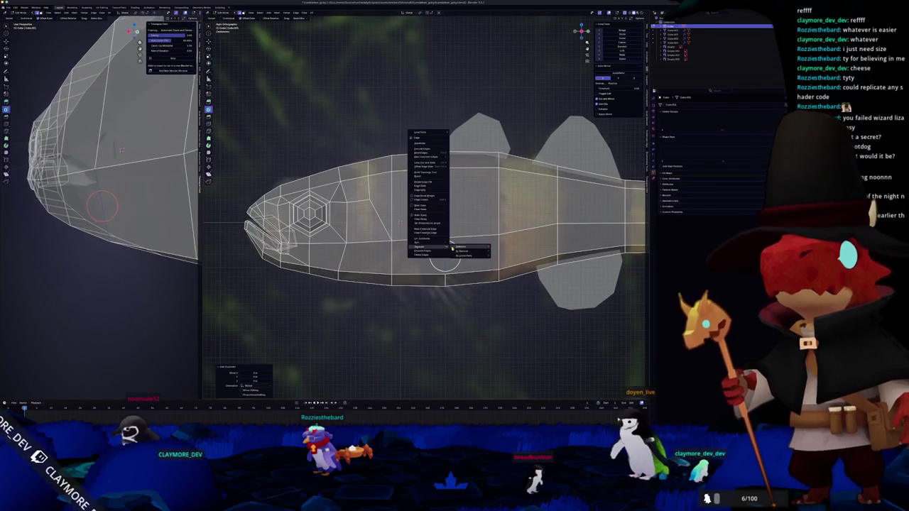
left_click(457, 249)
key("Tab")
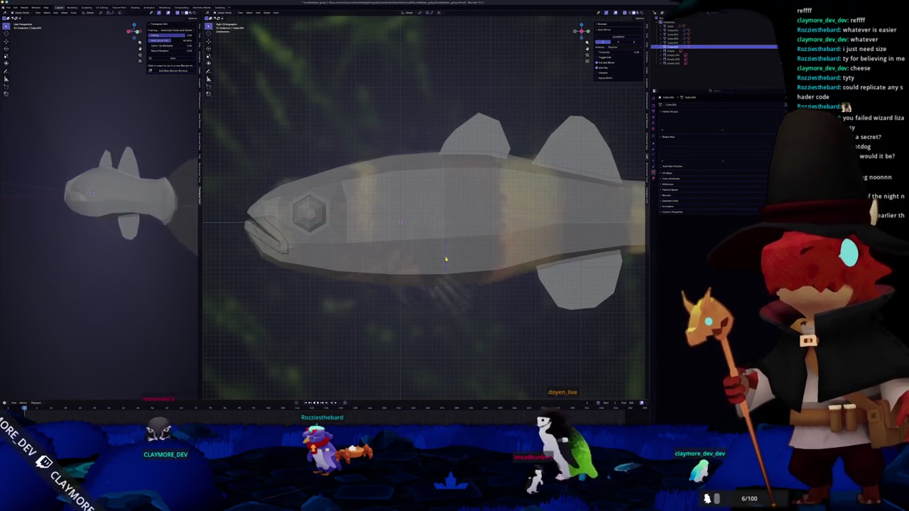
key("Tab")
Zoom out to bring the reference photos into view and select the rear dorsal fin
scroll(400, 222, "down", 6)
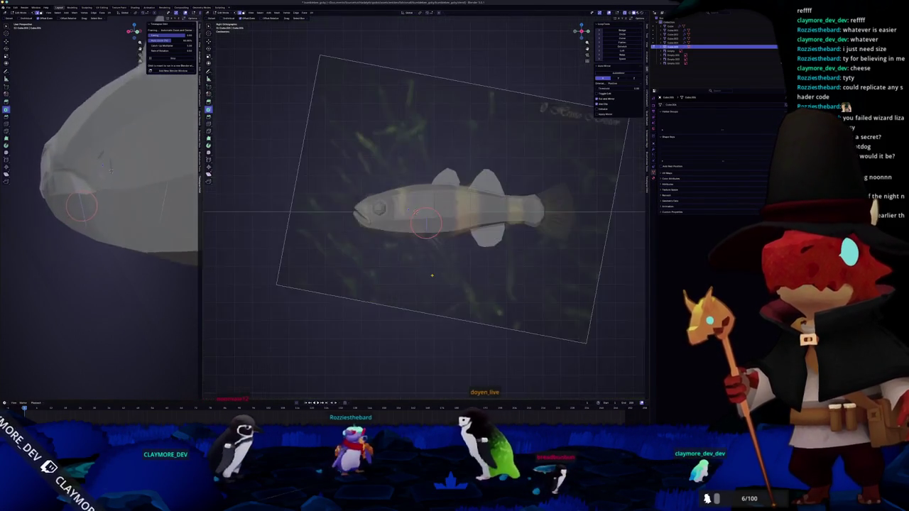
scroll(411, 241, "down", 4)
scroll(426, 263, "down", 2)
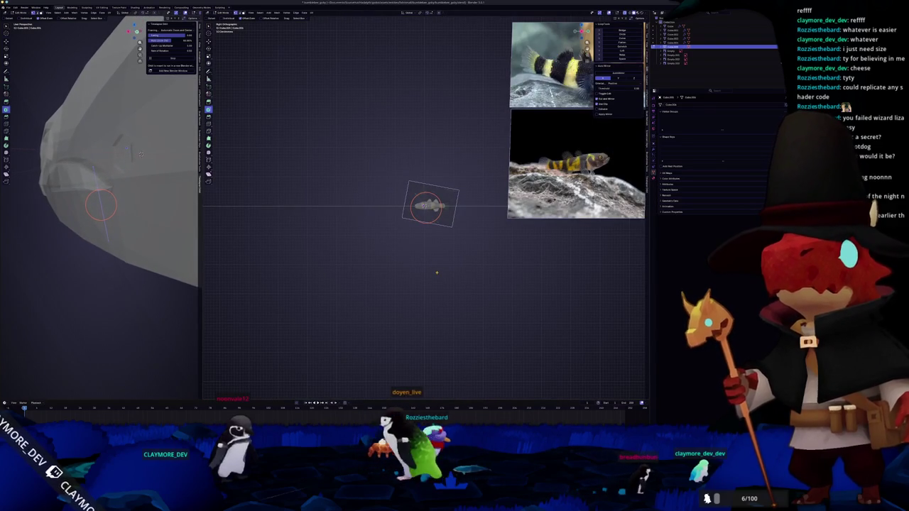
scroll(433, 269, "up", 2)
scroll(426, 266, "up", 2)
scroll(412, 259, "up", 3)
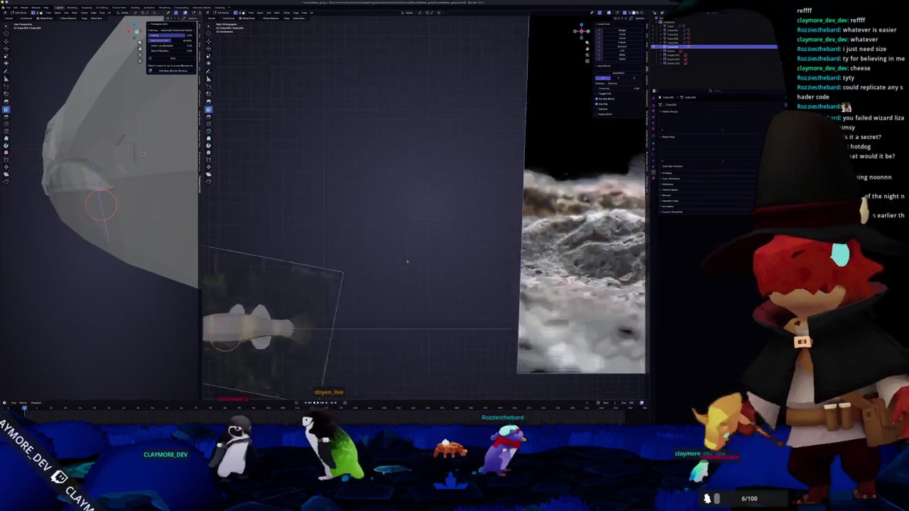
scroll(411, 259, "up", 1)
scroll(401, 264, "down", 5)
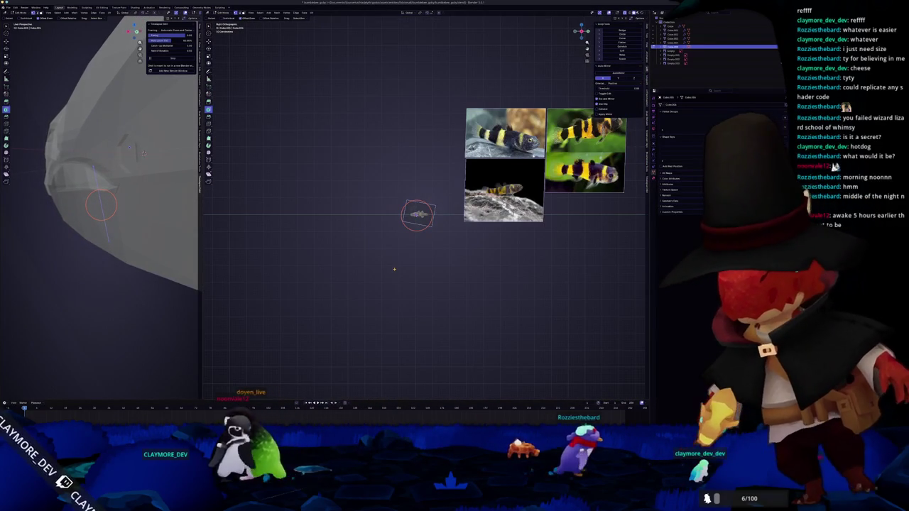
scroll(401, 258, "up", 3)
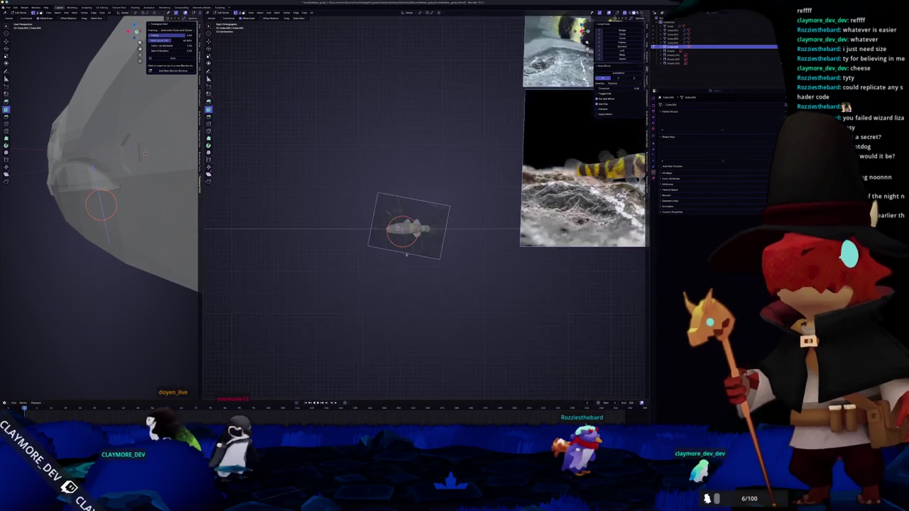
scroll(401, 259, "up", 4)
left_click(380, 234)
Move the rear dorsal fin and slide one of its vertices along an edge
scroll(426, 249, "up", 2)
scroll(472, 242, "up", 1)
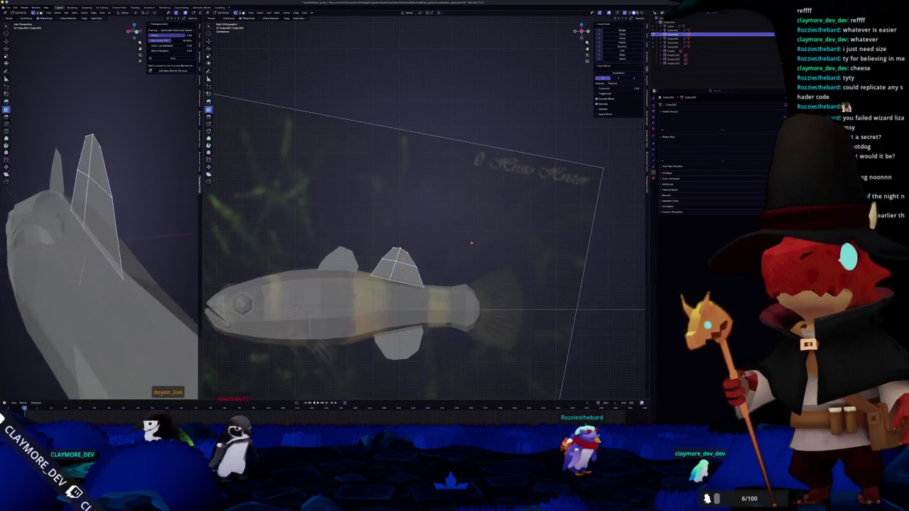
key("g")
left_click(402, 232)
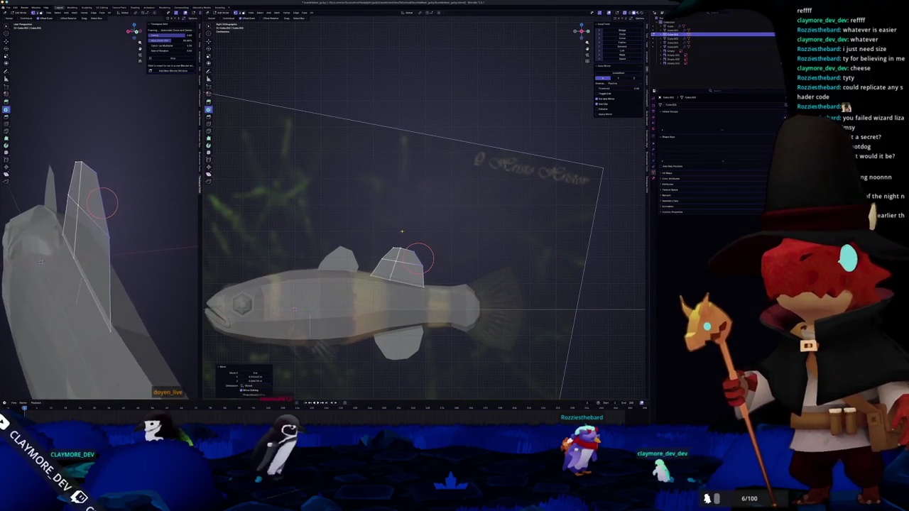
scroll(402, 231, "up", 2)
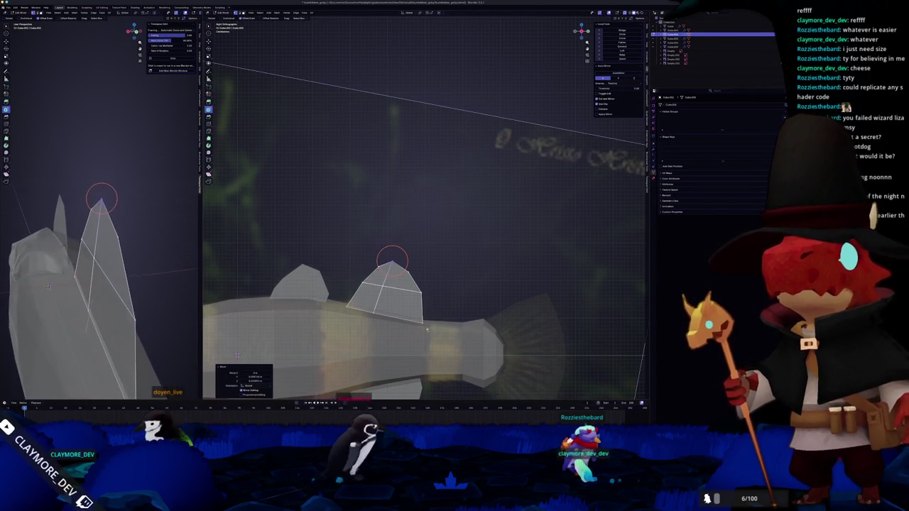
key("shift+v")
left_click(416, 318)
middle_click_drag(99, 235, 99, 242)
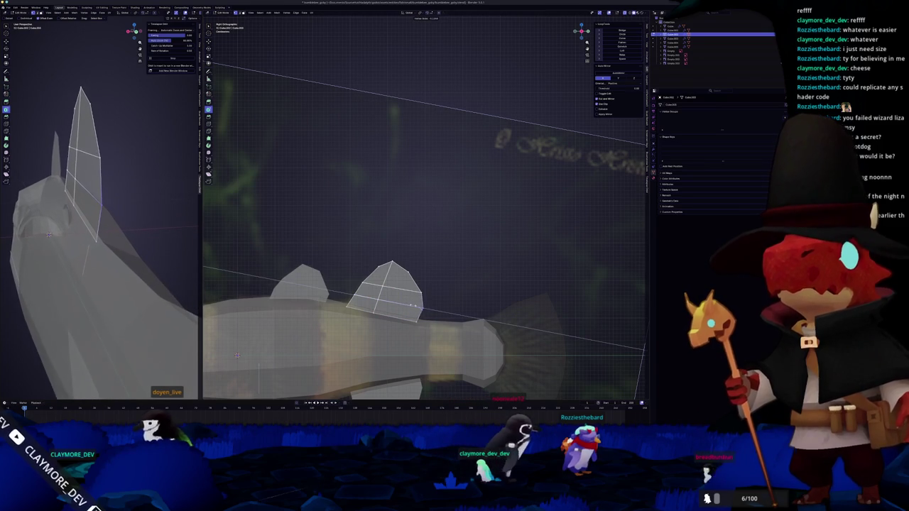
Edit the fish body and pull a new face downward from the flank behind the gills
key("Tab")
scroll(283, 320, "down", 3)
middle_click_drag(243, 320, 334, 315, "shift")
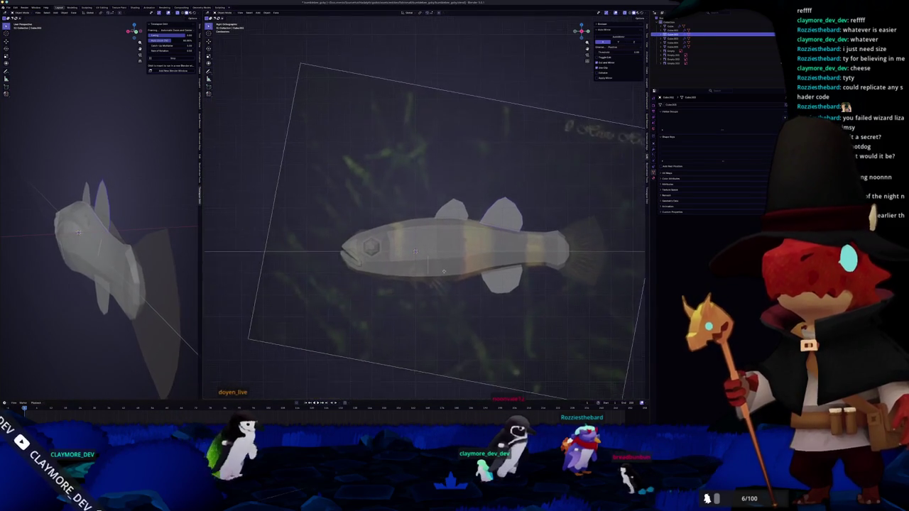
left_click(440, 259)
scroll(442, 270, "up", 2)
scroll(447, 291, "up", 2)
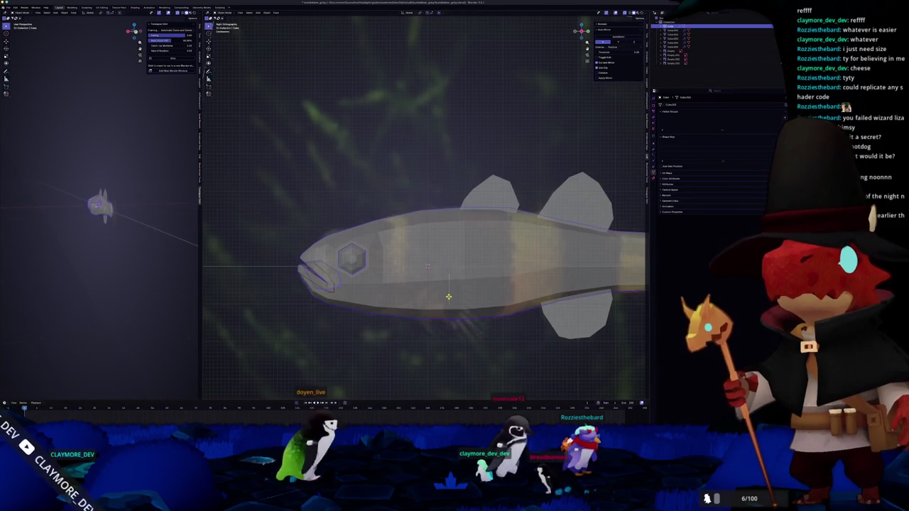
key("Tab")
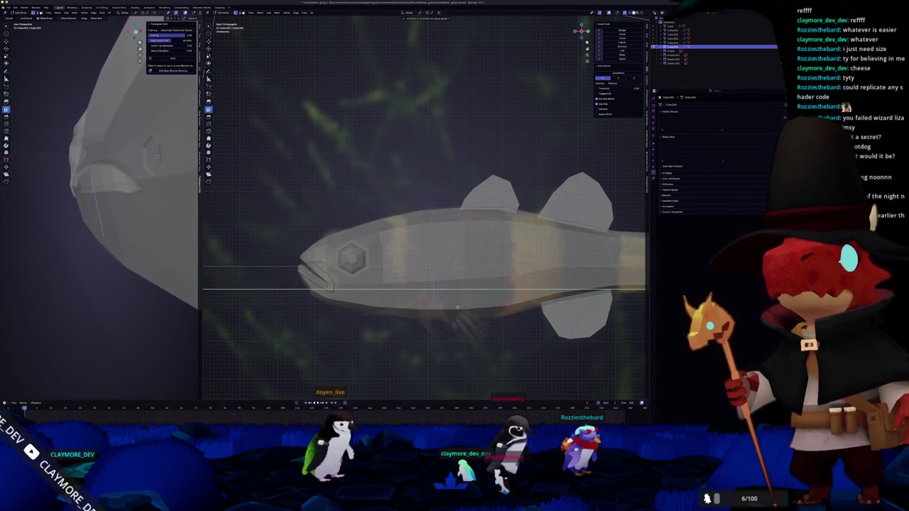
scroll(436, 288, "up", 2)
mouse_move(410, 290)
left_mouse_down()
mouse_move(426, 293)
mouse_move(451, 365)
left_mouse_up()
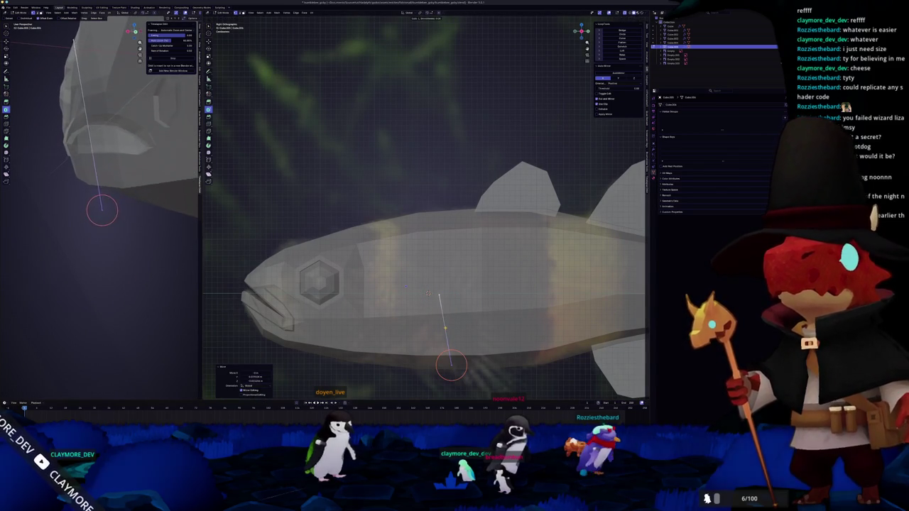
right_click(446, 329)
scroll(485, 338, "down", 2)
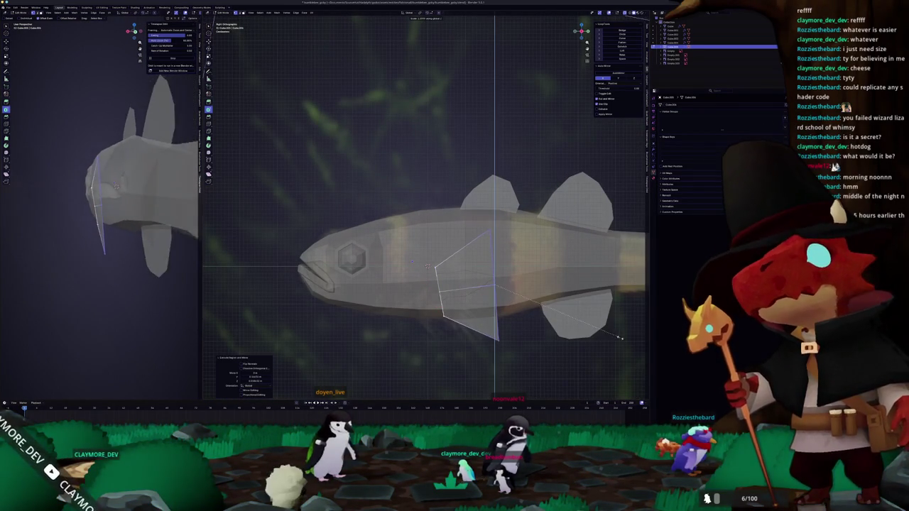
Enlarge the new side-fin face and slide its lower vertex along an edge
left_click(530, 286)
scroll(529, 285, "up", 2)
left_click(468, 210)
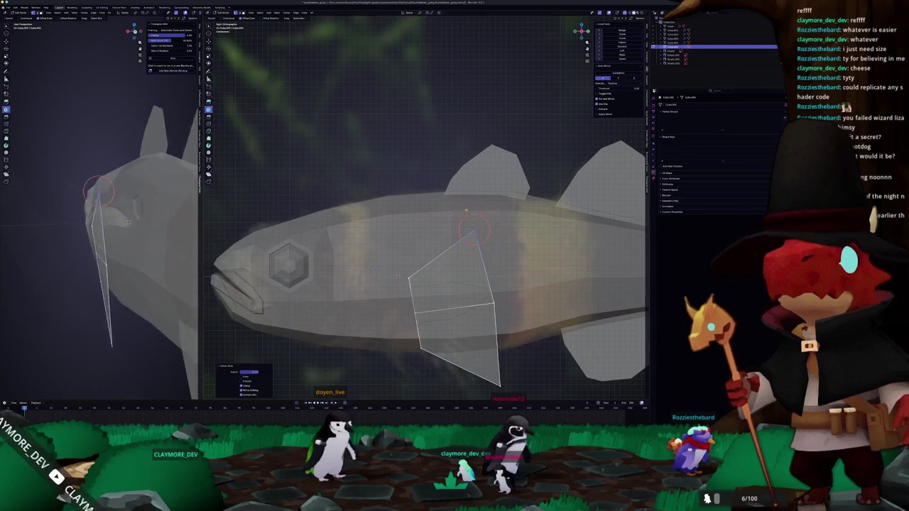
scroll(489, 325, "down", 2)
left_click(459, 326)
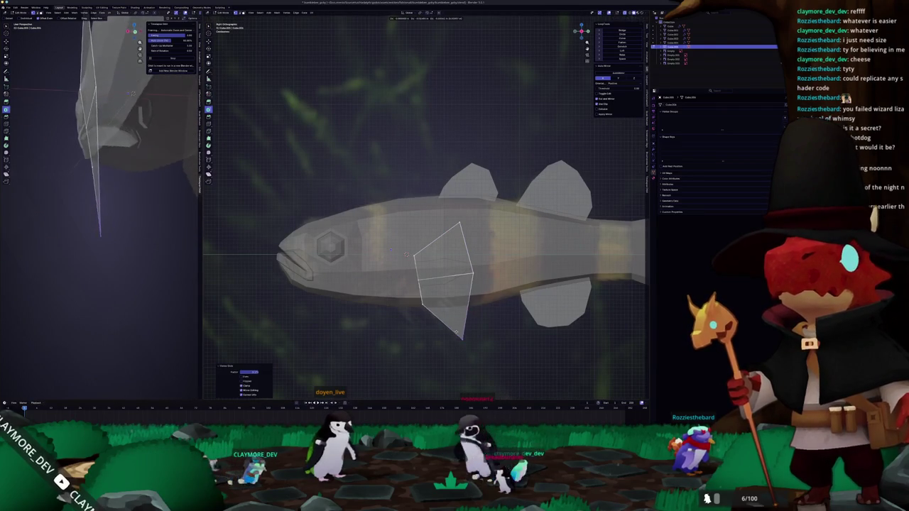
key("shift+v")
left_click(472, 279)
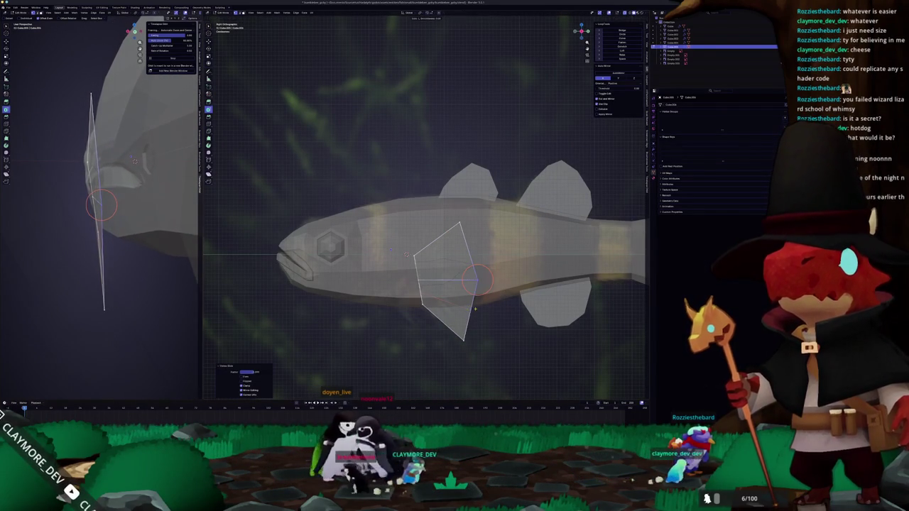
Move the fin vertices outward so the side fin splays into a fan shape
mouse_move(132, 149)
middle_mouse_down()
mouse_move(129, 207)
mouse_move(114, 186)
middle_mouse_up()
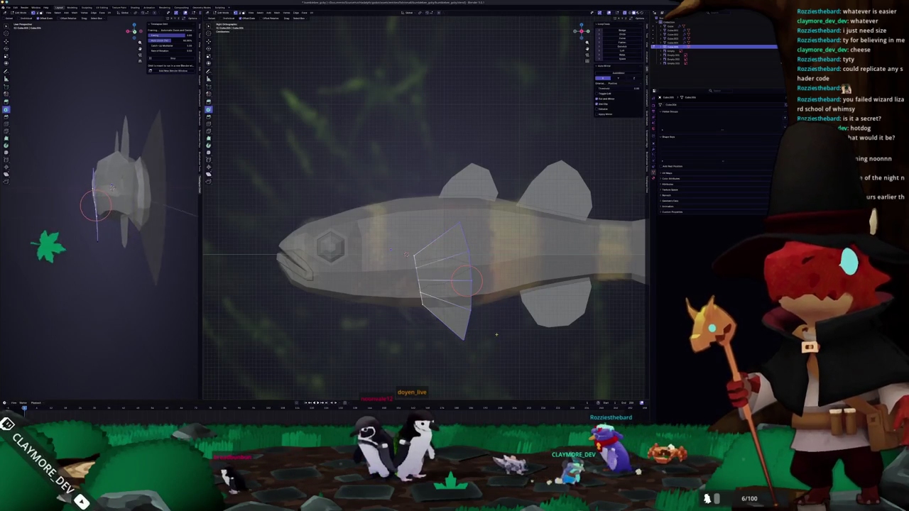
scroll(496, 322, "down", 1)
scroll(497, 321, "up", 2)
key("g")
left_click(508, 321)
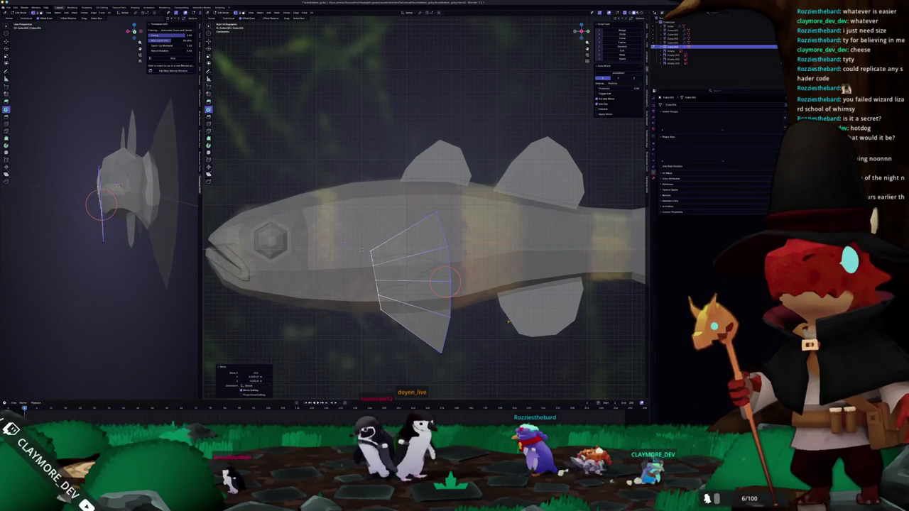
mouse_move(499, 321)
middle_mouse_down()
mouse_move(468, 307)
mouse_move(468, 293)
middle_mouse_up()
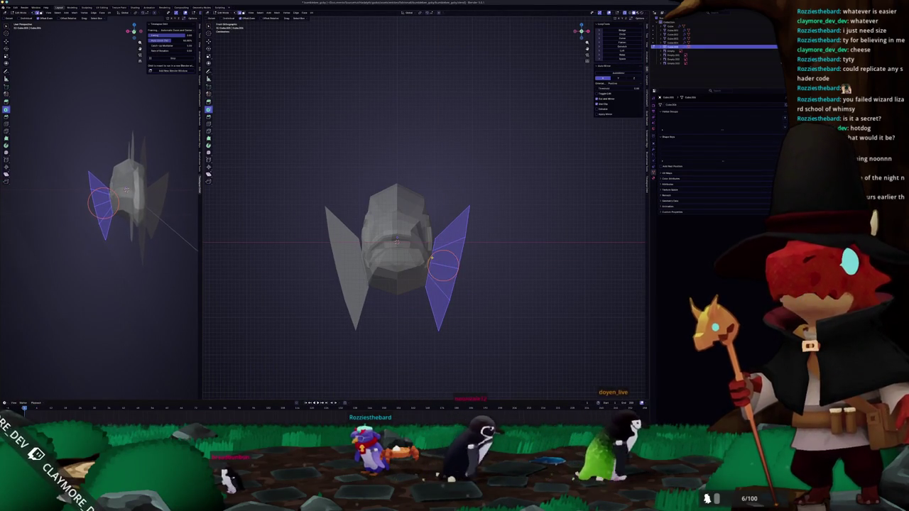
Scale the pectoral fin faces, checking them from top and front orthographic views
key("s")
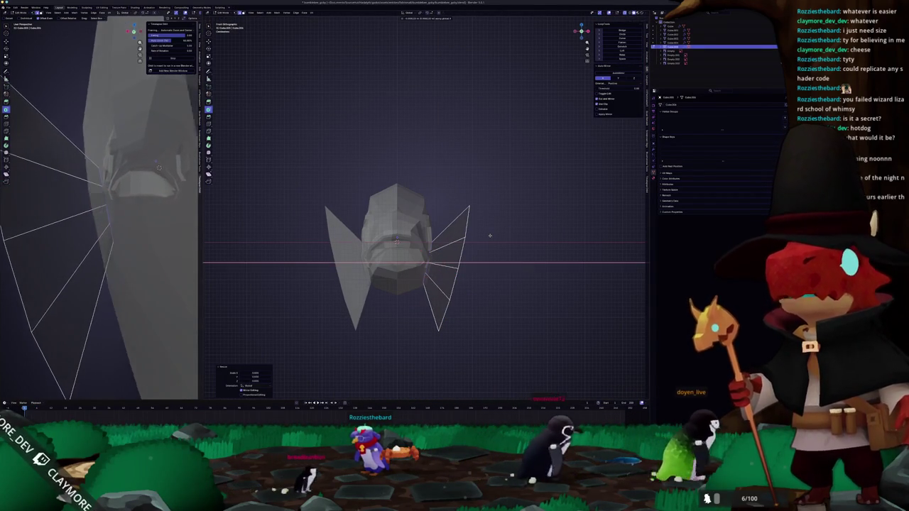
middle_click_drag(462, 274, 473, 282)
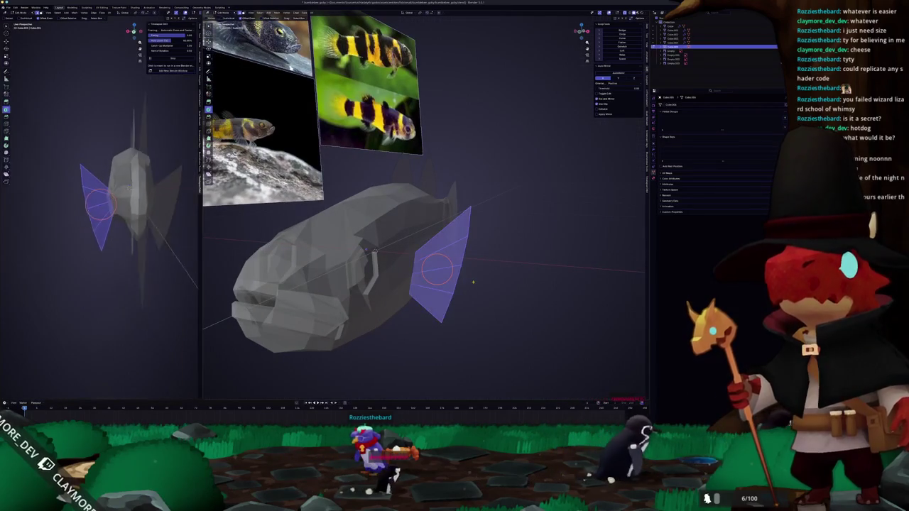
key("Escape")
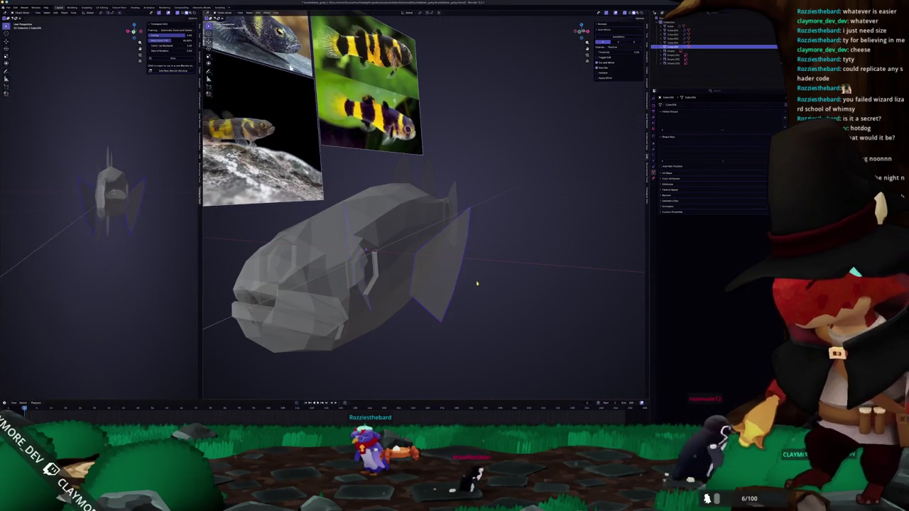
middle_click_drag(475, 280, 438, 283)
key("KP_7")
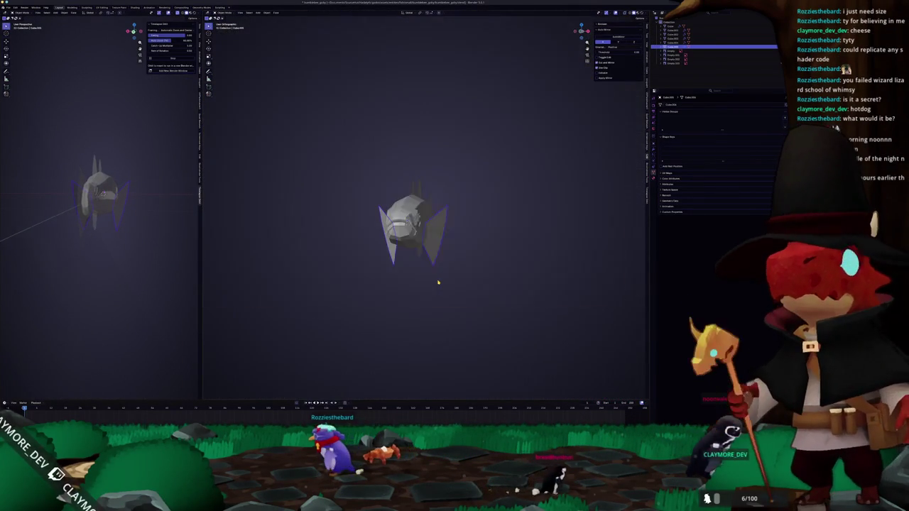
key("Tab")
key("s")
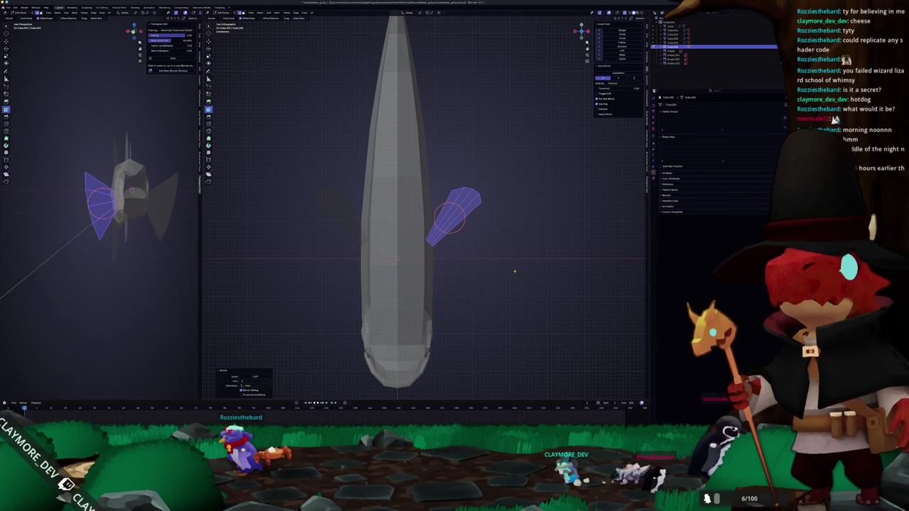
key("KP_1")
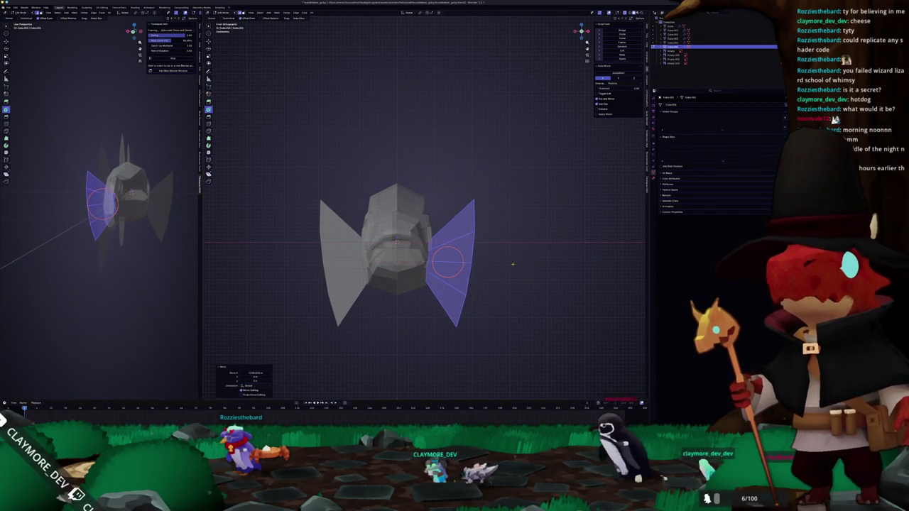
mouse_move(469, 267)
middle_mouse_down()
mouse_move(542, 251)
mouse_move(432, 278)
mouse_move(407, 262)
middle_mouse_up()
Compare the fins against the reference photo in side view with X-ray on
key("Tab")
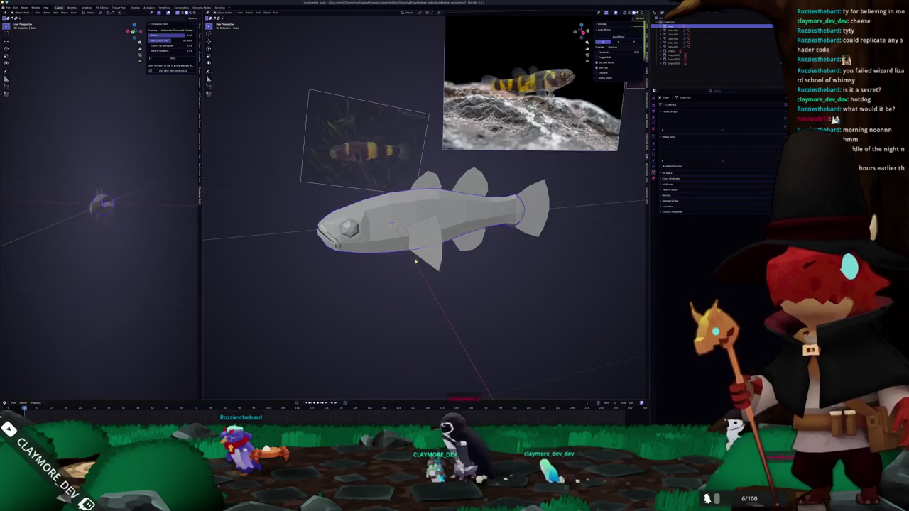
key("KP_3")
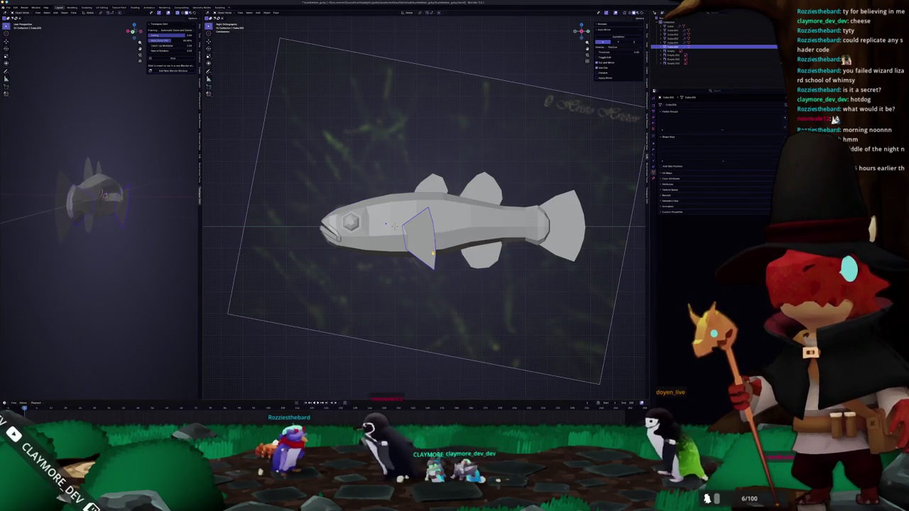
key("alt+z")
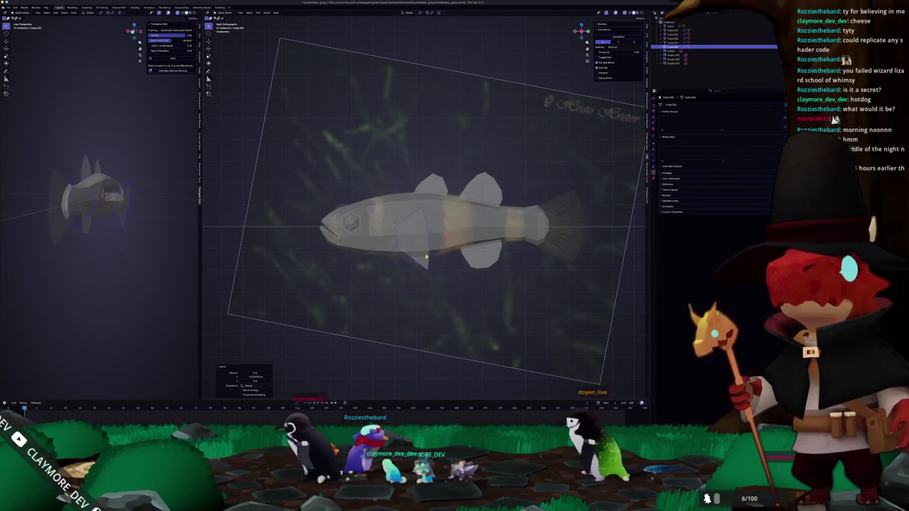
key("Tab")
scroll(437, 258, "up", 3)
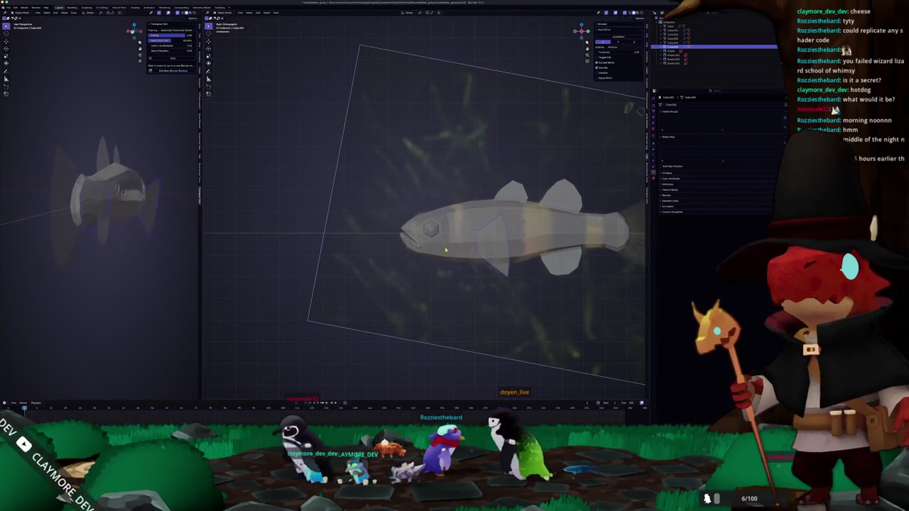
scroll(440, 242, "up", 2)
scroll(444, 221, "up", 2)
scroll(449, 189, "up", 2)
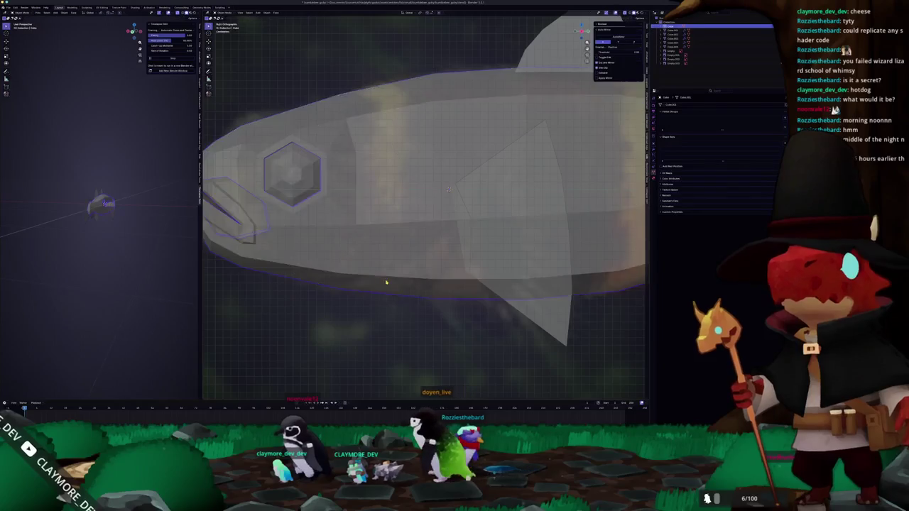
Return to object view, adjust the zoom, and re-enter Edit Mode on the body mesh
key("Tab")
scroll(383, 276, "down", 3)
scroll(391, 260, "down", 4)
scroll(391, 260, "up", 3)
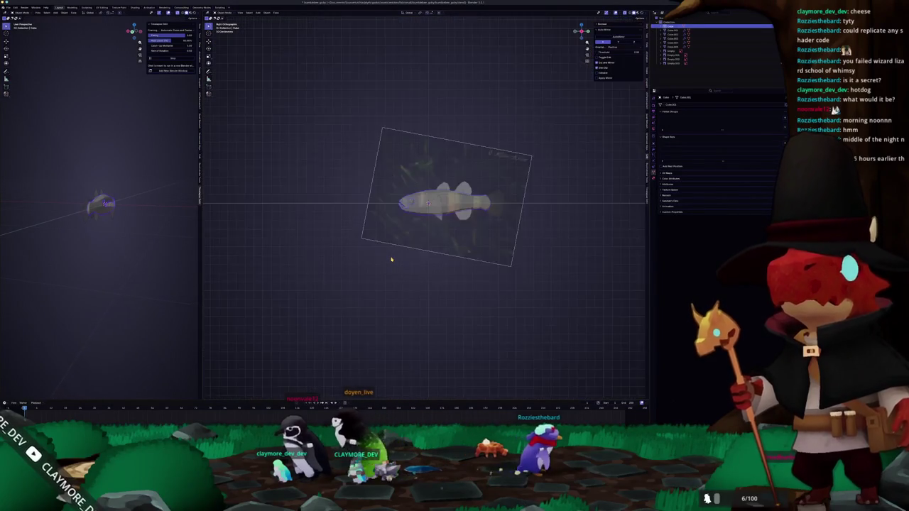
scroll(391, 260, "up", 3)
key("Tab")
middle_click_drag(391, 259, 442, 219)
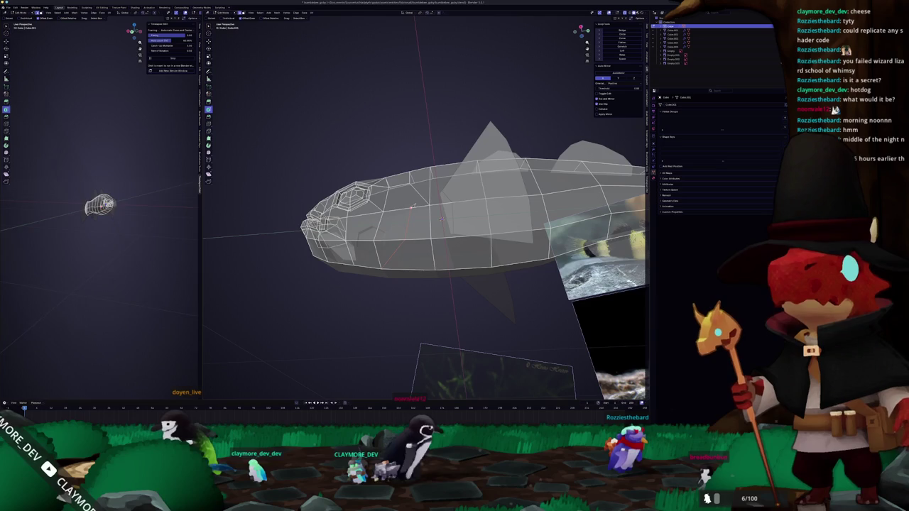
Open the gill slit behind the head and merge the selected vertices At Center
key("KP_3")
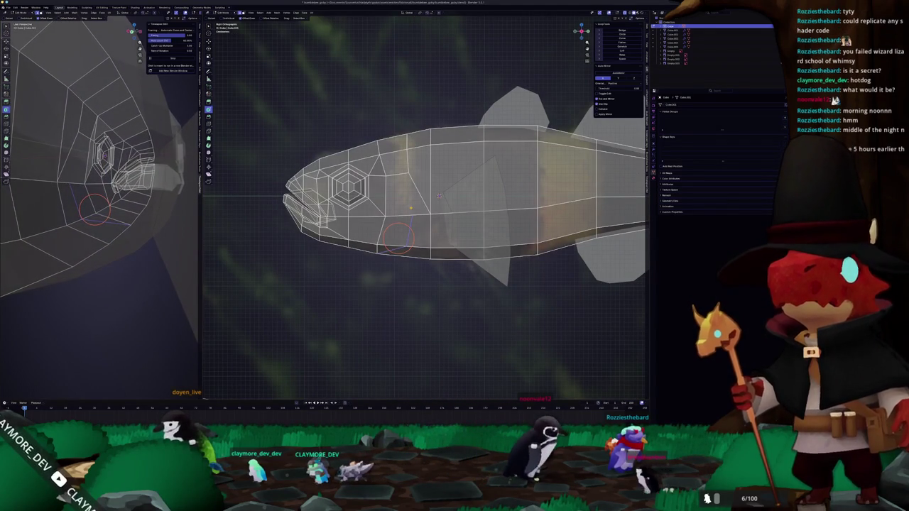
scroll(439, 196, "up", 2)
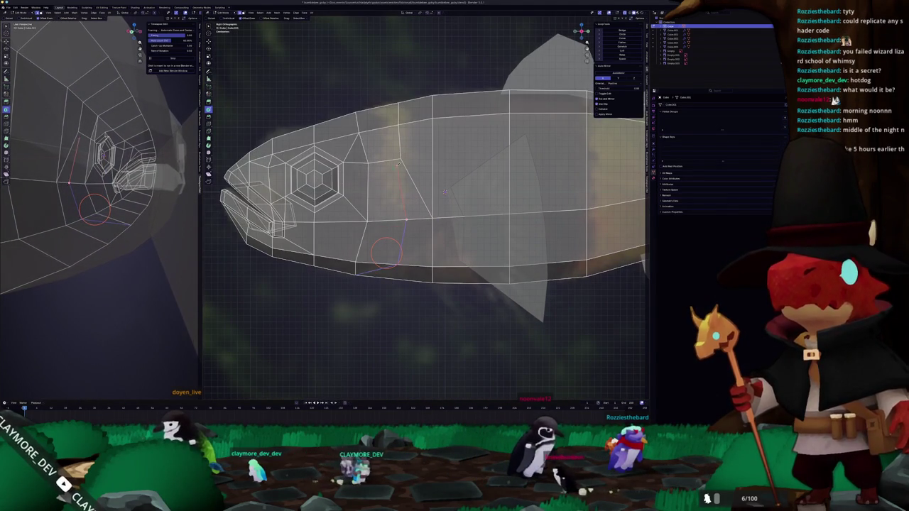
right_click_drag(401, 157, 403, 190, "shift")
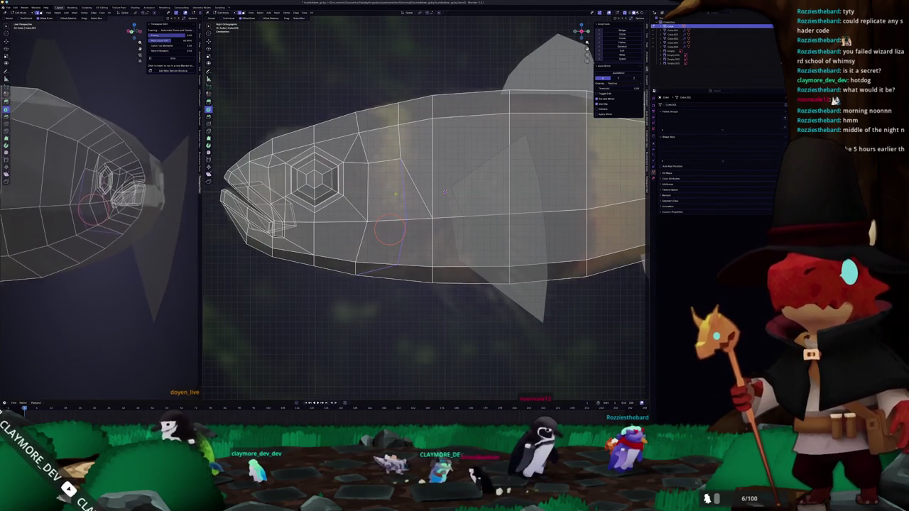
mouse_move(445, 191)
middle_mouse_down()
mouse_move(455, 188)
mouse_move(397, 271)
middle_mouse_up()
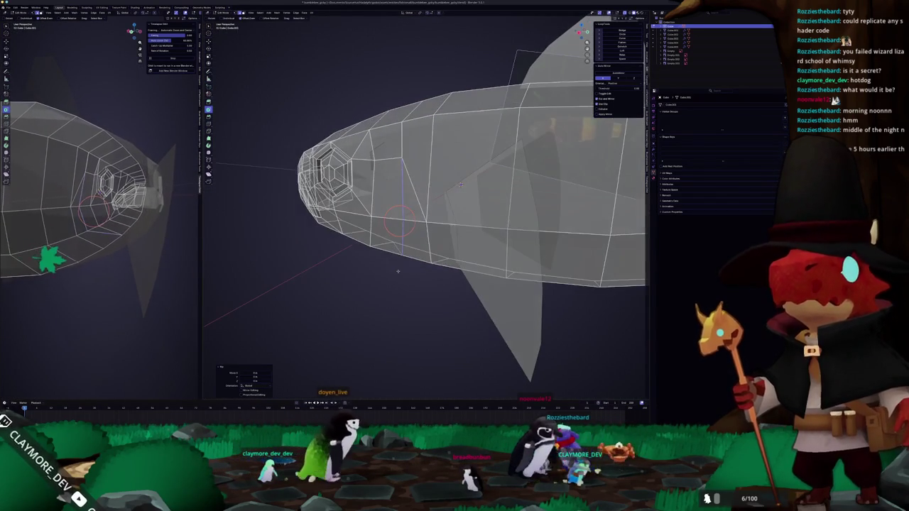
mouse_move(460, 184)
middle_mouse_down()
mouse_move(459, 230)
mouse_move(452, 181)
mouse_move(471, 170)
middle_mouse_up()
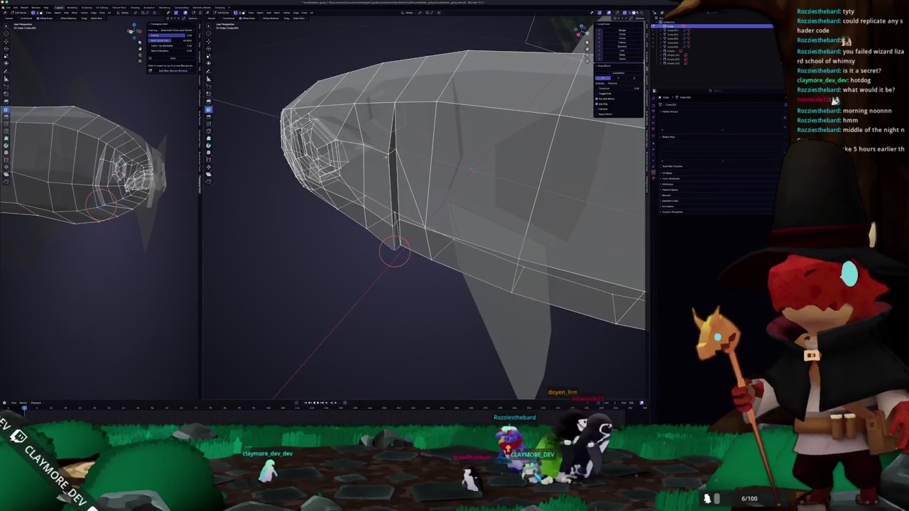
right_click(341, 148, "shift")
key("m")
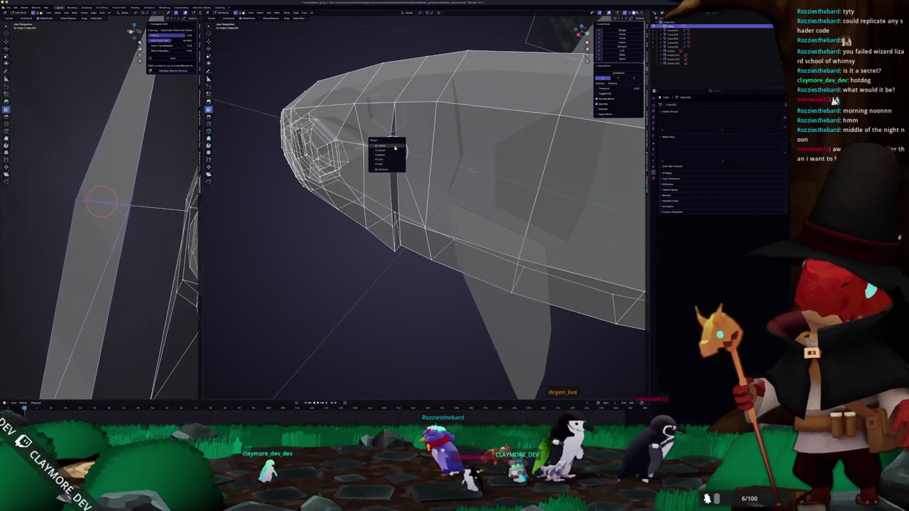
left_click(394, 146)
key("Tab")
Merge by Distance the stray gill-edge vertices with X-ray on, then turn X-ray off
middle_click_drag(394, 149, 349, 218)
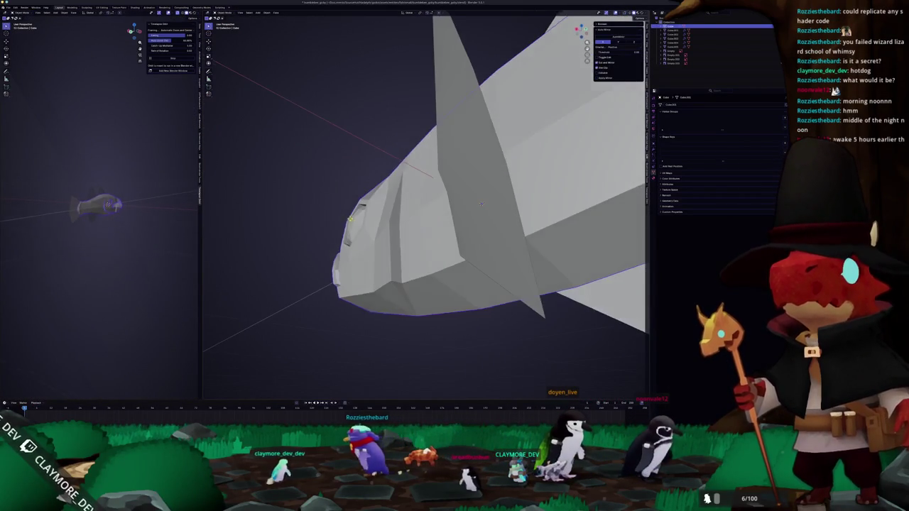
key("Tab")
left_click_drag(386, 240, 387, 246)
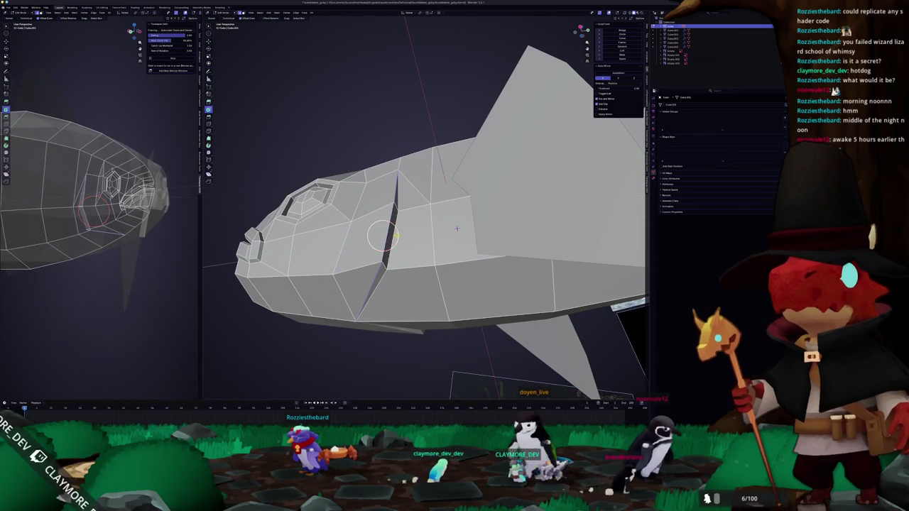
key("alt+z")
right_click(327, 315)
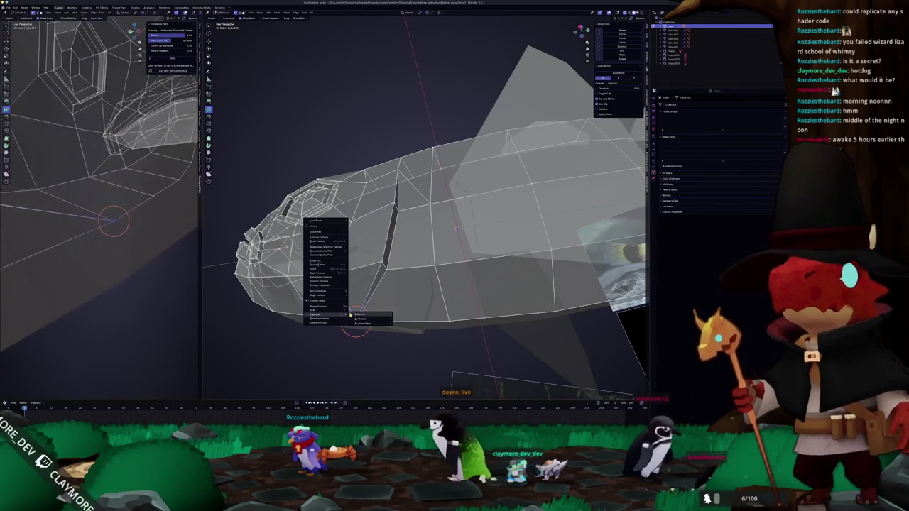
left_click(359, 321)
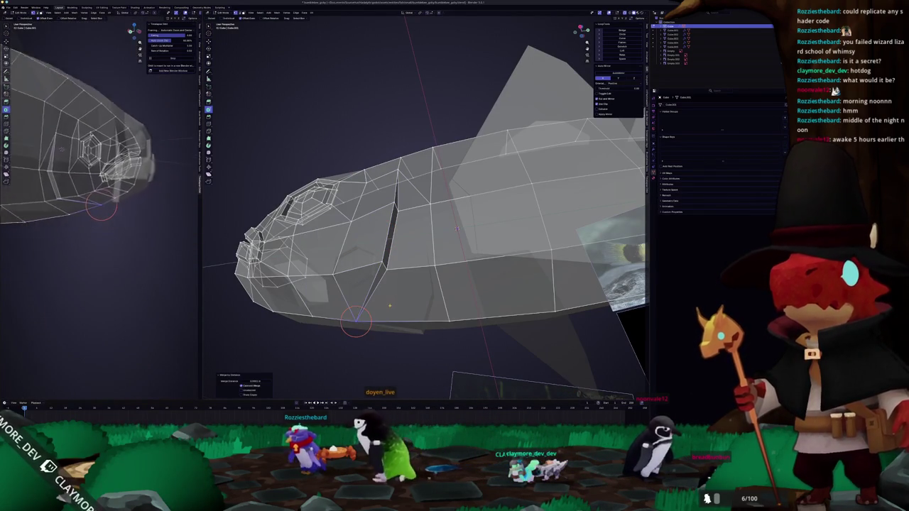
key("Tab")
key("alt+z")
middle_click_drag(355, 321, 435, 201)
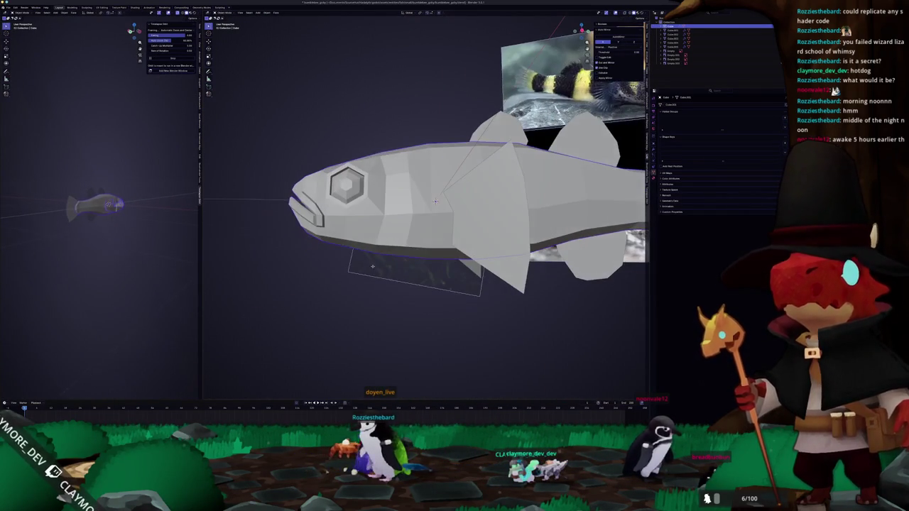
In side view, slide and move head vertices along their edges
key("KP_3")
key("Tab")
key("g")
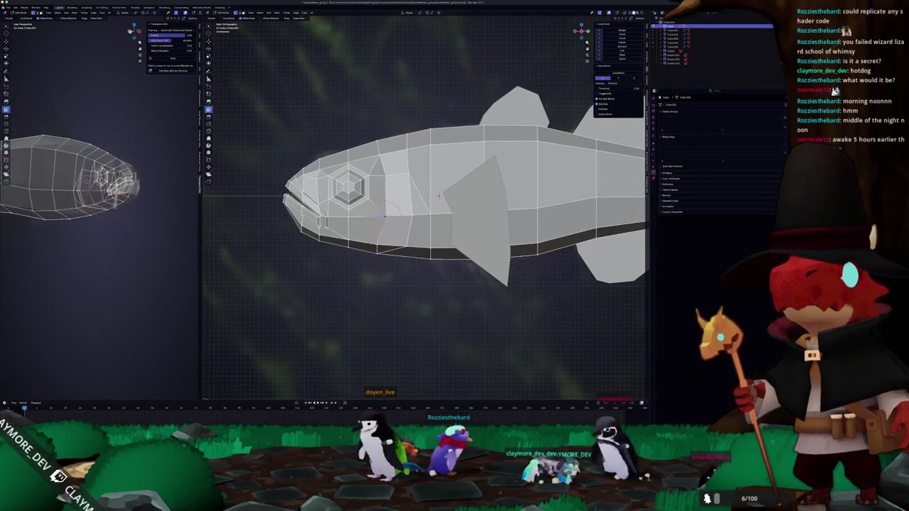
scroll(437, 196, "up", 2)
key("g")
key("g")
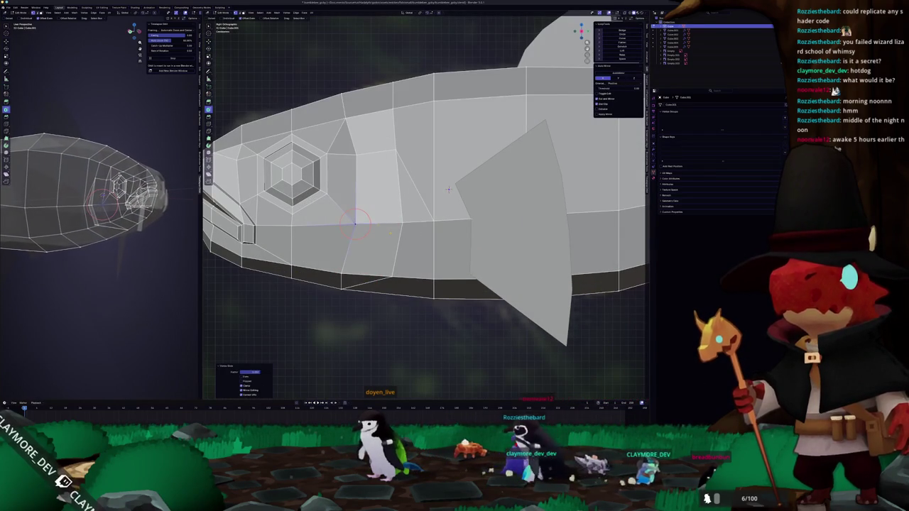
key("g")
key("g")
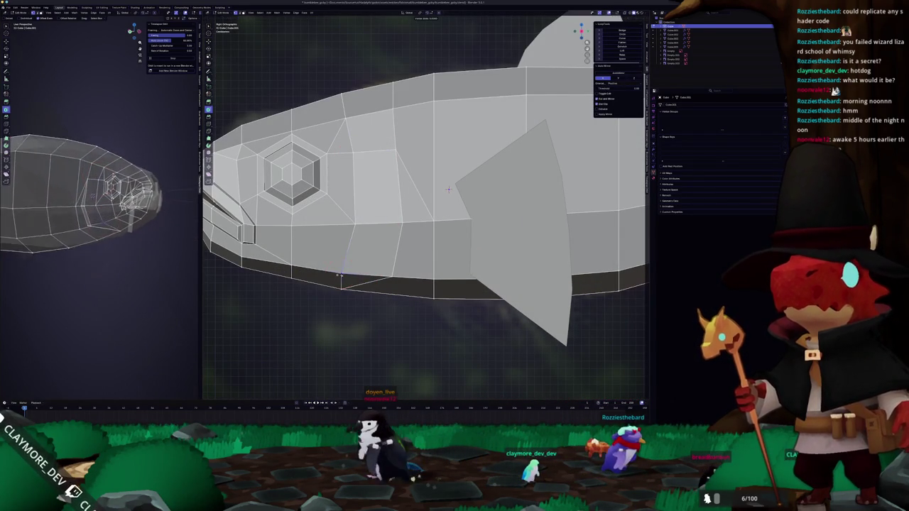
Set the 3D cursor near the belly, return to Object Mode, and add the second dorsal fin to the selection
right_click(312, 272, "shift")
key("Tab")
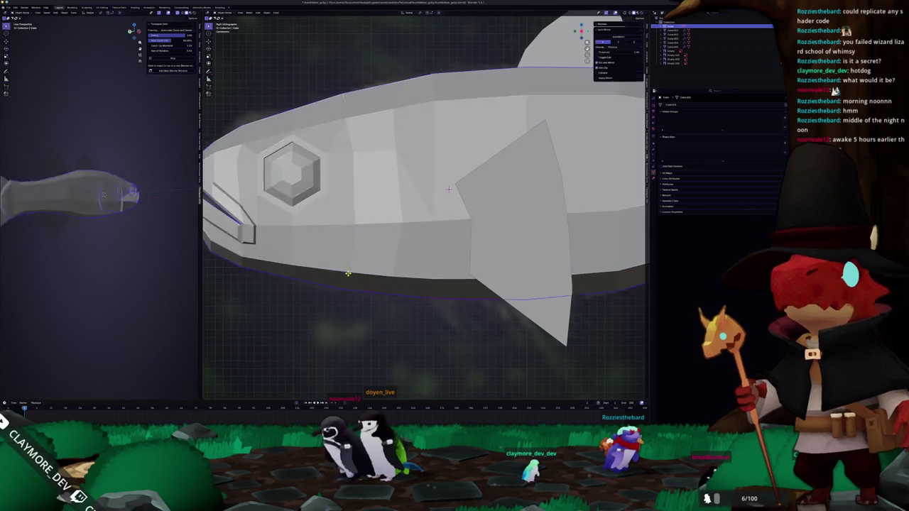
scroll(448, 188, "down", 4)
mouse_move(448, 188)
middle_mouse_down()
mouse_move(455, 192)
mouse_move(395, 197)
middle_mouse_up()
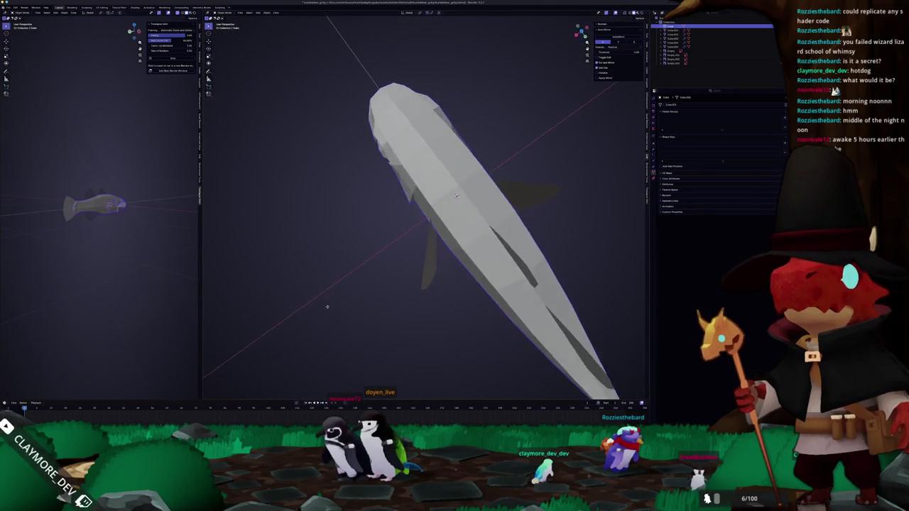
mouse_move(419, 263)
middle_mouse_down()
mouse_move(384, 267)
mouse_move(399, 197)
mouse_move(408, 213)
mouse_move(346, 256)
mouse_move(404, 174)
middle_mouse_up()
key("Tab")
scroll(384, 266, "up", 3)
key("Tab")
scroll(400, 197, "down", 3)
left_click(438, 175, "shift")
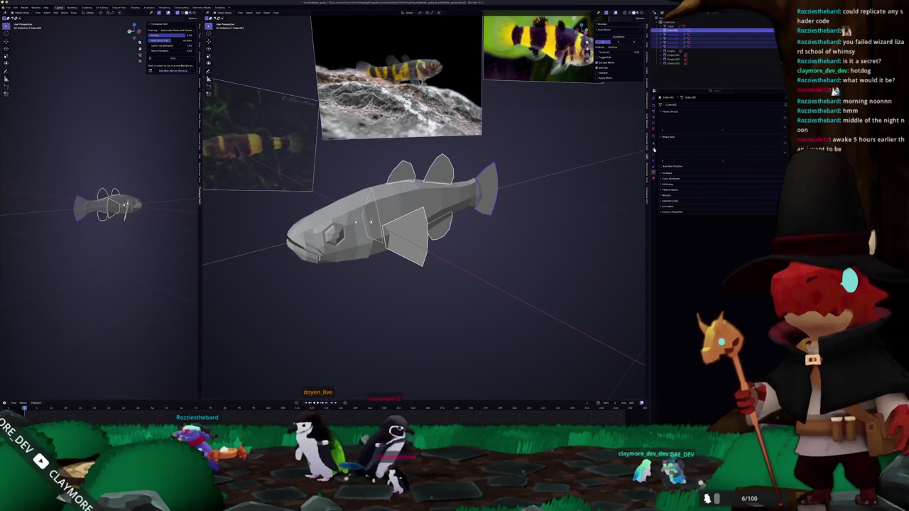
Apply the transforms on the selected dorsal fins with Ctrl+A
key("ctrl+a")
left_click(567, 182)
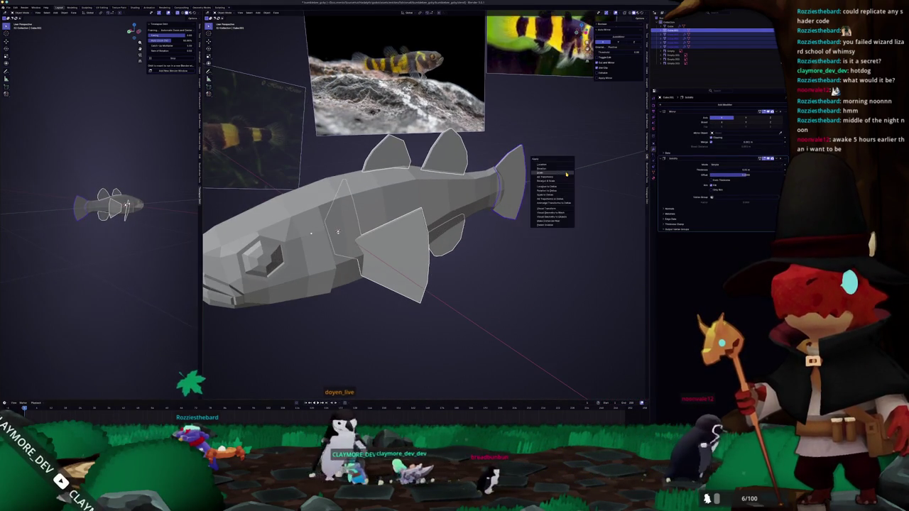
mouse_move(546, 192)
middle_mouse_down()
mouse_move(561, 198)
mouse_move(516, 198)
mouse_move(491, 211)
middle_mouse_up()
scroll(561, 198, "down", 4)
Apply the transforms on the fish body as well
key("Tab")
key("Tab")
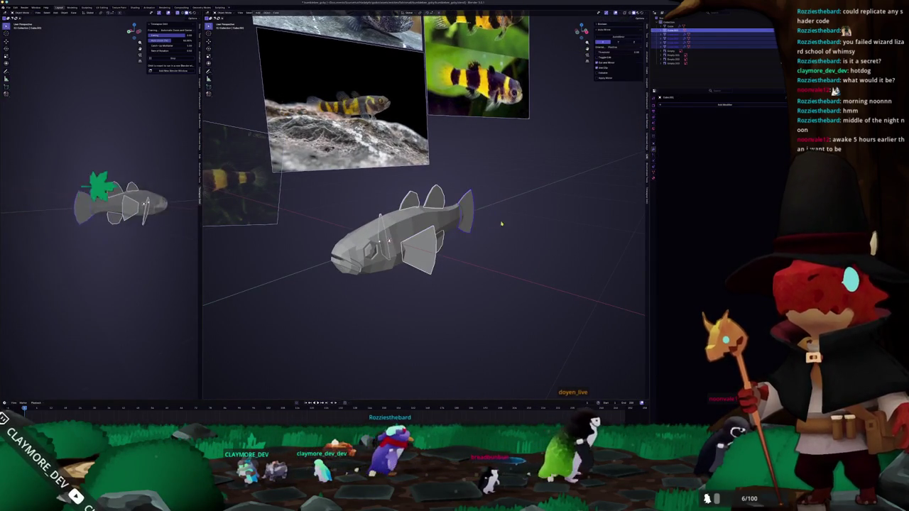
right_click(490, 244)
left_click(522, 245)
middle_click_drag(522, 245, 507, 239)
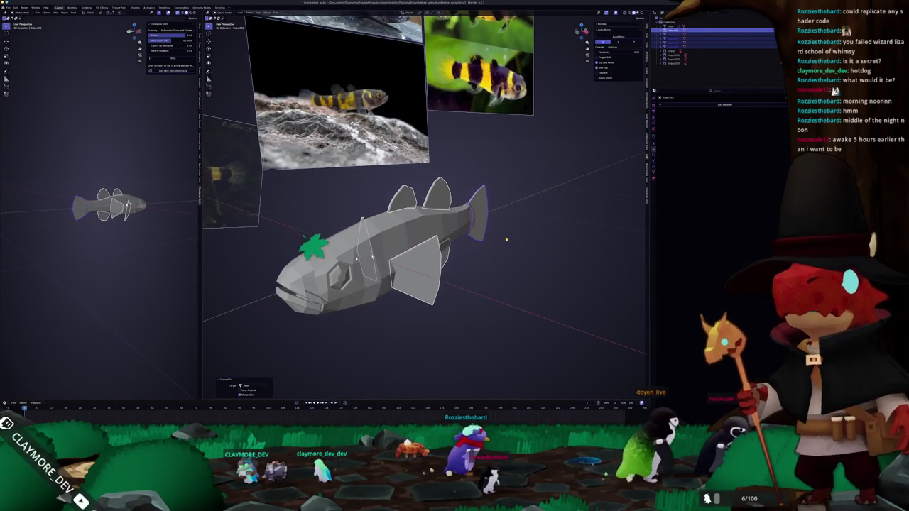
key("ctrl+a")
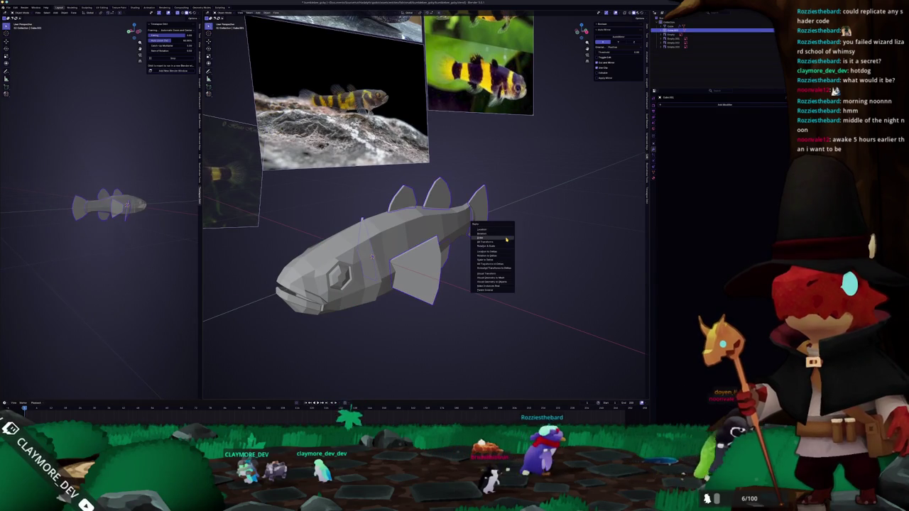
left_click(504, 242)
middle_click_drag(404, 235, 418, 208)
Select the fish body (Cube) and switch to the UV Editing workspace
left_click(605, 36)
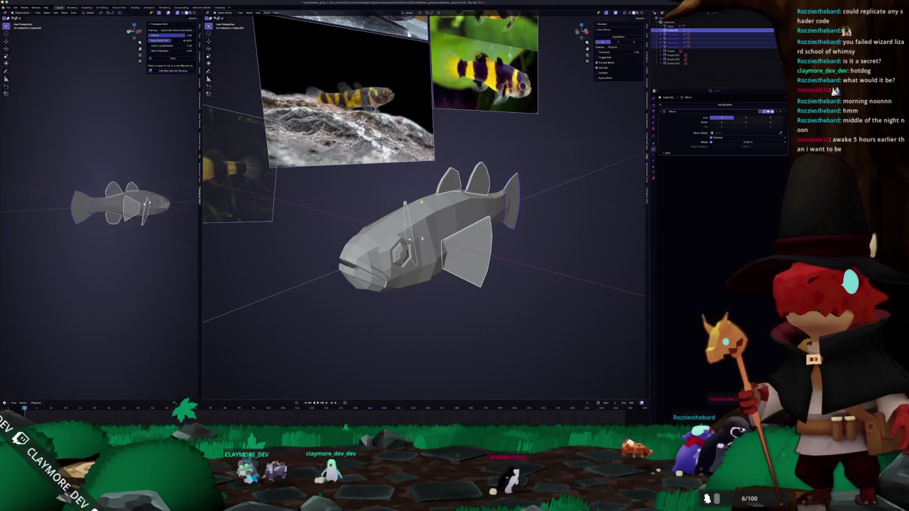
left_click(7, 7)
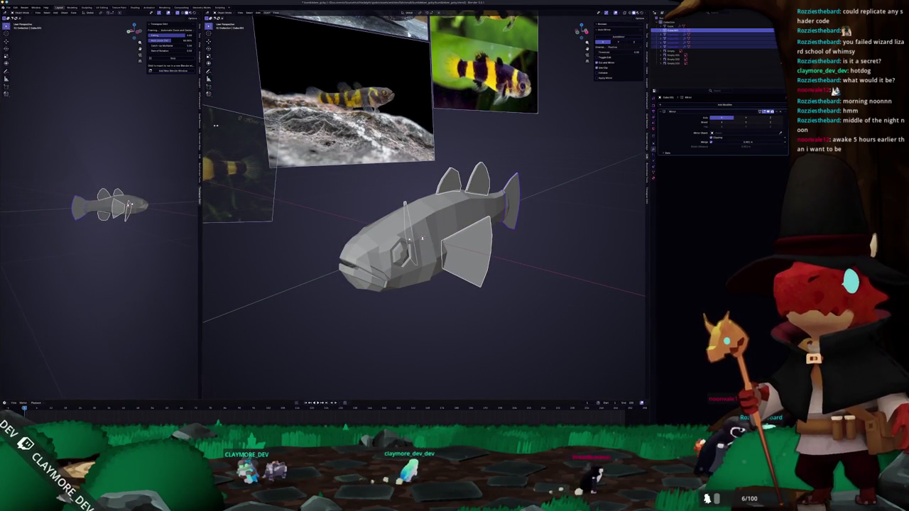
left_click(411, 194)
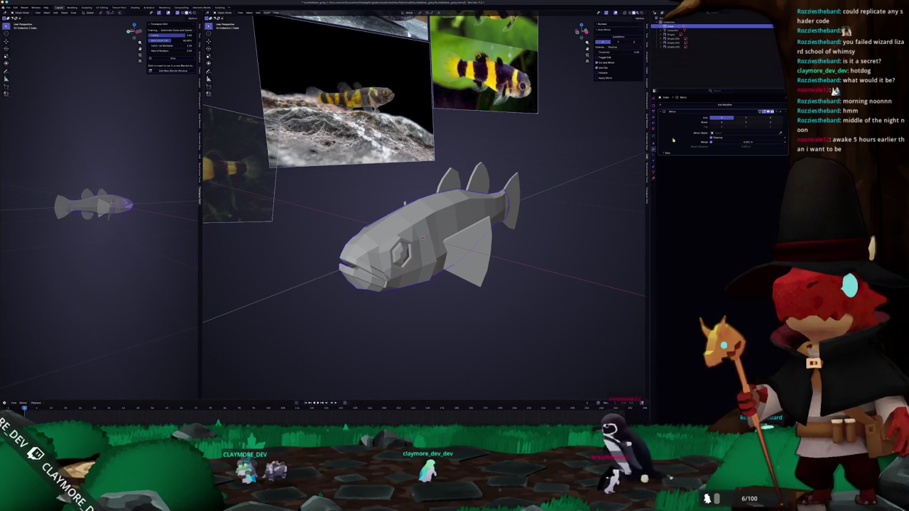
left_click(101, 7)
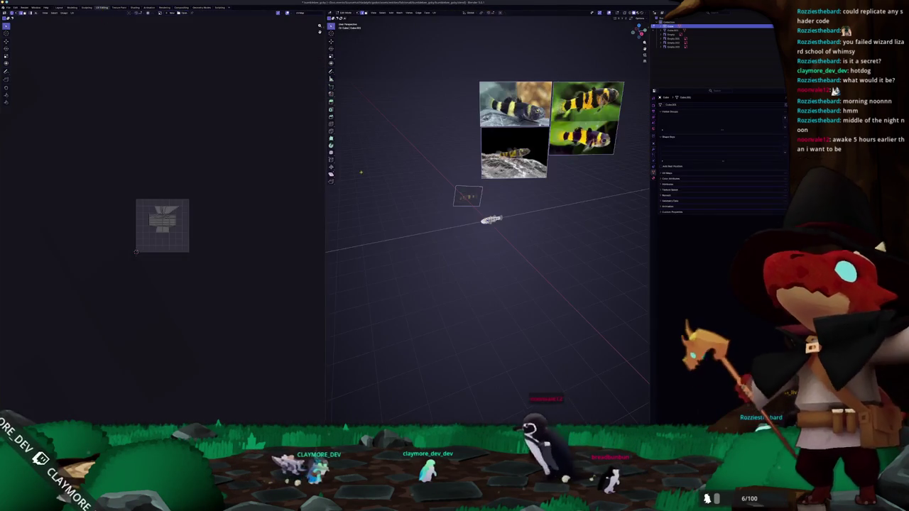
scroll(469, 227, "up", 2)
scroll(468, 227, "up", 3)
scroll(136, 251, "up", 4)
scroll(203, 274, "up", 2)
mouse_move(426, 298)
middle_mouse_down()
mouse_move(506, 273)
mouse_move(452, 313)
mouse_move(489, 264)
mouse_move(461, 284)
mouse_move(454, 270)
mouse_move(465, 260)
middle_mouse_up()
scroll(488, 264, "up", 3)
scroll(488, 264, "down", 2)
scroll(461, 284, "up", 2)
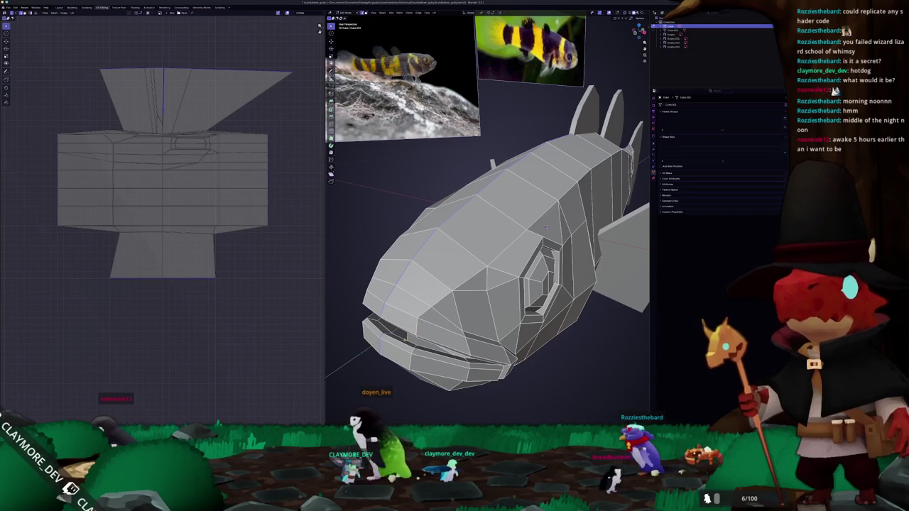
mouse_move(545, 227)
middle_mouse_down()
mouse_move(565, 197)
mouse_move(536, 208)
mouse_move(398, 199)
mouse_move(440, 234)
middle_mouse_up()
scroll(536, 206, "down", 5)
scroll(461, 198, "up", 3)
scroll(433, 197, "up", 3)
scroll(469, 262, "down", 5)
mouse_move(487, 278)
middle_mouse_down()
mouse_move(479, 247)
mouse_move(486, 175)
mouse_move(500, 213)
mouse_move(448, 256)
middle_mouse_up()
scroll(490, 191, "down", 3)
scroll(447, 256, "down", 2)
key("ctrl+e")
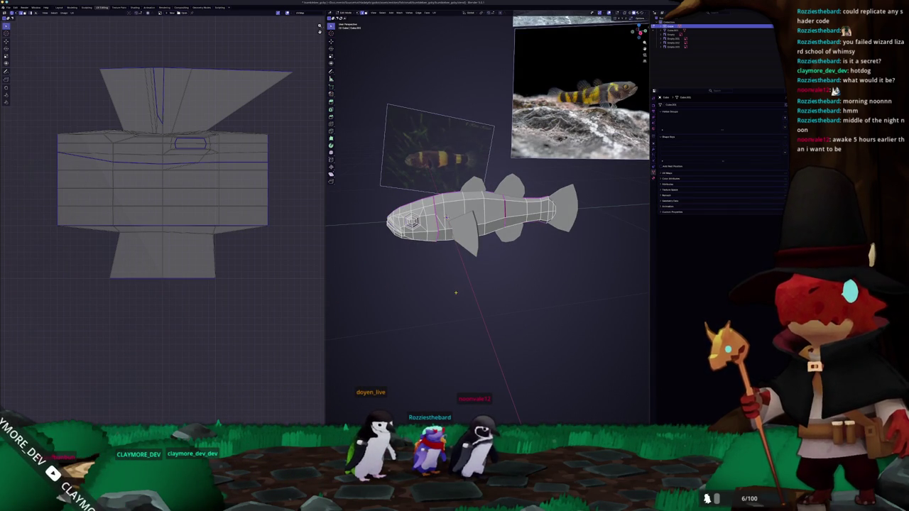
Select the whole fish mesh and unwrap it into separate UV islands
key("a")
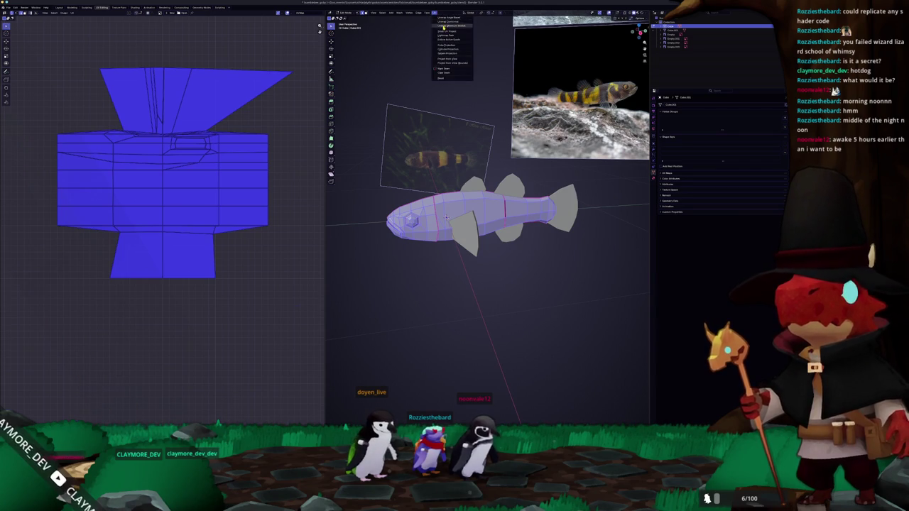
left_click(443, 27)
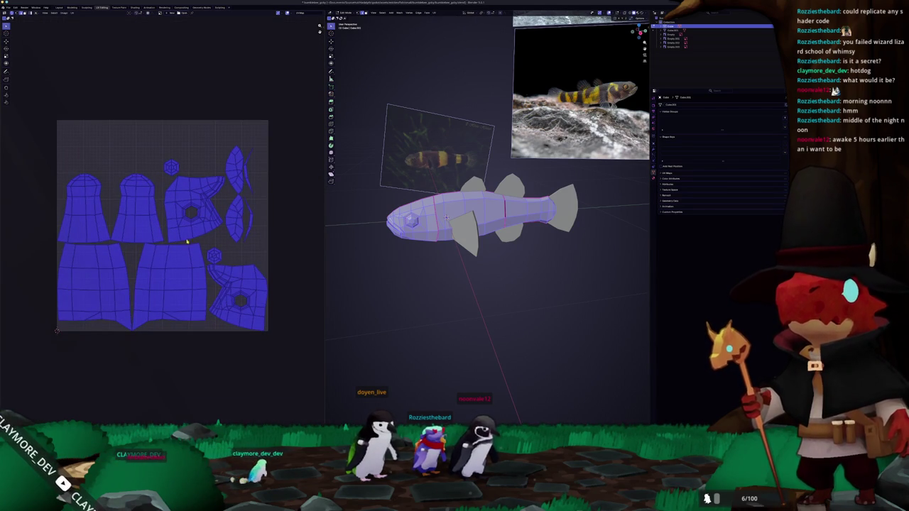
key("Tab")
middle_click_drag(446, 218, 502, 245)
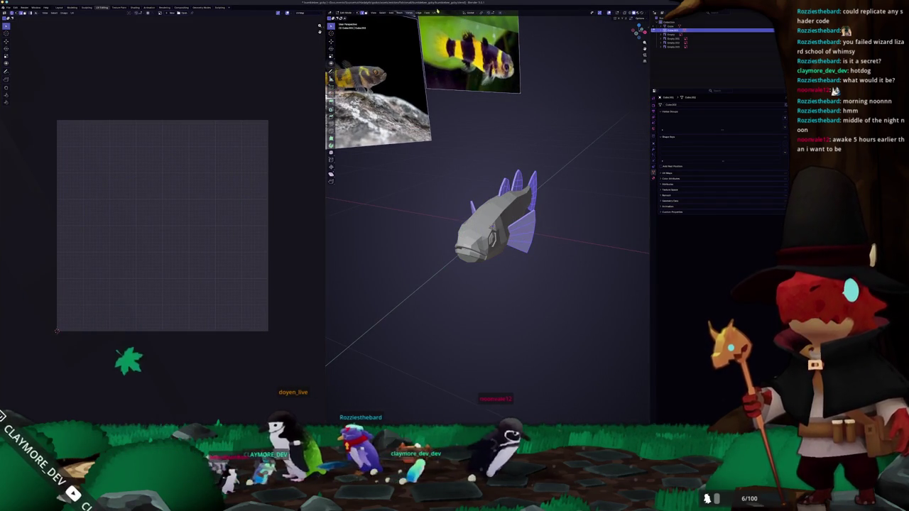
Unwrap the fins with Smart UV Project using the default settings
left_click(434, 12)
left_click(440, 26)
left_click(436, 71)
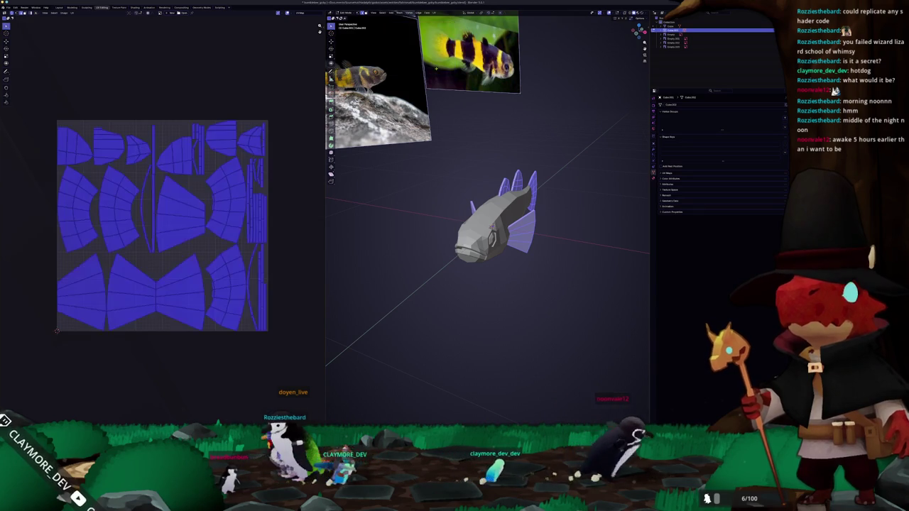
key("Tab")
Apply Shade Smooth to the fish body and its remaining part
right_click(529, 237)
left_click(511, 227)
right_click(481, 213)
left_click(481, 229)
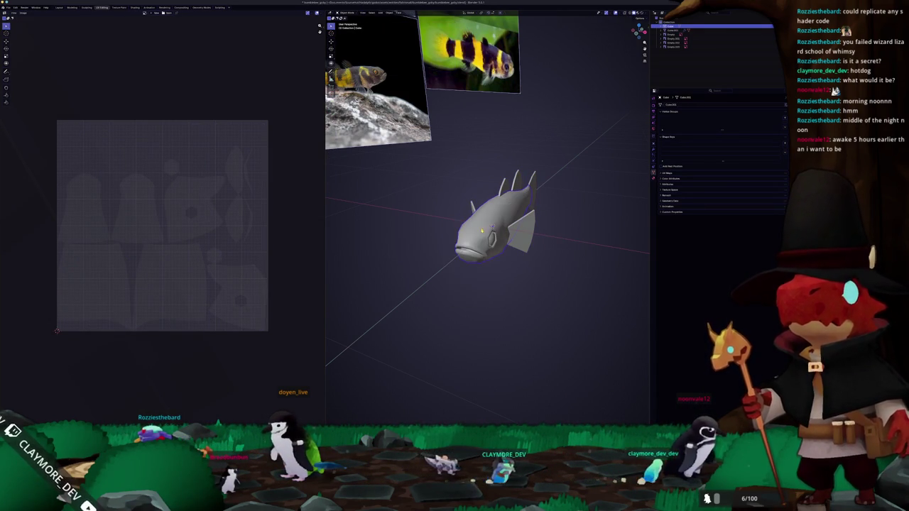
scroll(490, 220, "up", 2)
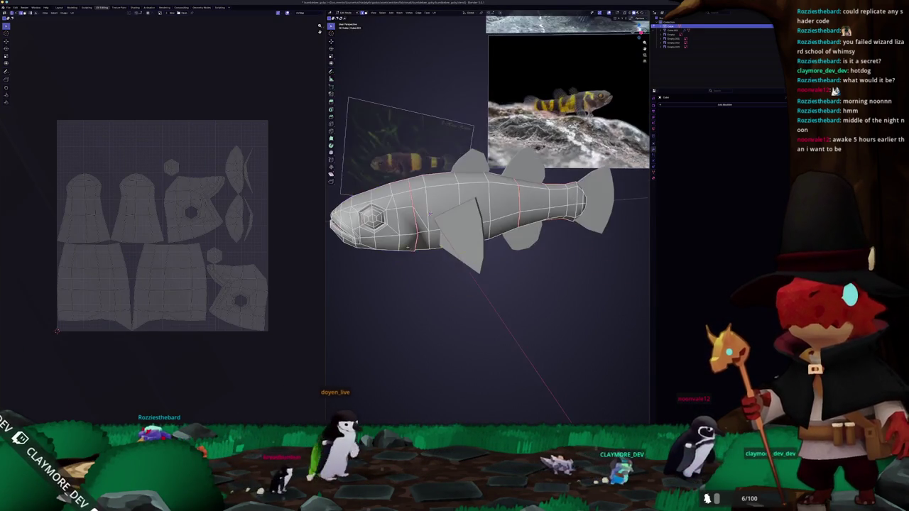
mouse_move(429, 213)
middle_mouse_down()
mouse_move(480, 189)
mouse_move(482, 208)
middle_mouse_up()
scroll(482, 208, "up", 3)
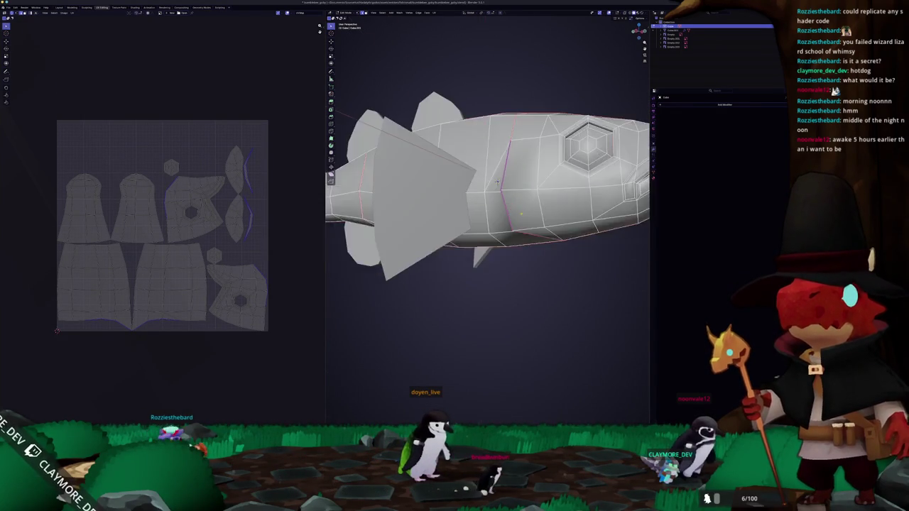
scroll(468, 209, "up", 3)
scroll(443, 212, "up", 3)
middle_click_drag(443, 212, 569, 206)
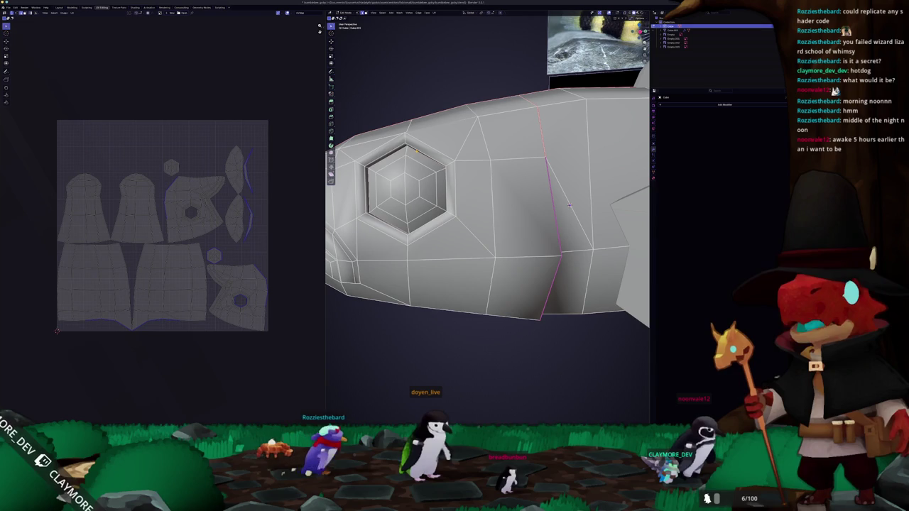
In Edit Mode, inspect the edge options and select the edge loop behind the gill
right_click(416, 152)
left_click(402, 241)
key("Tab")
scroll(488, 213, "down", 5)
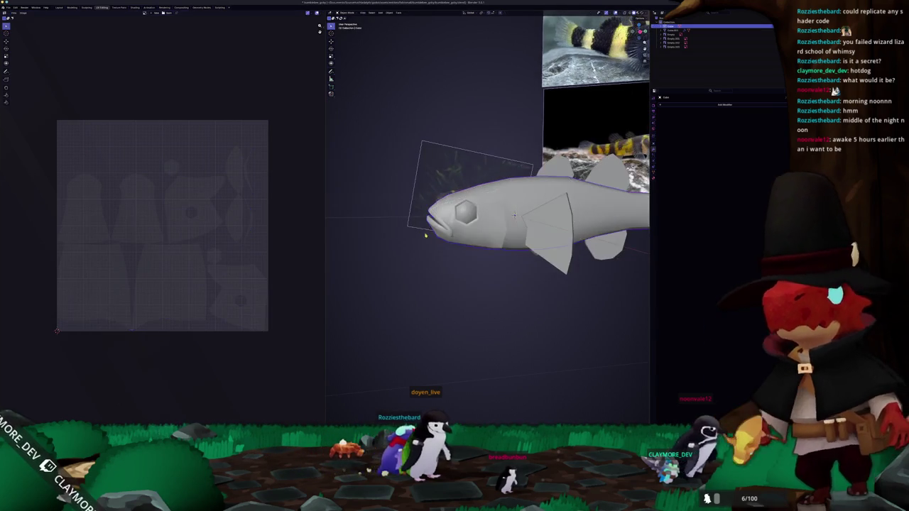
mouse_move(488, 213)
middle_mouse_down()
mouse_move(526, 206)
mouse_move(536, 218)
middle_mouse_up()
key("Tab")
scroll(536, 218, "up", 4)
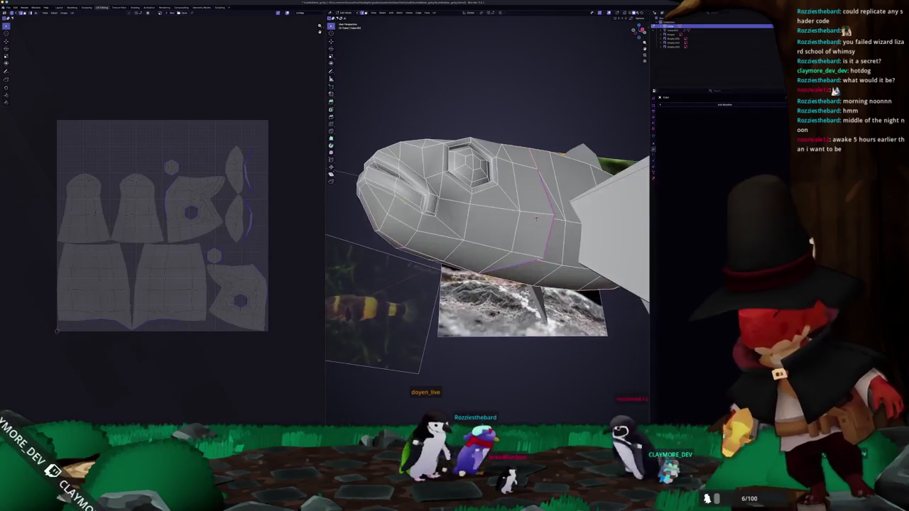
left_click(428, 208, "alt")
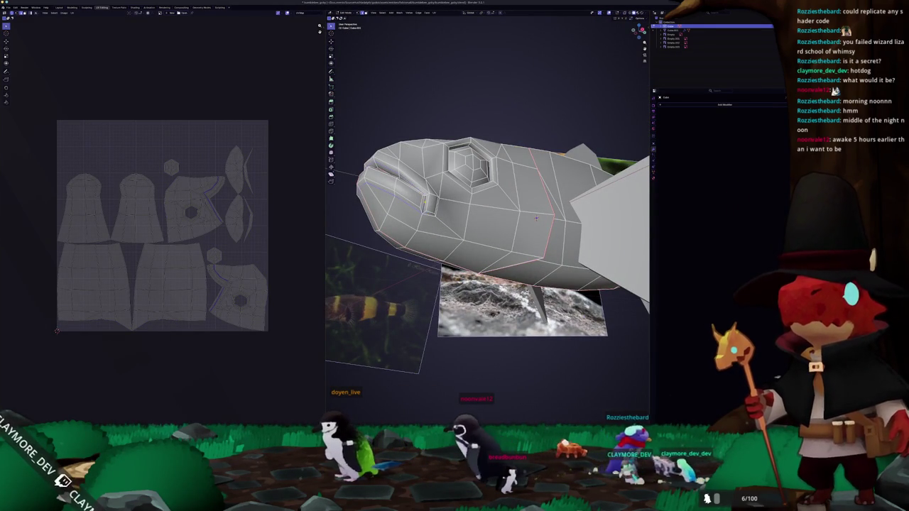
key("Tab")
mouse_move(536, 218)
middle_mouse_down()
mouse_move(489, 208)
mouse_move(454, 227)
middle_mouse_up()
Box-select the edges around the fish's mouth in Edit Mode
key("Tab")
scroll(440, 234, "up", 2)
right_click(432, 250)
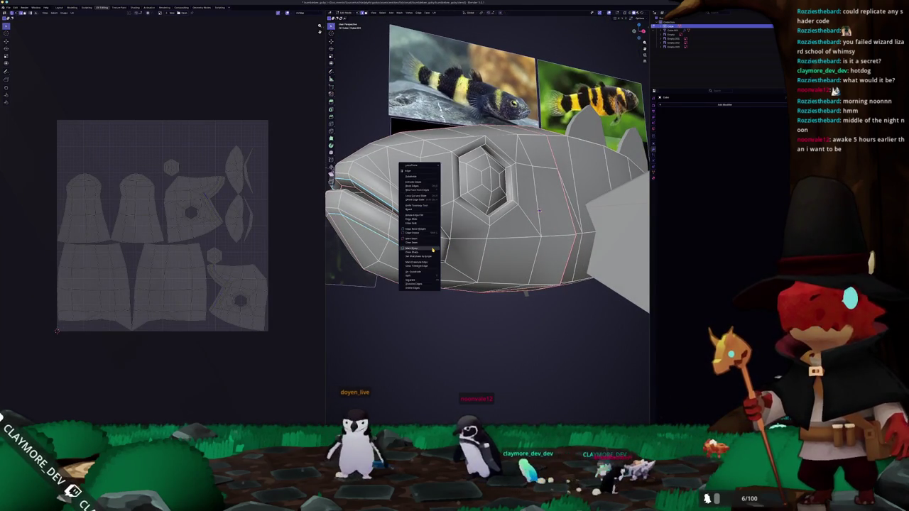
left_click(427, 256)
scroll(426, 252, "down", 3)
key("Tab")
mouse_move(426, 252)
middle_mouse_down()
mouse_move(418, 249)
mouse_move(497, 227)
middle_mouse_up()
scroll(419, 249, "up", 3)
key("Tab")
scroll(545, 215, "up", 2)
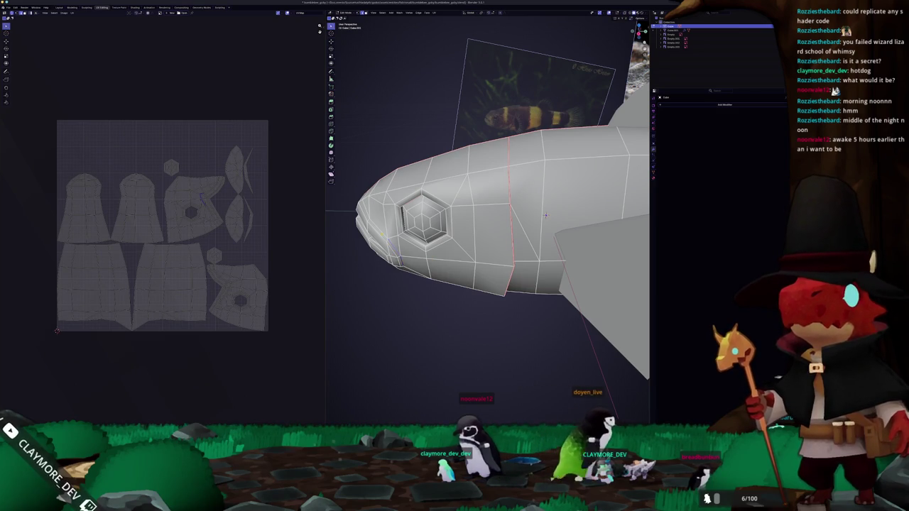
left_click_drag(330, 135, 362, 177)
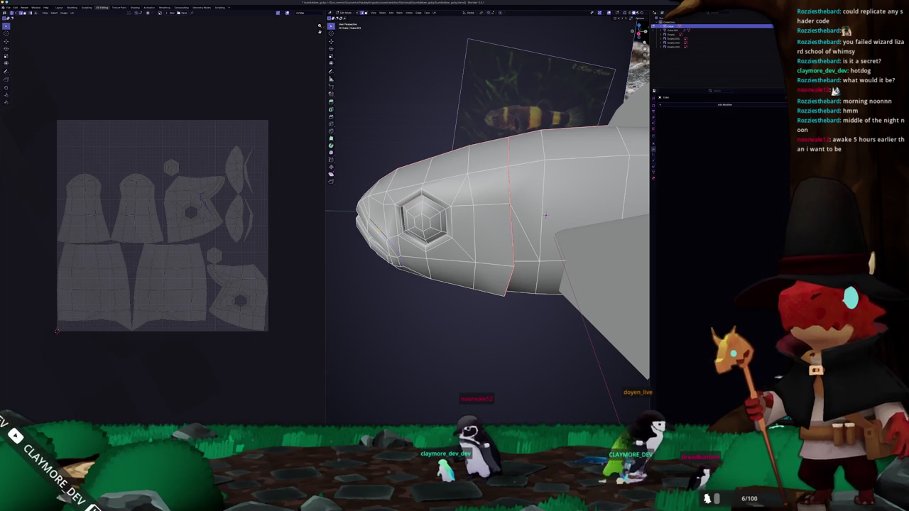
left_click_drag(330, 135, 362, 178)
left_click_drag(330, 134, 362, 178)
key("Tab")
mouse_move(426, 305)
middle_mouse_down()
mouse_move(382, 284)
mouse_move(440, 266)
middle_mouse_up()
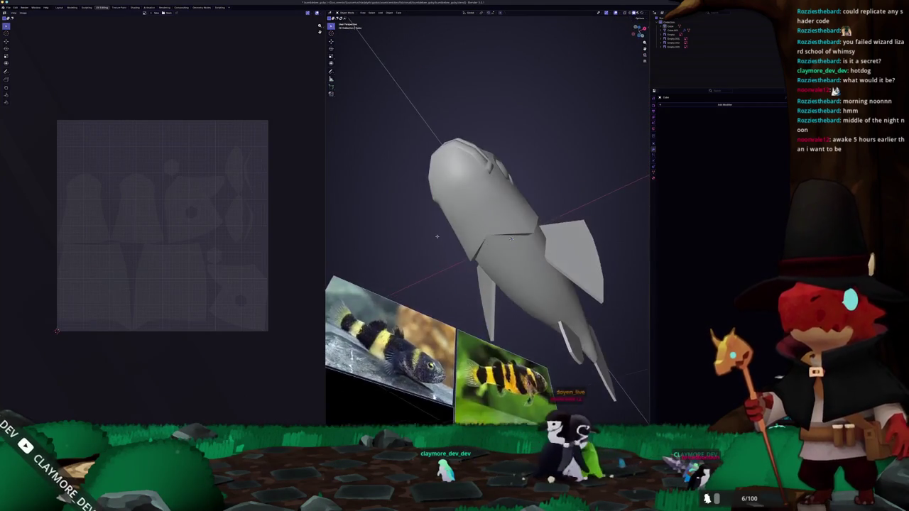
Convert the fish to a mesh and join its parts into one object
left_click_drag(584, 282, 468, 179)
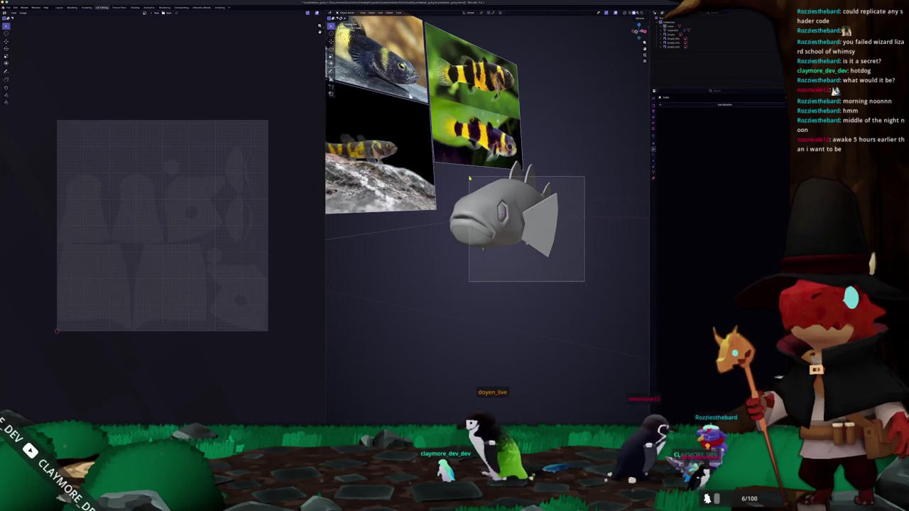
middle_click_drag(469, 179, 497, 213)
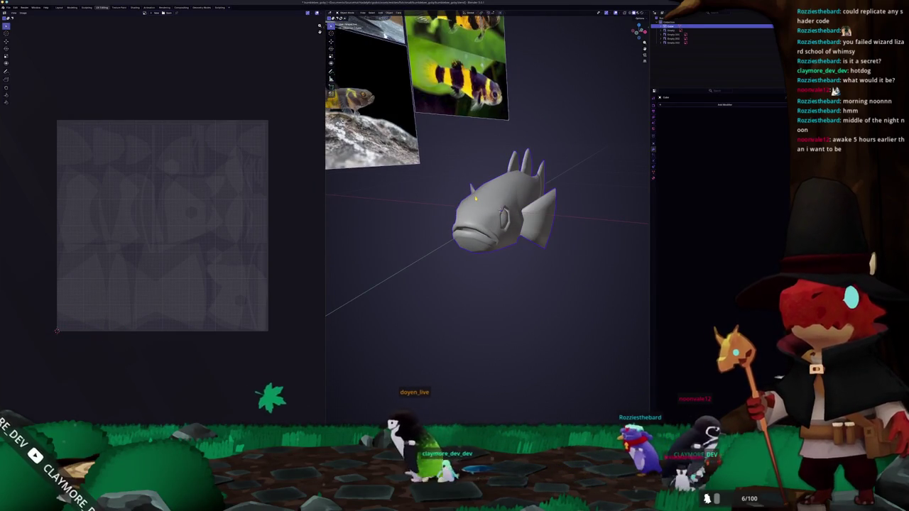
right_click(468, 213)
mouse_move(460, 216)
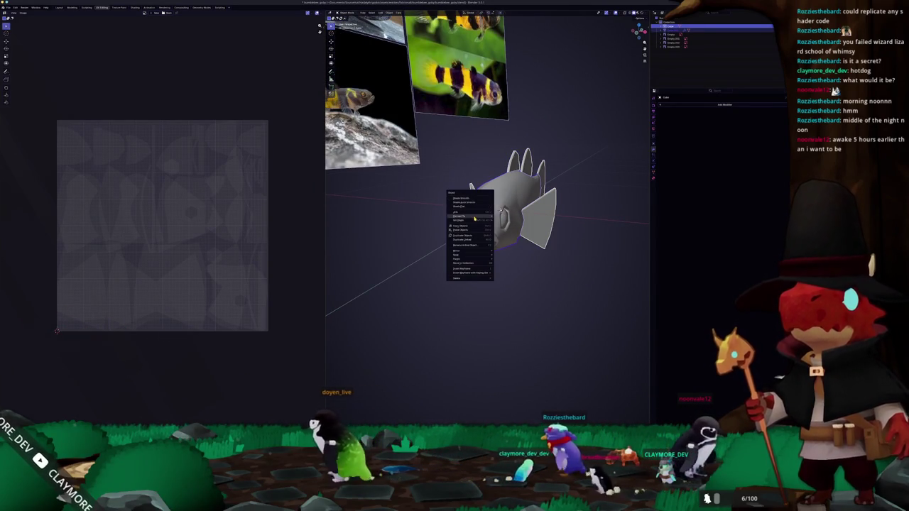
left_click(503, 217)
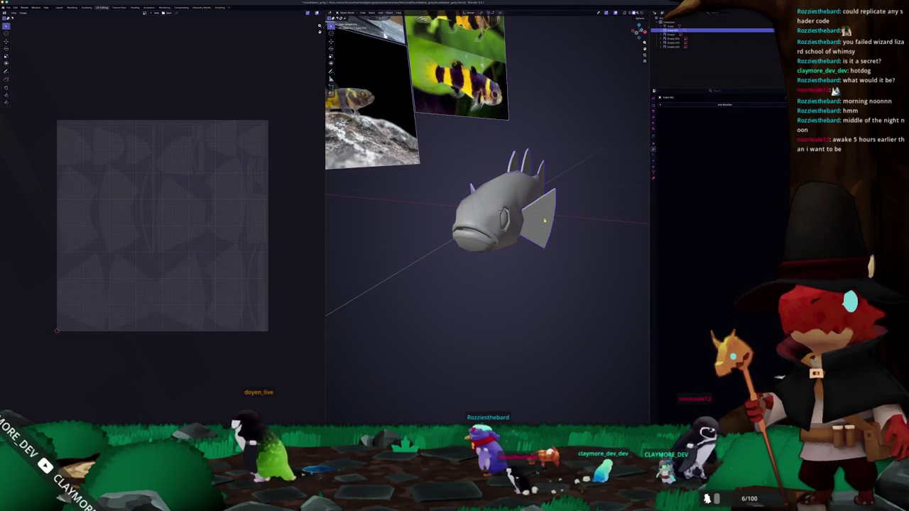
right_click(543, 215)
left_click(507, 207)
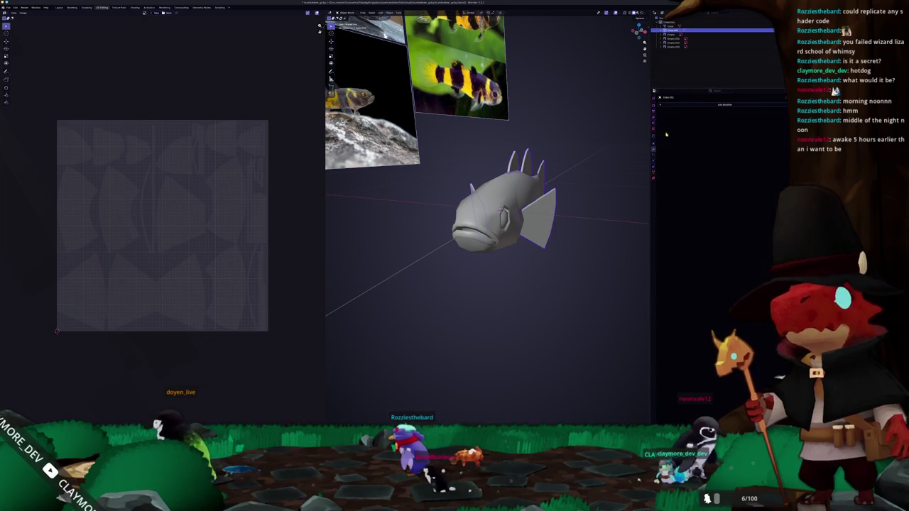
key("ctrl+j")
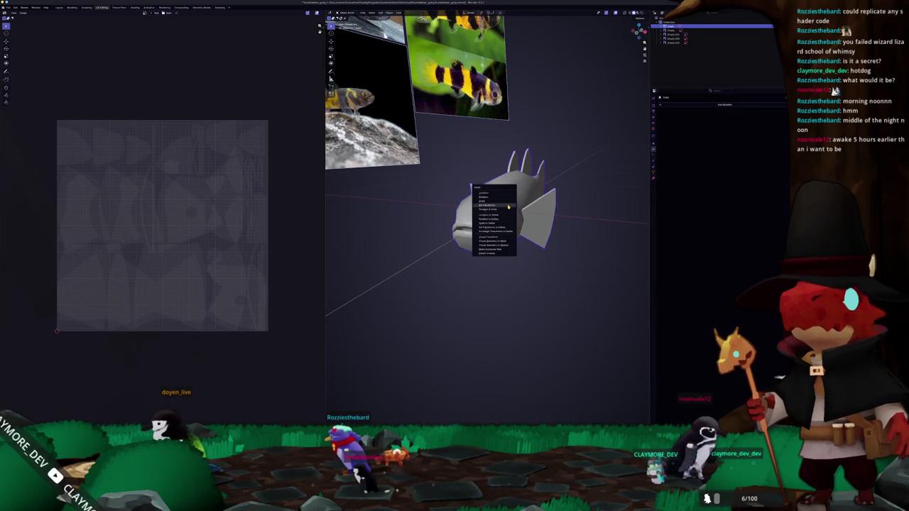
Scale the fish down slightly from top view and apply its transforms
key("KP_7")
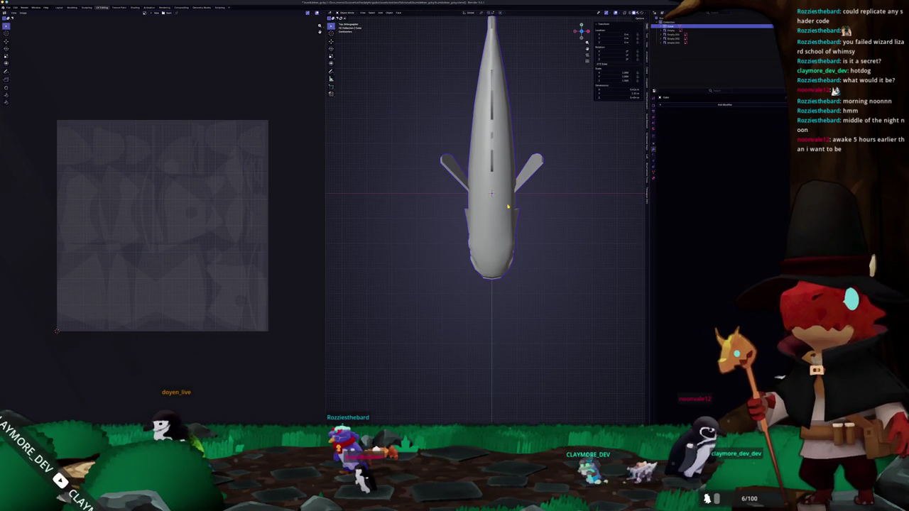
key("s")
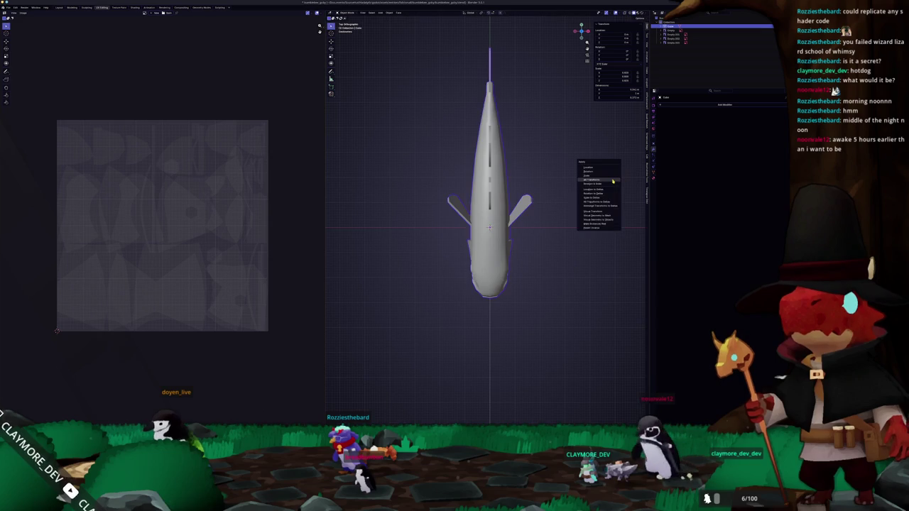
left_click(613, 181)
middle_click_drag(613, 181, 219, 213)
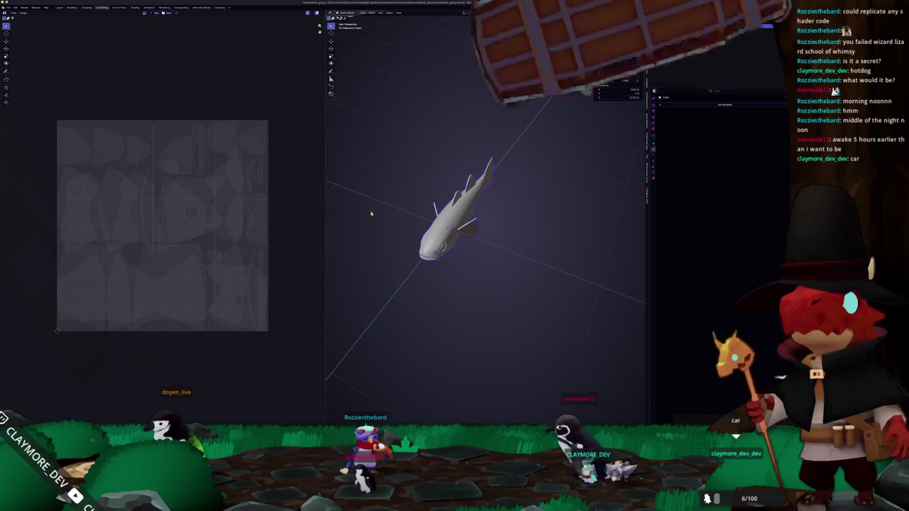
Pack the fish's UV islands to fill the texture square and switch to the Shading workspace
key("Tab")
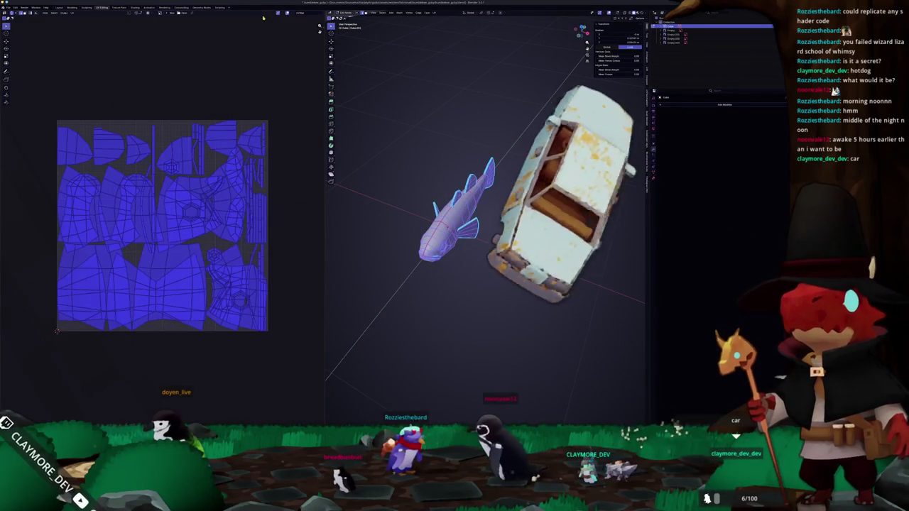
key("n")
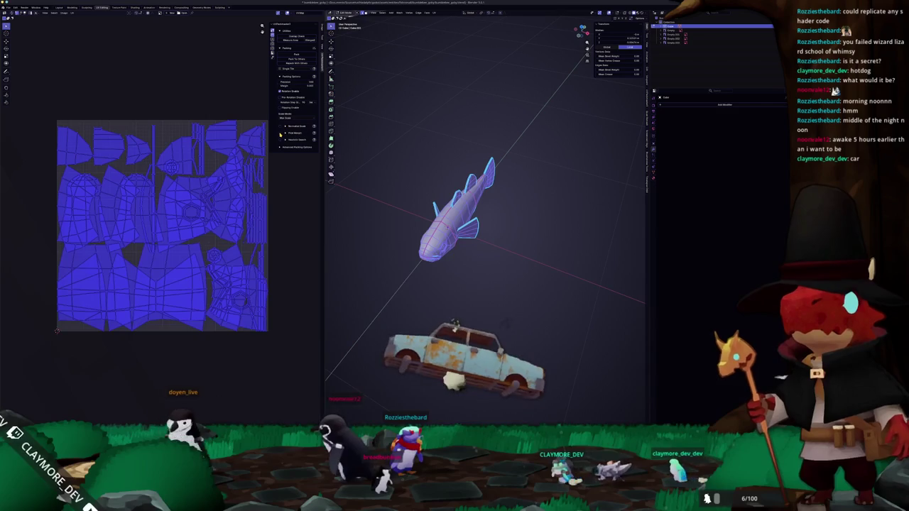
key("ctrl+p")
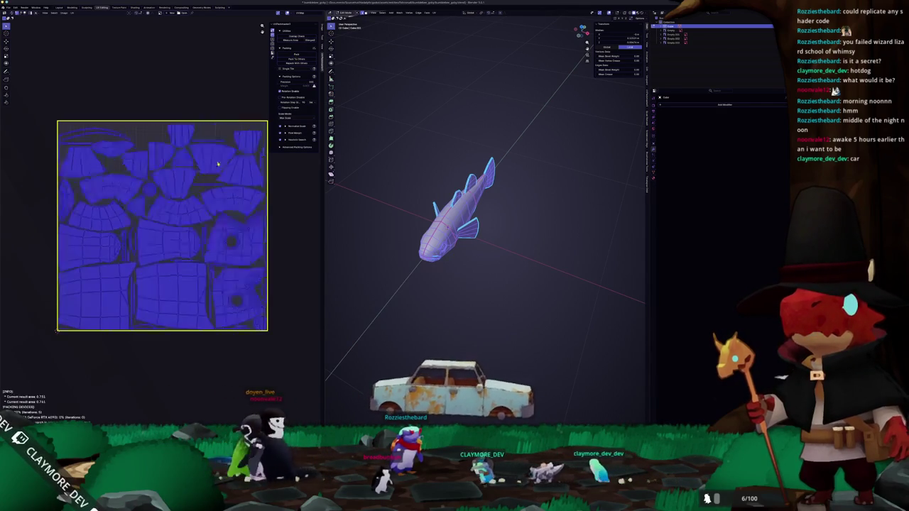
key("ctrl+Page_Down")
key("ctrl+Page_Down")
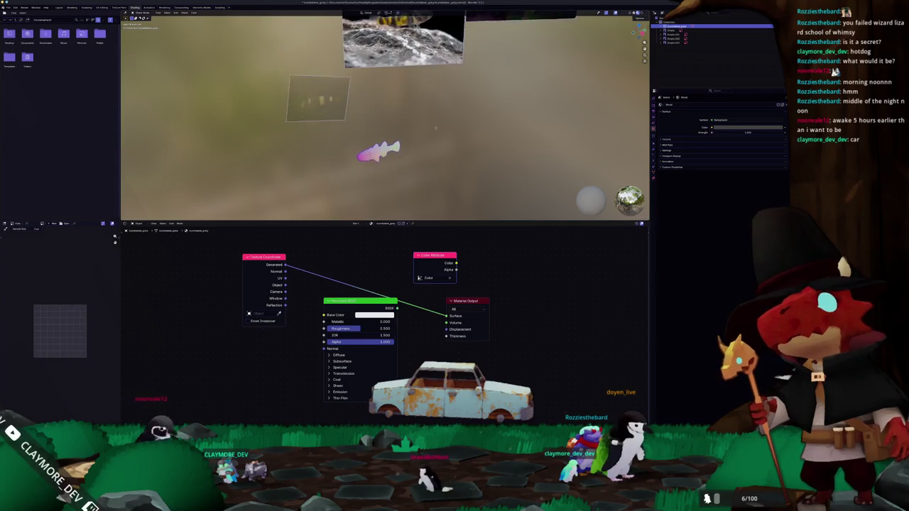
Set the render bake target to Active Color Attribute
scroll(486, 184, "up", 2)
left_click(653, 111)
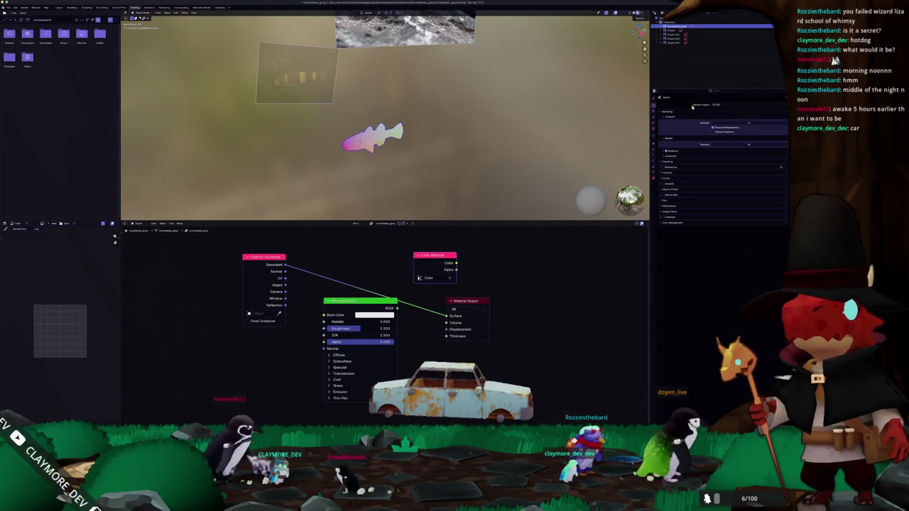
left_click(666, 246)
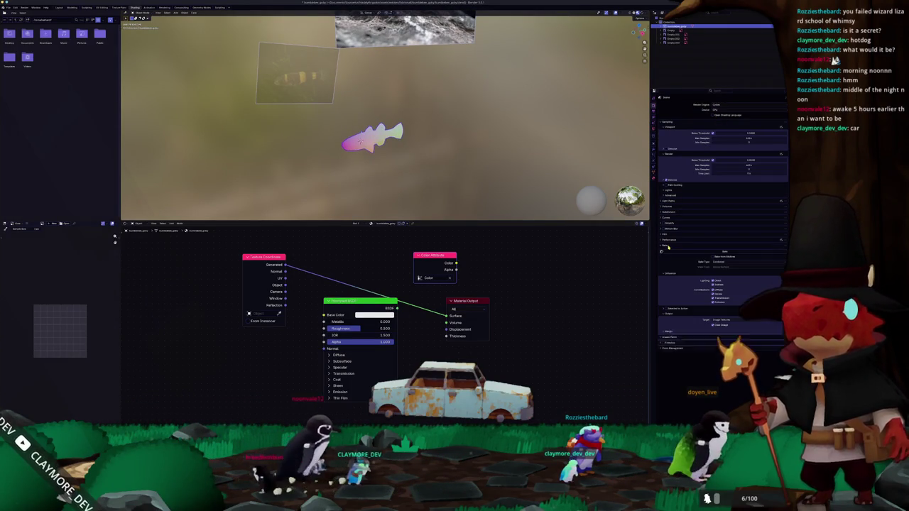
left_click(719, 330)
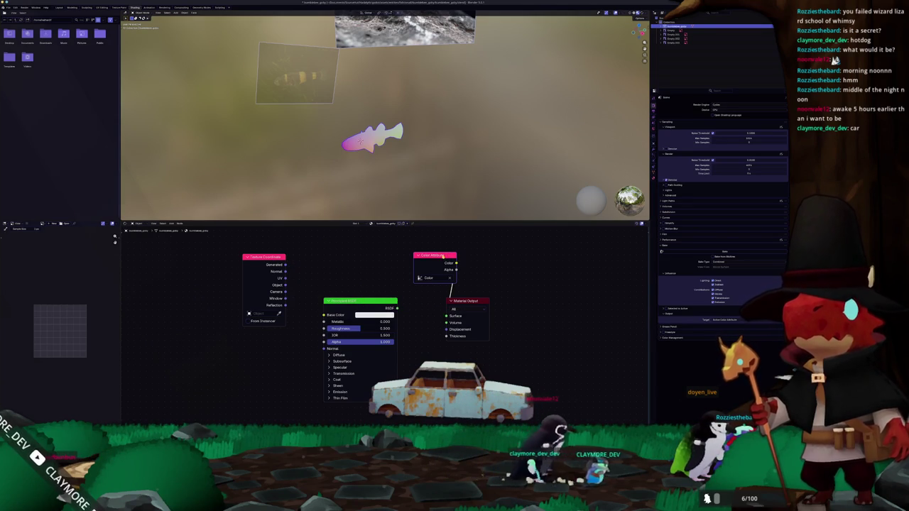
Apply the fish's transforms, export the model to a file, and launch the texture-painting application
right_click(326, 135)
left_click(327, 170)
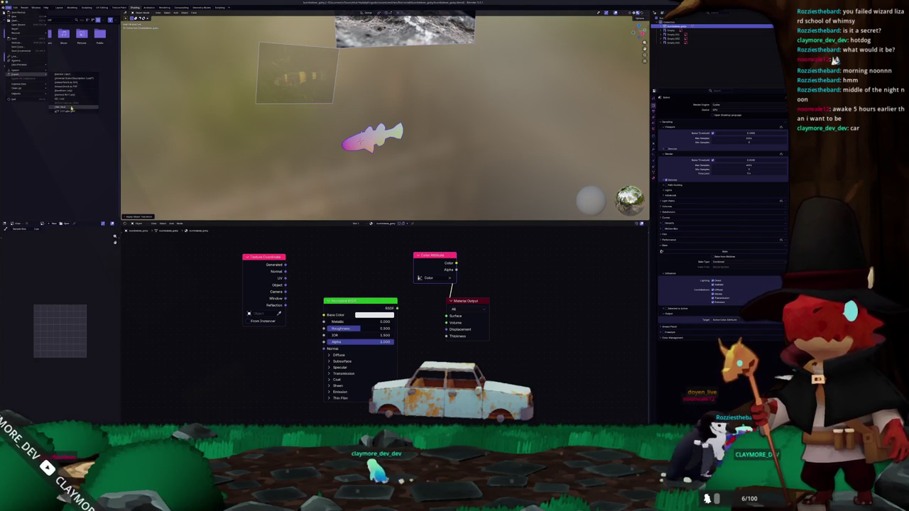
left_click(68, 108)
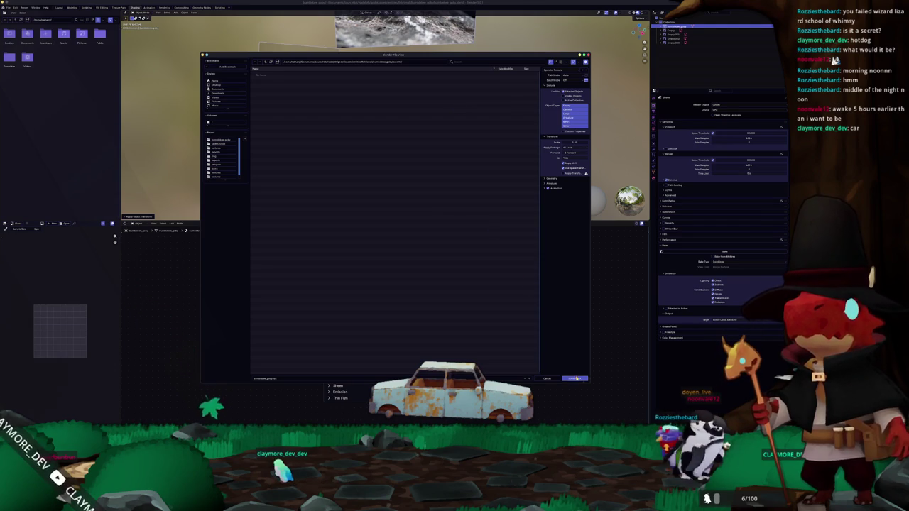
left_click(575, 378)
left_click(14, 9)
mouse_move(28, 102)
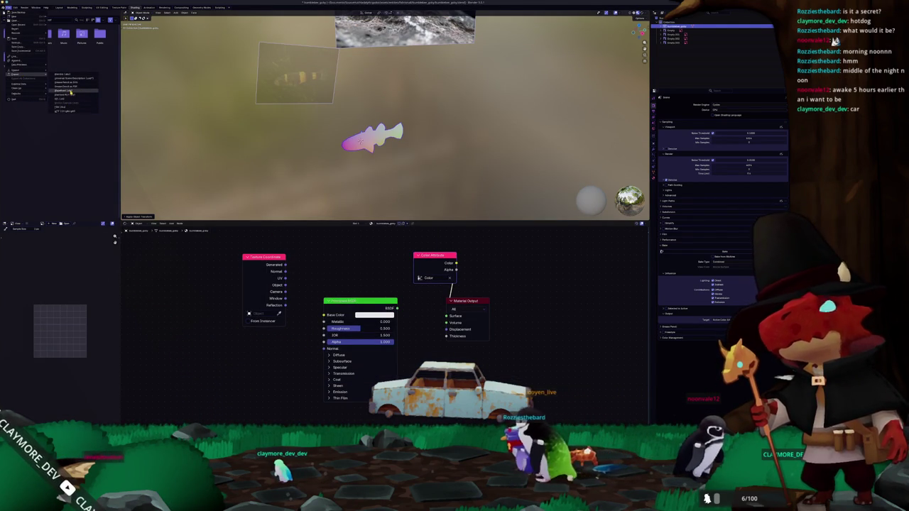
left_click(89, 102)
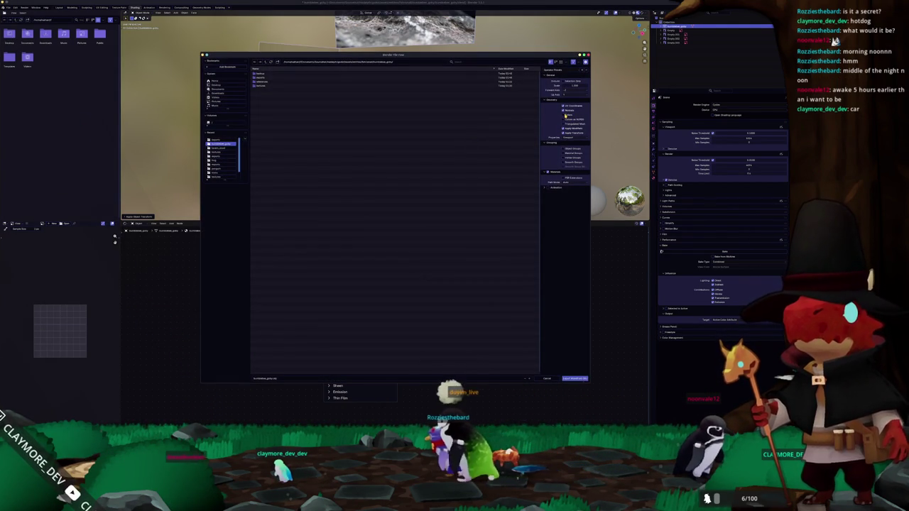
left_click(573, 379)
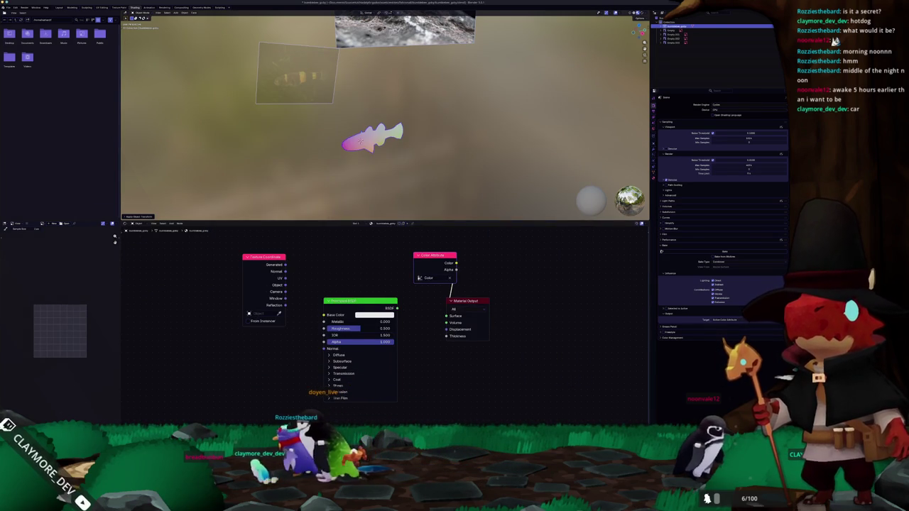
left_click(453, 421)
right_click(453, 421)
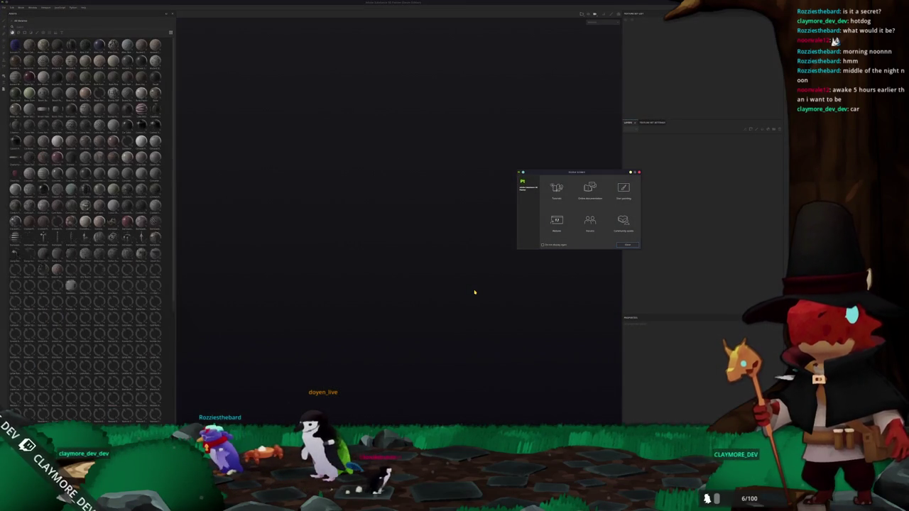
Dismiss the welcome screen, start a new project, and pick the exported fish mesh as its model
left_click(204, 162)
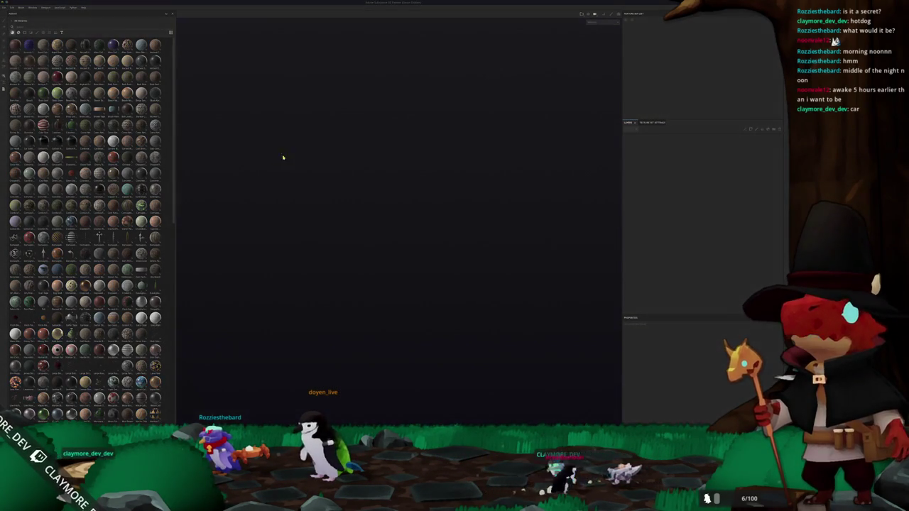
key("ctrl+n")
left_click(419, 169)
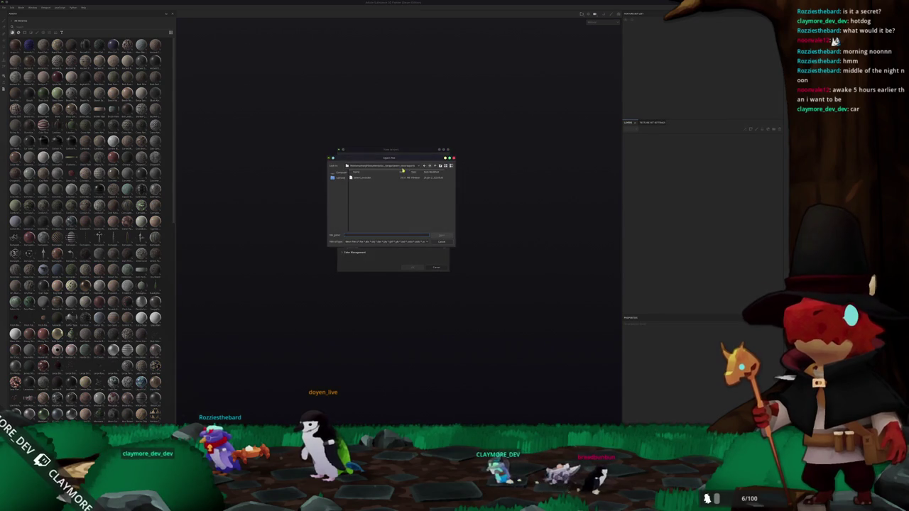
left_click(402, 167)
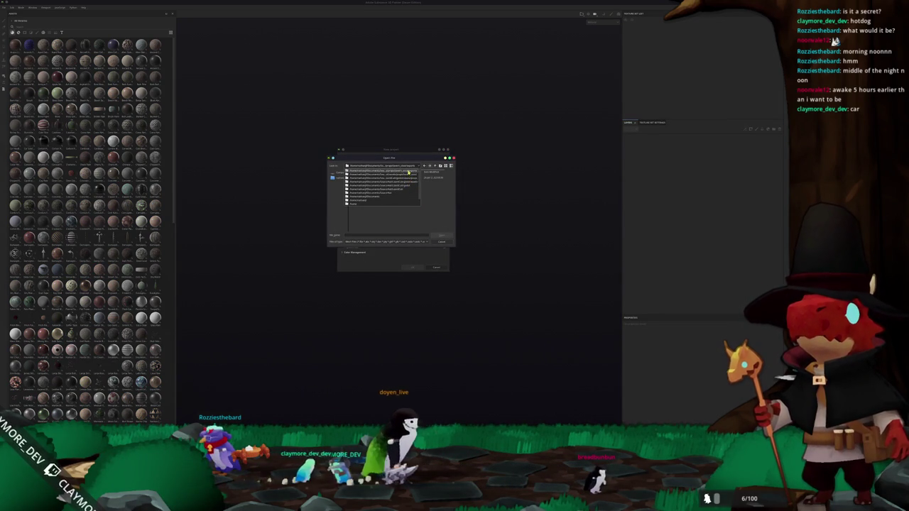
left_click(372, 192)
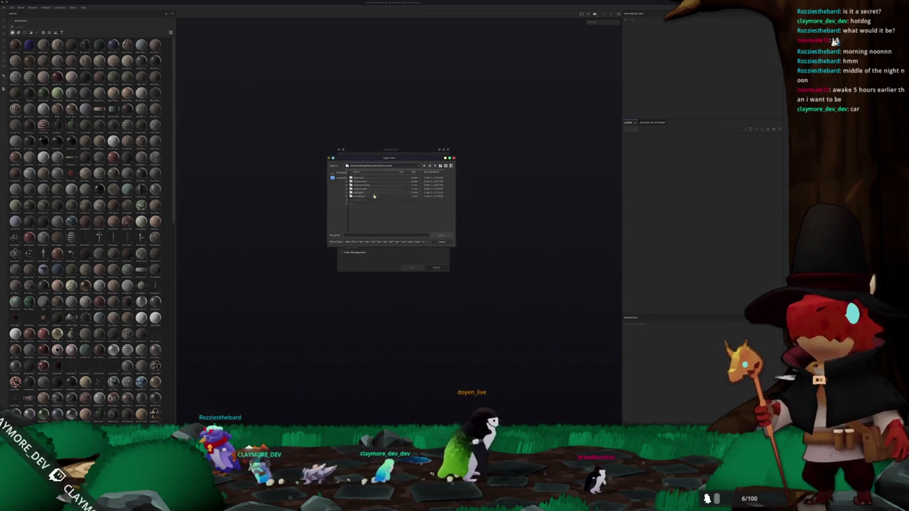
double_click(357, 194)
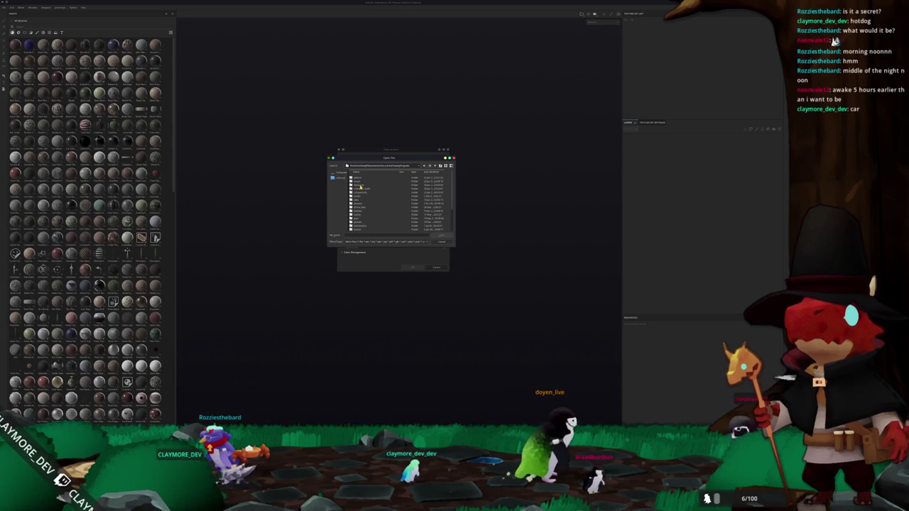
double_click(360, 197)
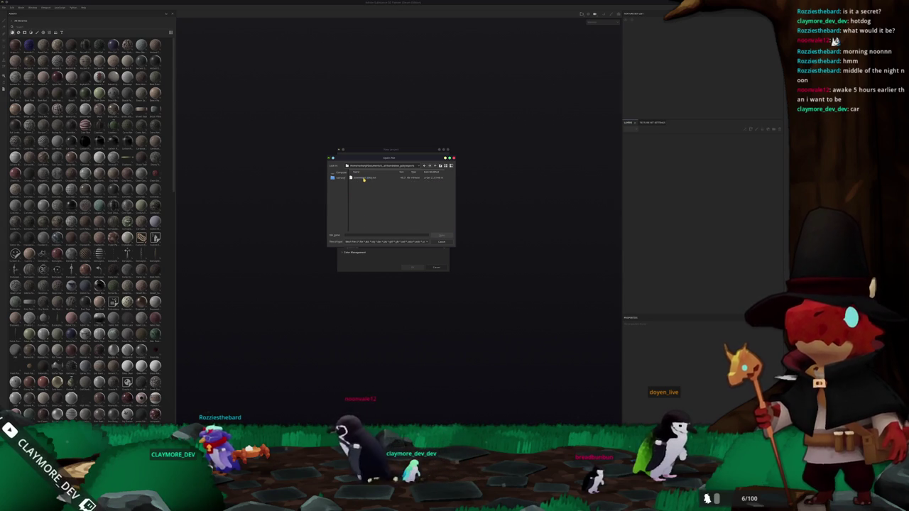
double_click(364, 178)
Add a yellow fill layer, delete the empty paint layer, and view the fish in flat base colour
mouse_move(416, 268)
left_mouse_down("alt")
mouse_move(372, 235)
mouse_move(285, 255)
mouse_move(270, 248)
left_mouse_up("alt")
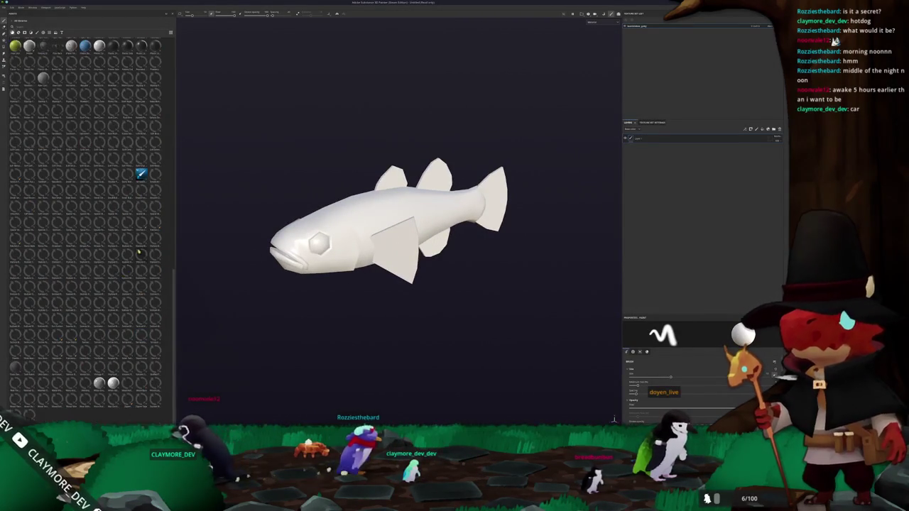
left_click(775, 134)
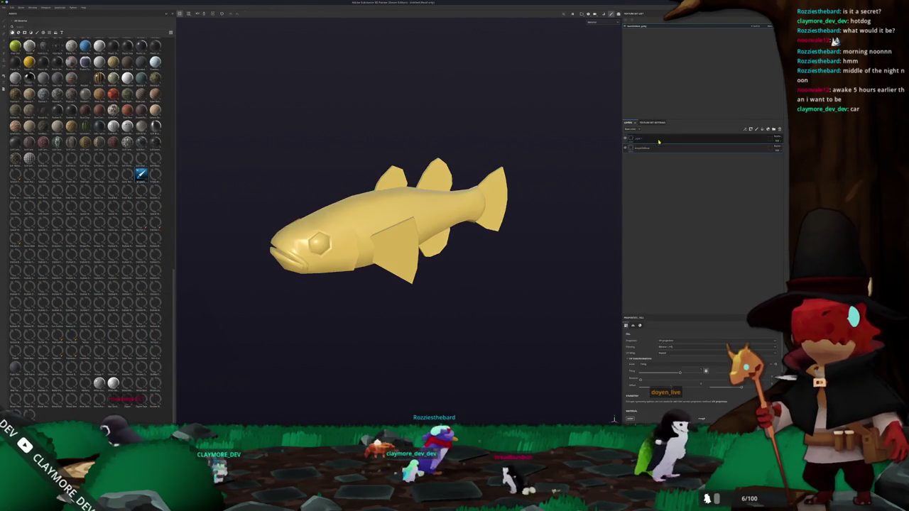
left_click(778, 129)
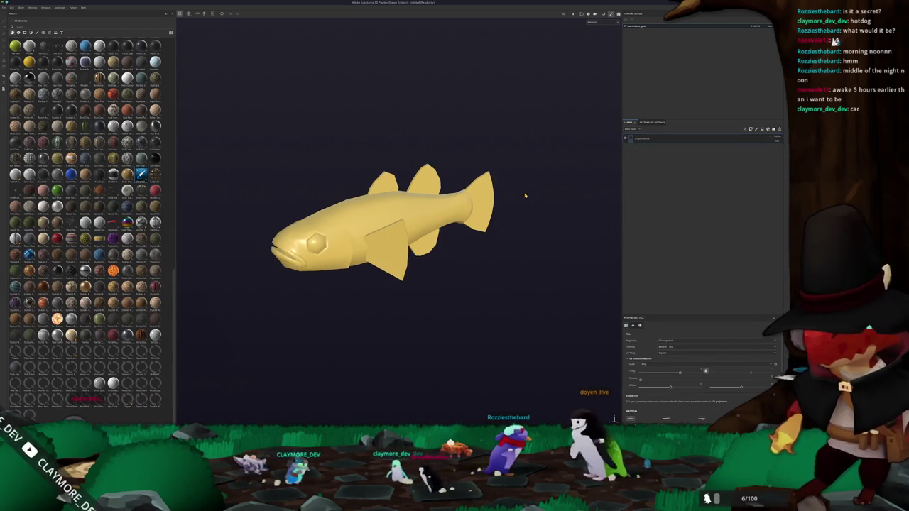
left_click_drag(523, 197, 544, 168, "alt")
key("c")
left_click_drag(593, 22, 438, 150, "alt")
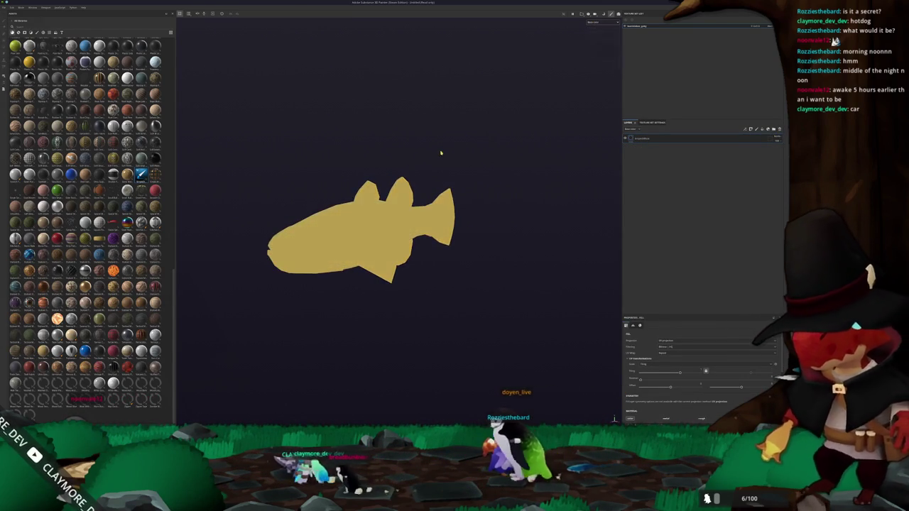
middle_click_drag(438, 150, 481, 137, "alt")
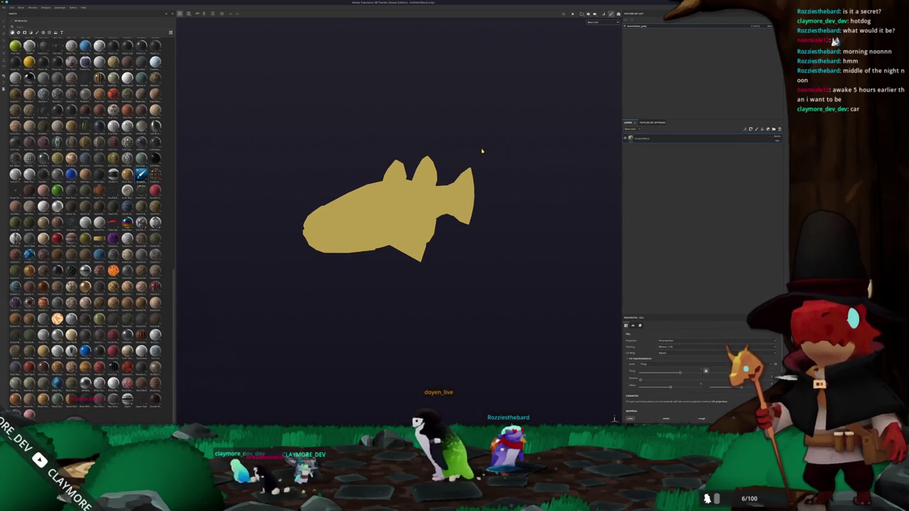
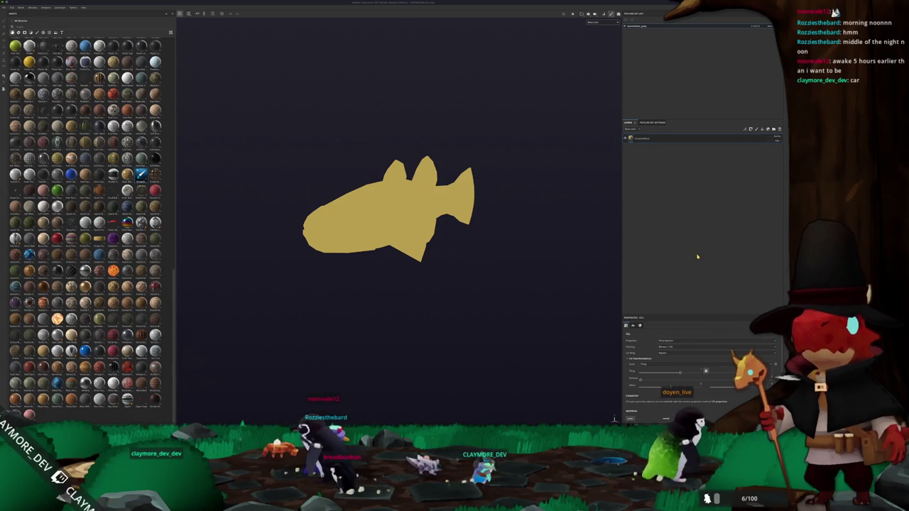
Bake the fish's mesh maps with Bake selected textures, then return to painting
scroll(470, 265, "down", 1)
scroll(465, 262, "up", 2)
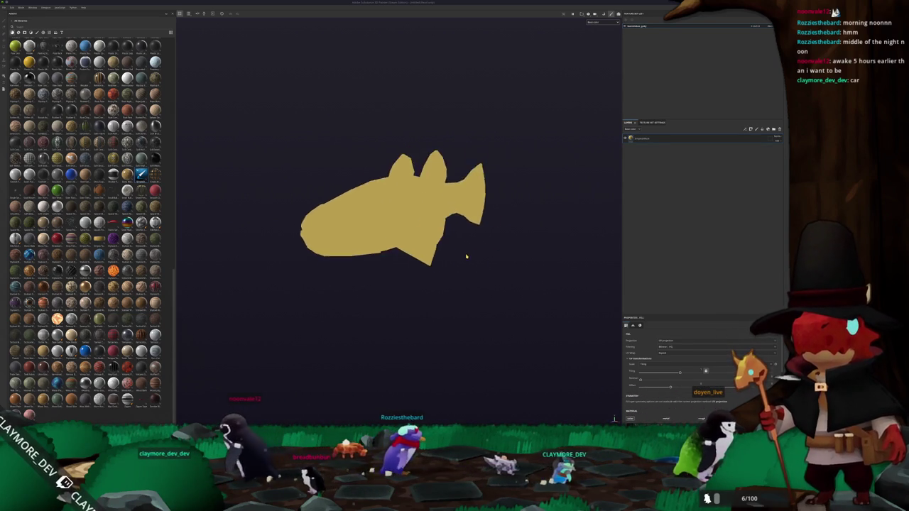
scroll(463, 254, "down", 1)
scroll(463, 251, "up", 1)
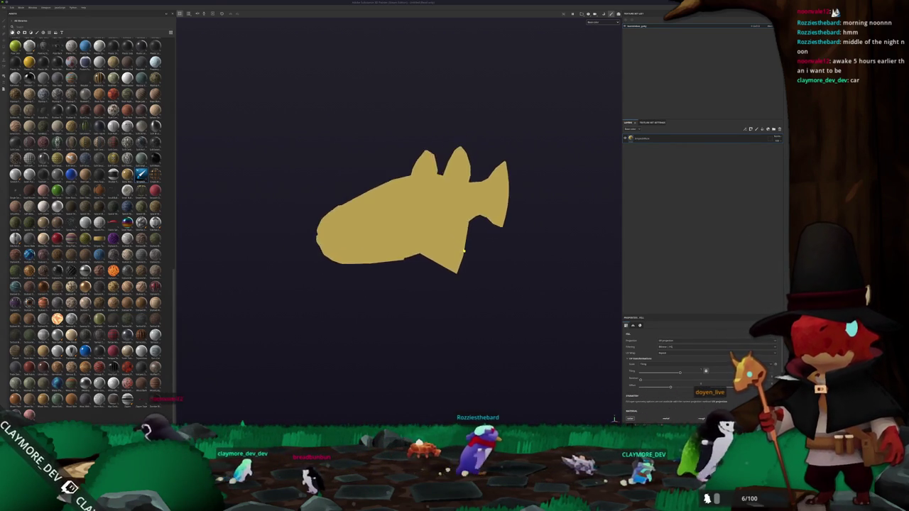
scroll(463, 249, "down", 2)
scroll(463, 247, "up", 2)
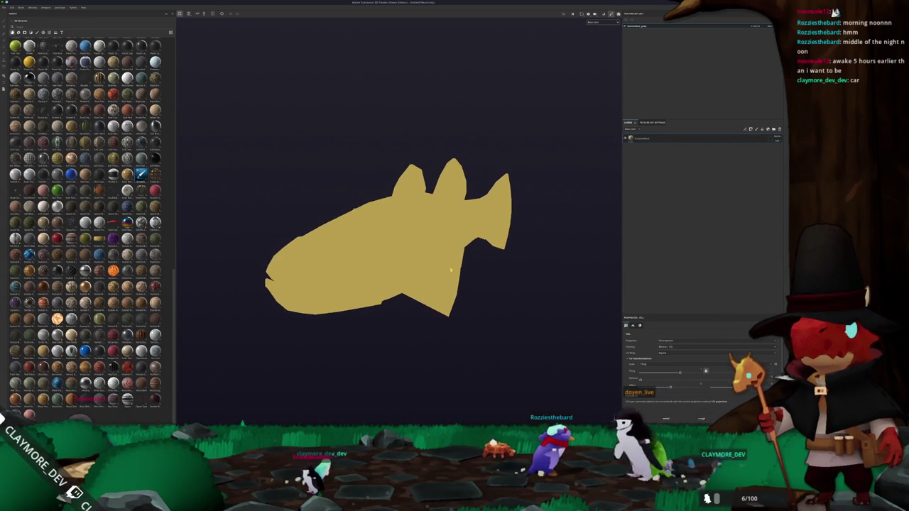
key("ctrl+shift+b")
left_click(483, 419)
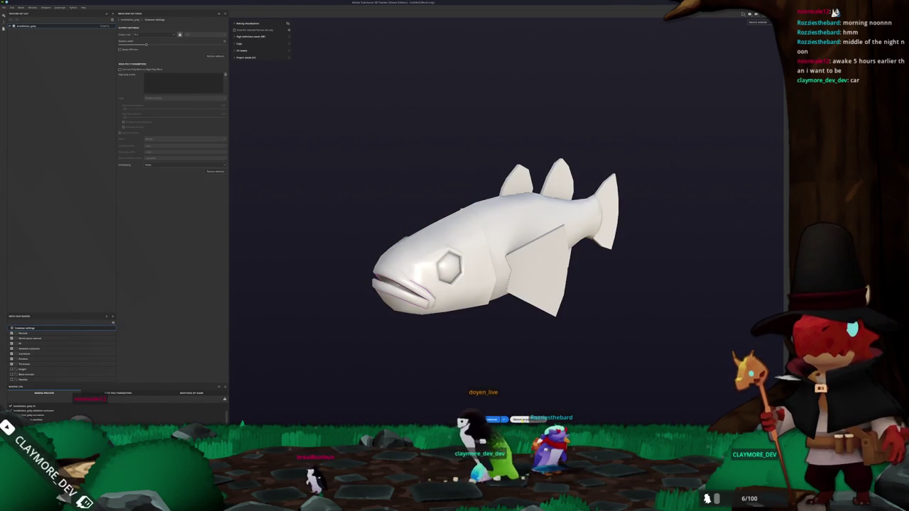
key("ctrl+shift+b")
Switch the viewport to flatter shading, turn the fish to face left, and bring up the reference images folder
mouse_move(480, 180)
left_mouse_down("alt")
mouse_move(491, 253)
mouse_move(588, 234)
mouse_move(452, 318)
mouse_move(534, 99)
mouse_move(462, 148)
left_mouse_up("alt")
left_click(596, 41)
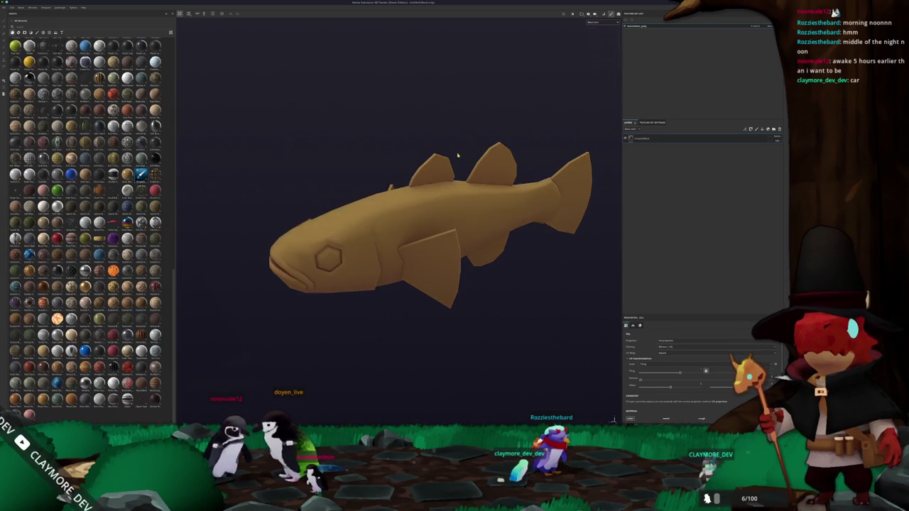
scroll(433, 194, "down", 2)
mouse_move(434, 195)
left_mouse_down("alt")
mouse_move(317, 170)
mouse_move(454, 170)
left_mouse_up("alt")
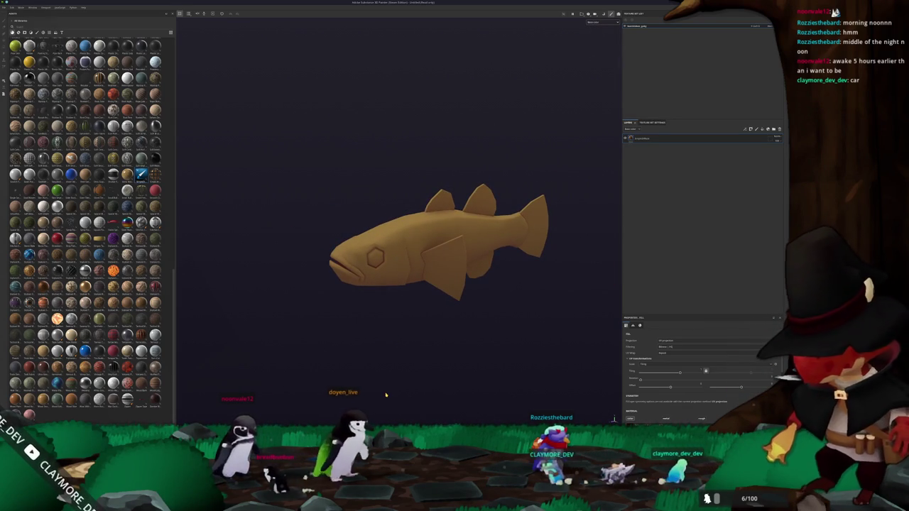
key("alt+Tab")
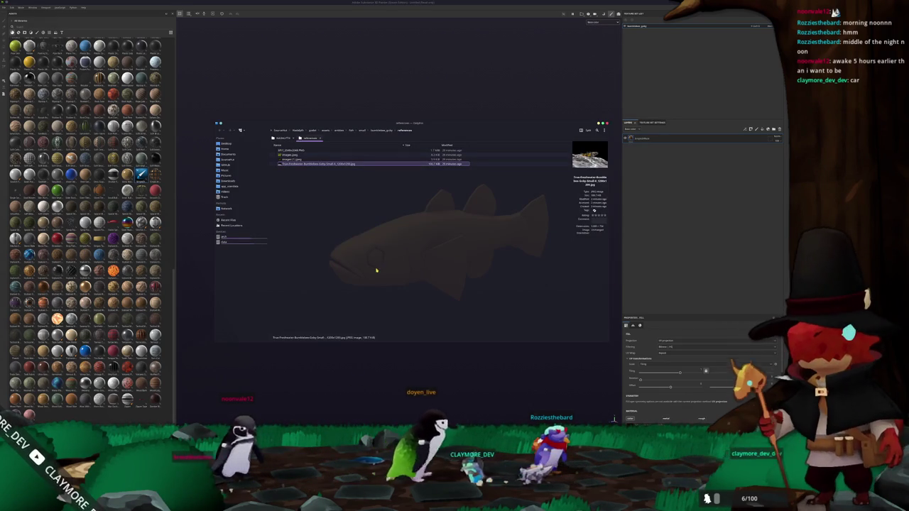
Open images.jpeg in Gwenview, hide its sidebar and thumbnails, and place it top-left beside the fish
double_click(292, 155)
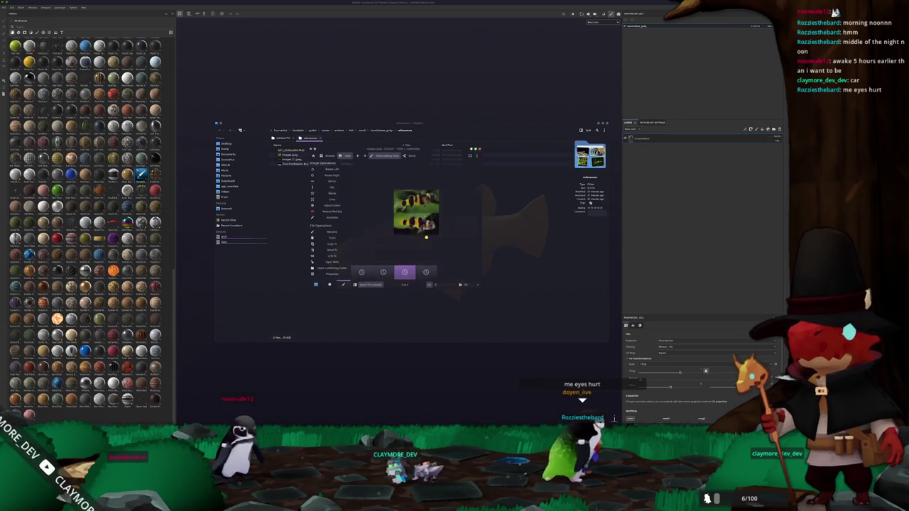
left_click_drag(438, 152, 397, 148)
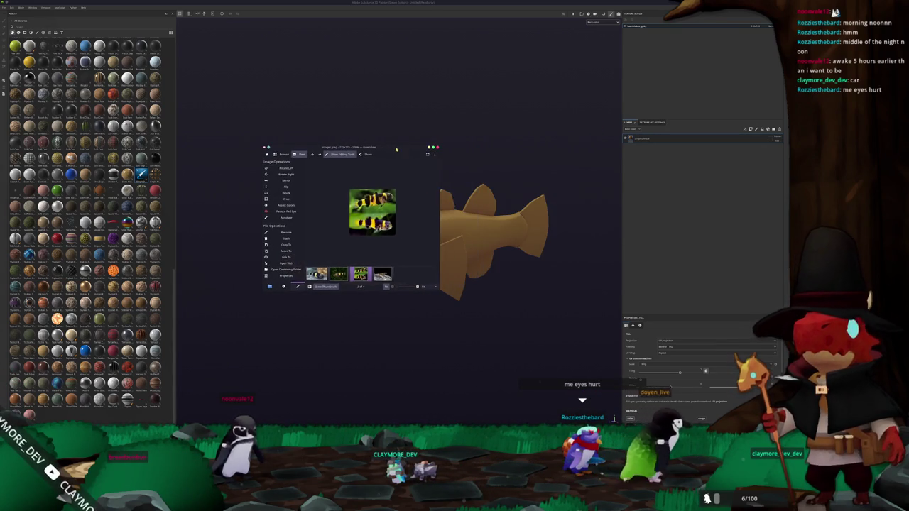
left_click(340, 155)
scroll(389, 235, "up", 2, "ctrl")
scroll(389, 235, "up", 1, "ctrl")
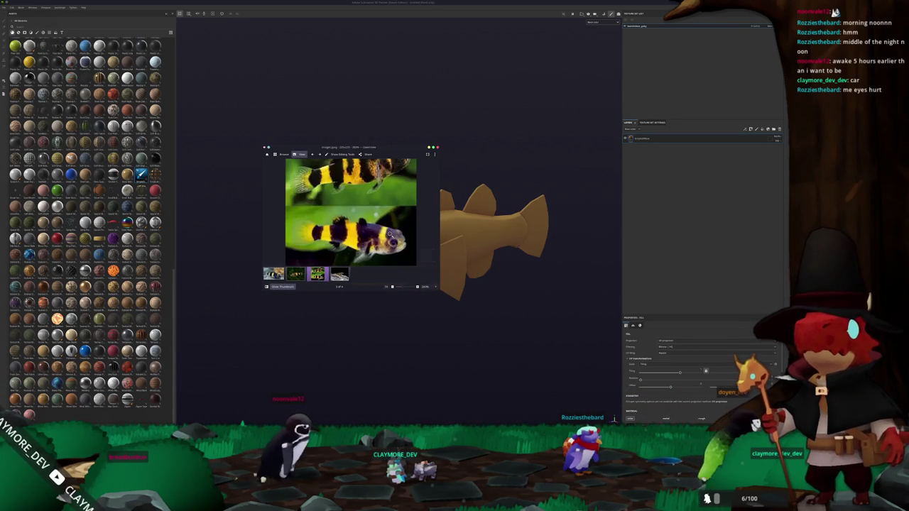
left_click(282, 286)
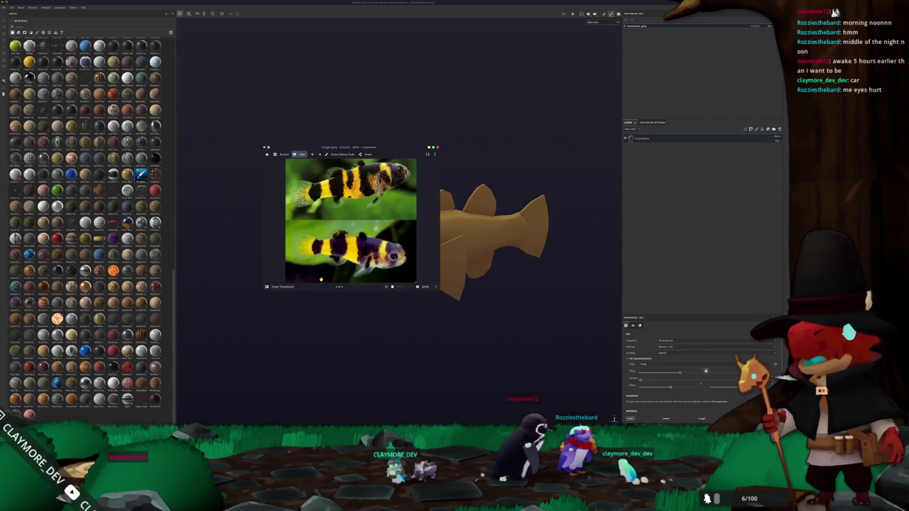
mouse_move(352, 149)
left_mouse_down()
mouse_move(306, 88)
mouse_move(293, 35)
left_mouse_up()
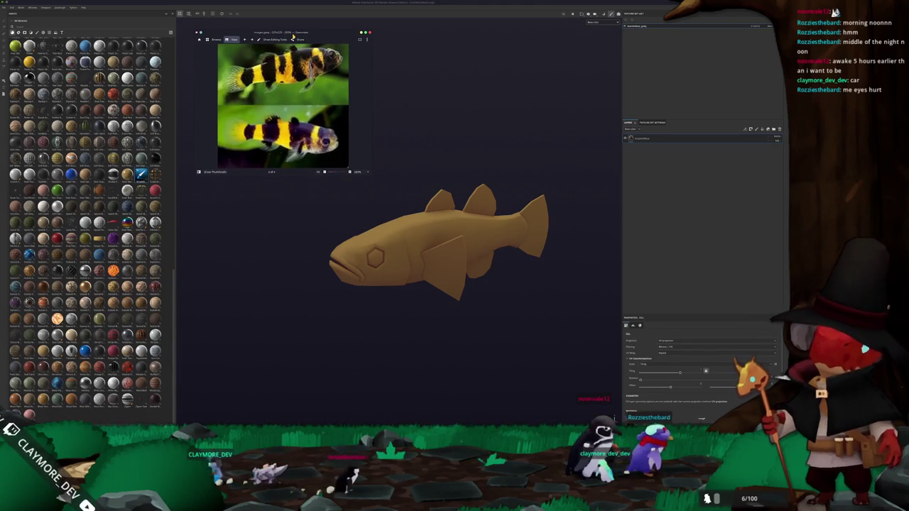
key("super")
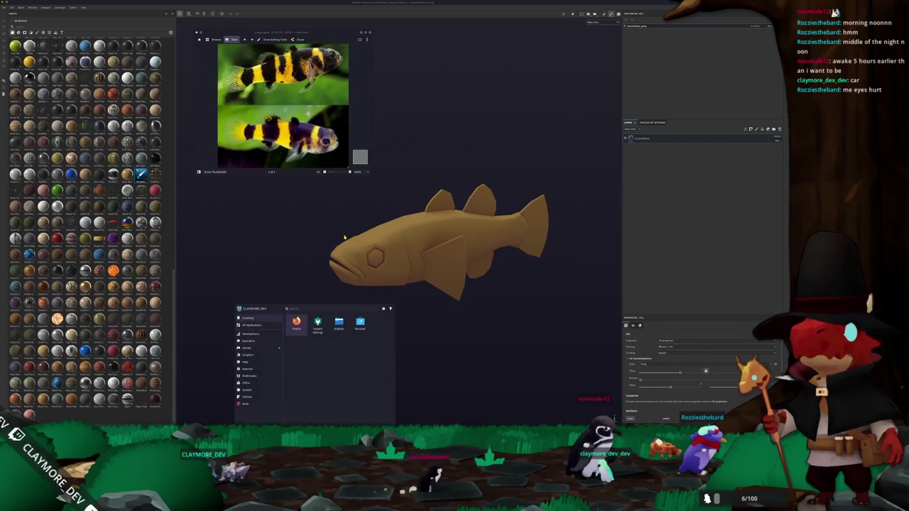
Launch the colour chooser beside the photo and sample the goby's yellow
type("kri")
key("Return")
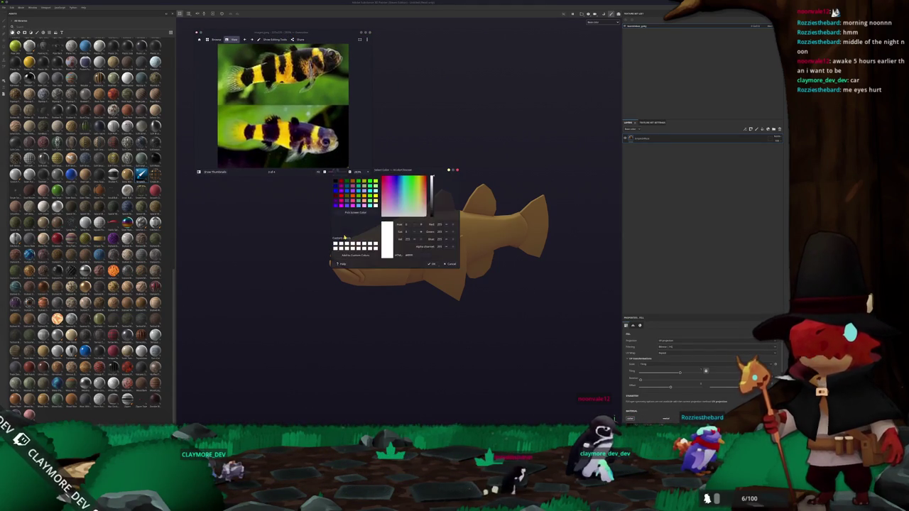
left_click_drag(400, 170, 440, 30)
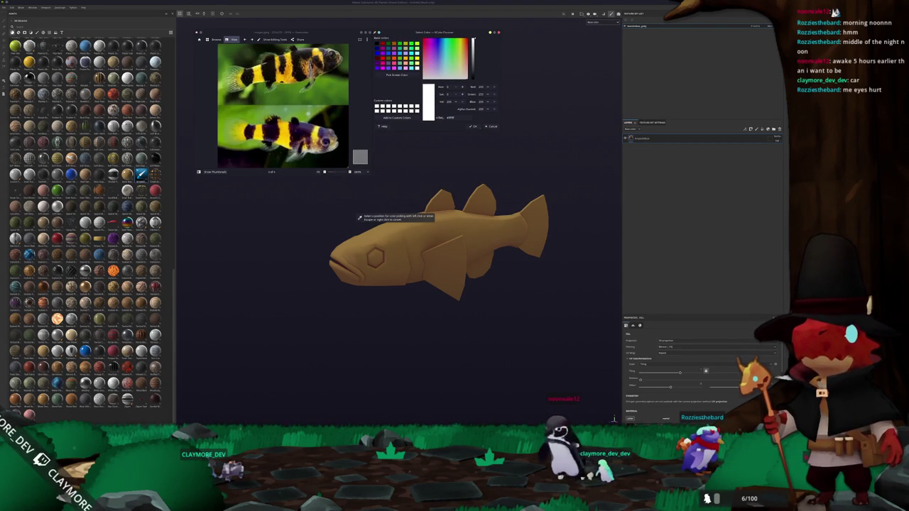
left_click(323, 67)
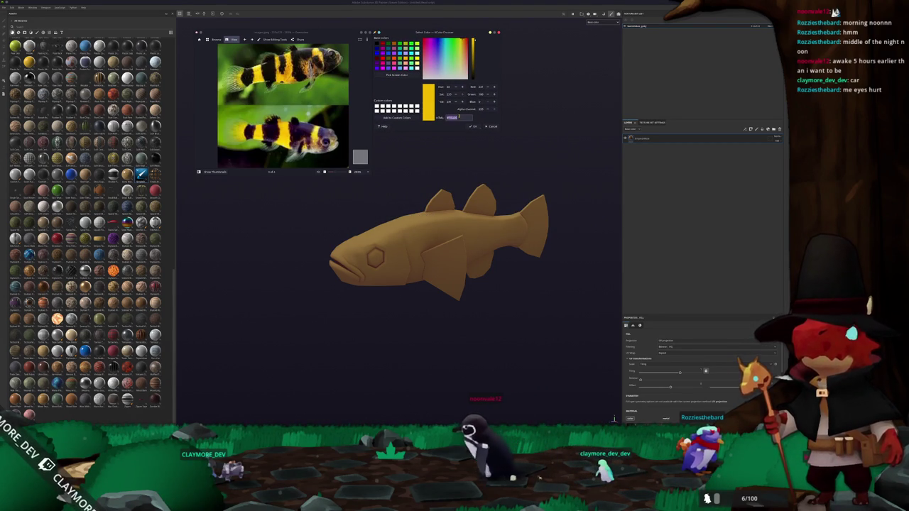
scroll(653, 377, "down", 3)
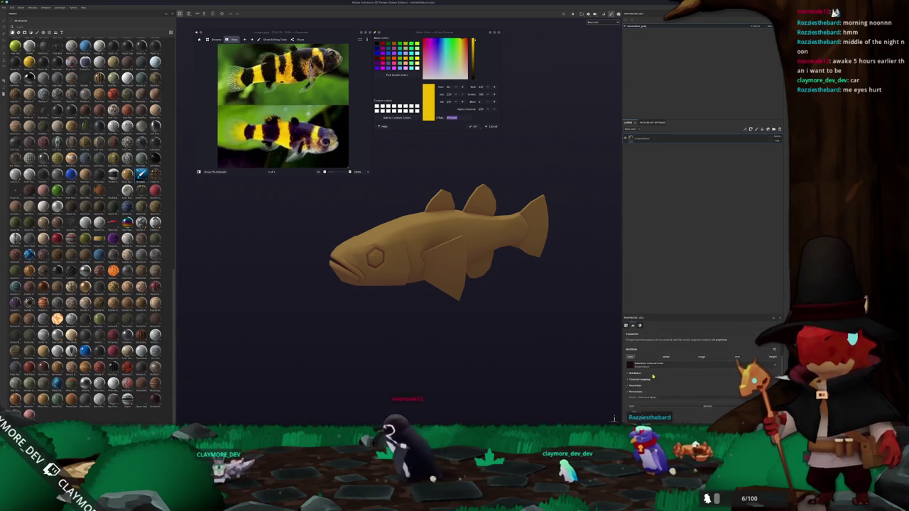
scroll(661, 378, "down", 3)
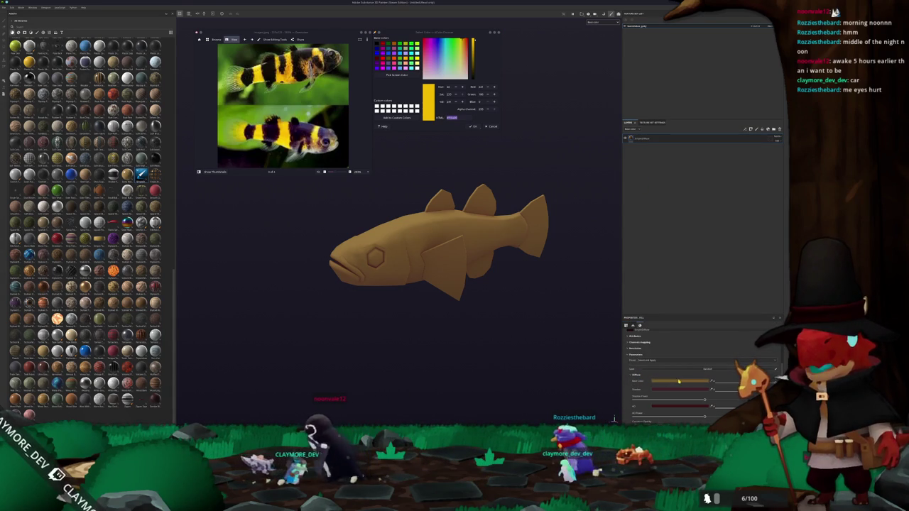
Paste the sampled yellow into the fill layer's Base Color
left_click(660, 381)
key("ctrl+v")
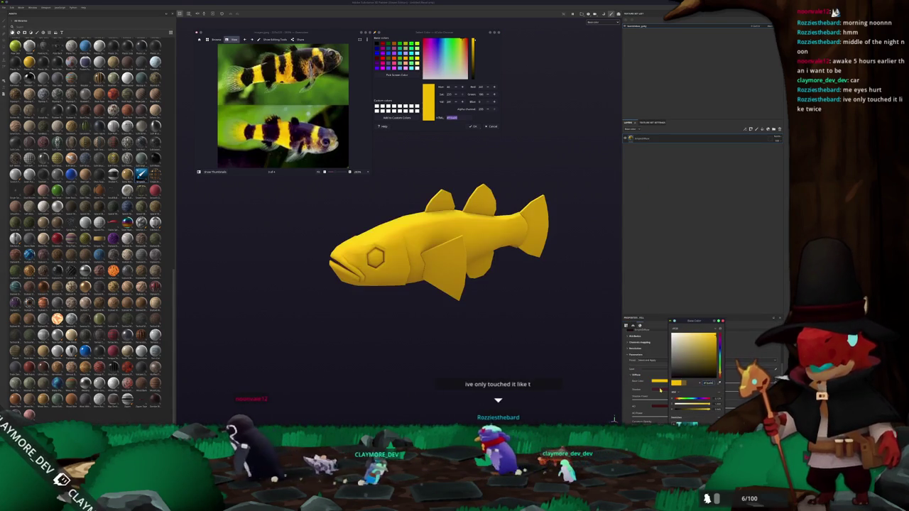
left_click(705, 366)
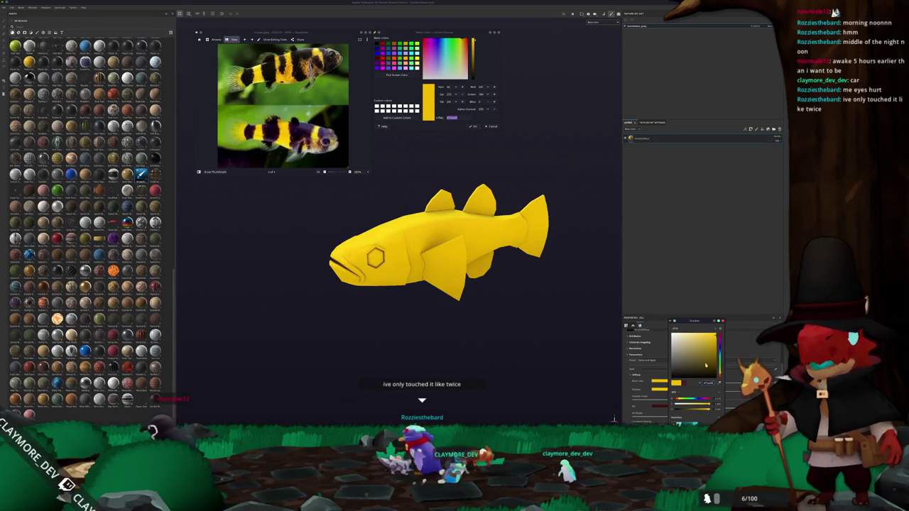
left_click(702, 387)
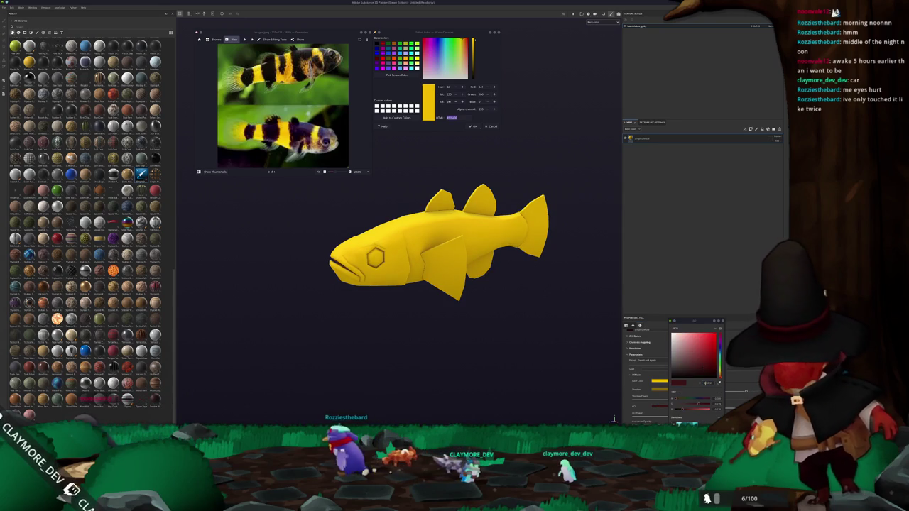
key("ctrl+v")
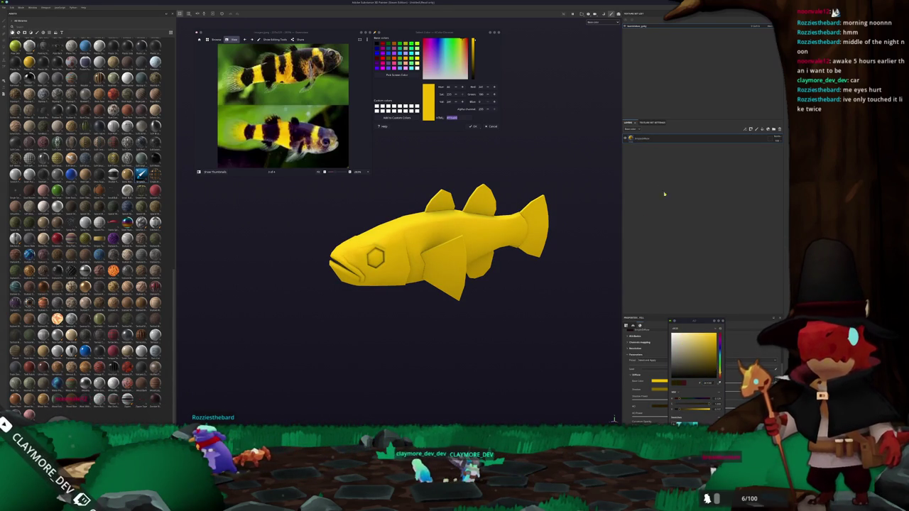
Duplicate the yellow fill layer and shift its Base Color to a warmer orange-yellow
key("ctrl+d")
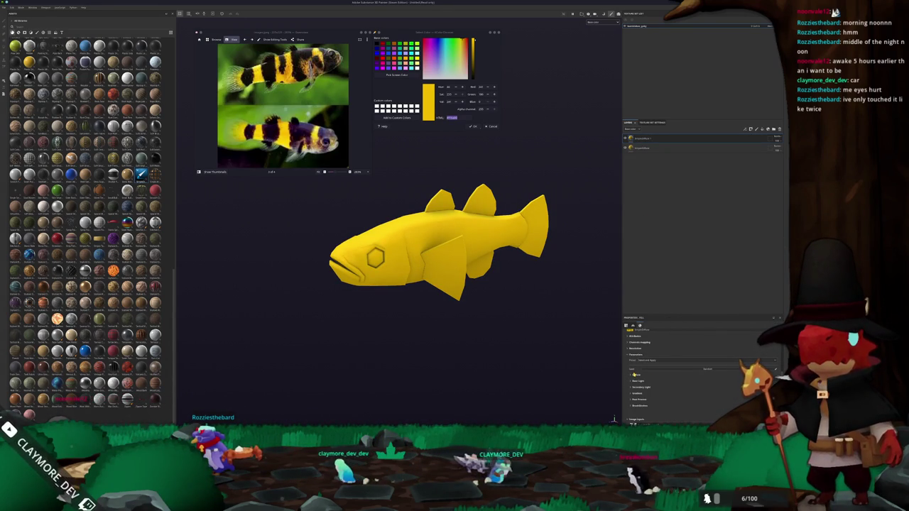
left_click(680, 381)
left_click_drag(719, 374, 719, 371)
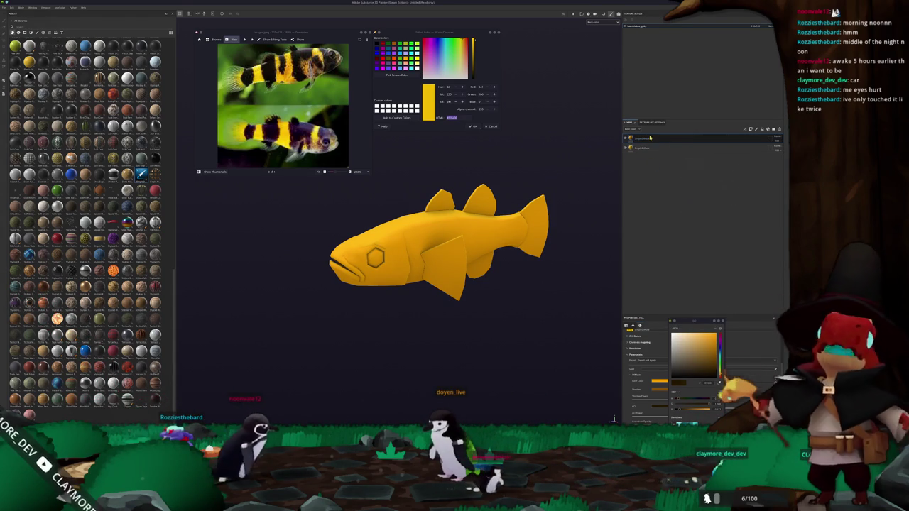
Add a Light generator to the top layer
right_click(647, 139)
left_click(660, 193)
right_click(642, 138)
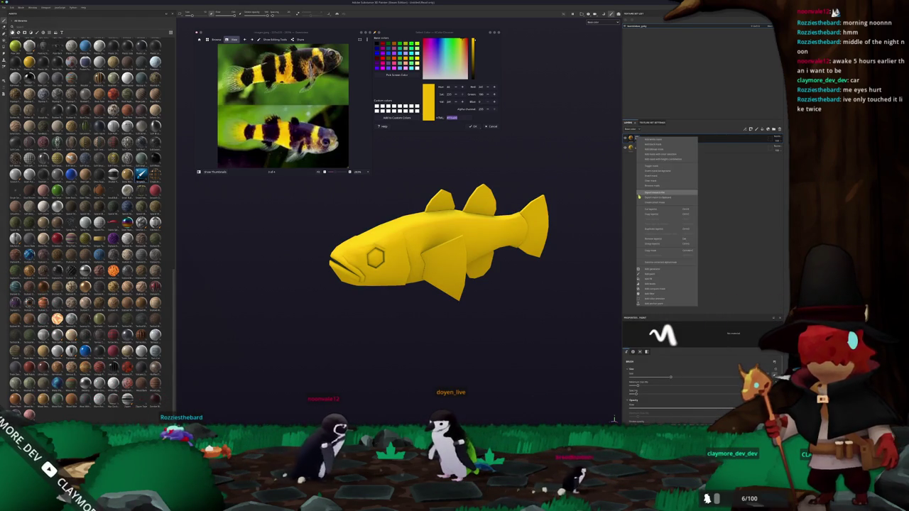
left_click(649, 271)
left_click(672, 337)
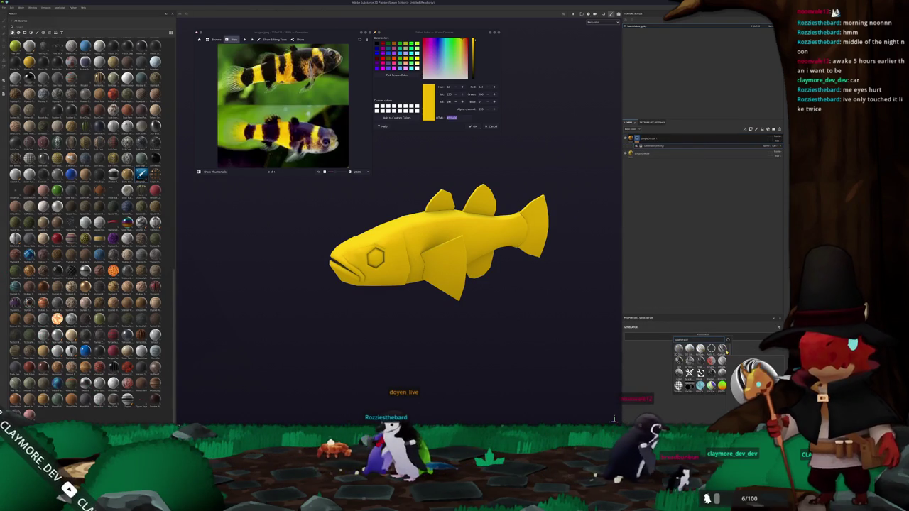
left_click(700, 360)
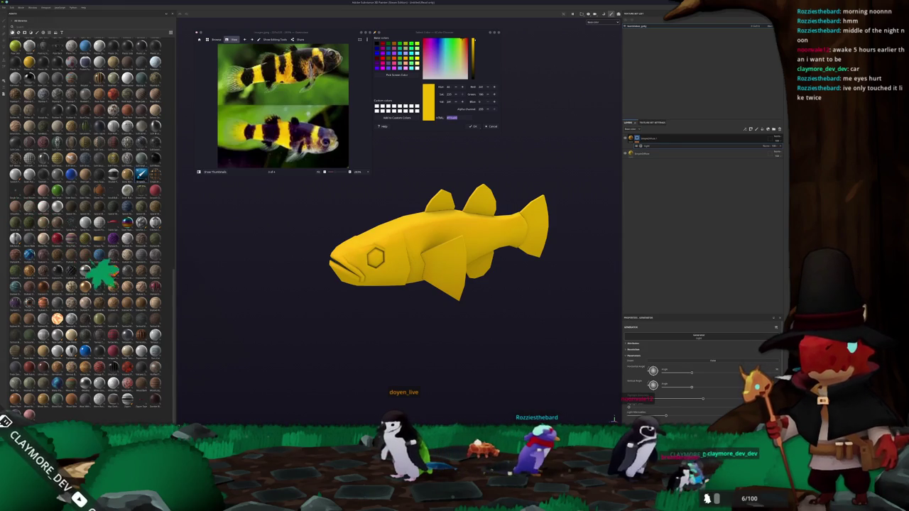
left_click(648, 144)
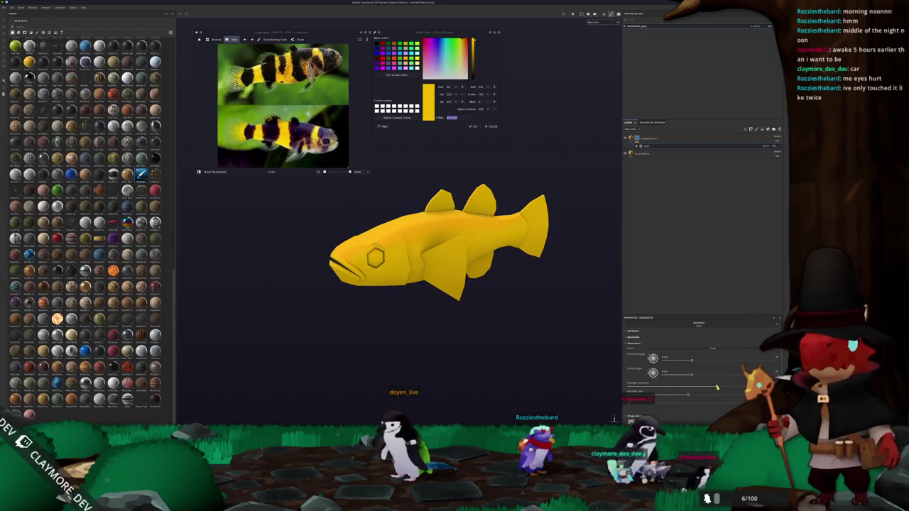
Sample the dark stripe colour from the reference photo and duplicate the fill layer into place
mouse_move(530, 323)
left_mouse_down("alt")
mouse_move(517, 278)
mouse_move(440, 213)
left_mouse_up("alt")
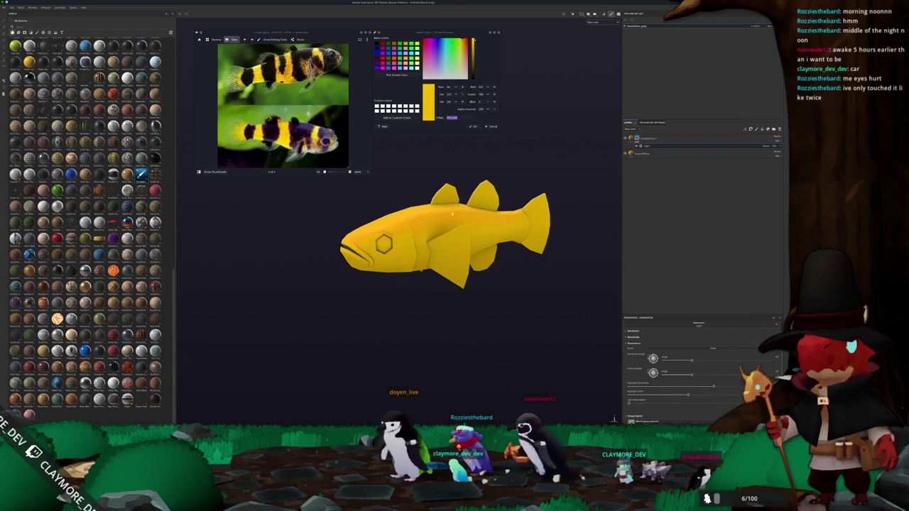
left_click(396, 75)
left_click(358, 217)
key("ctrl+d")
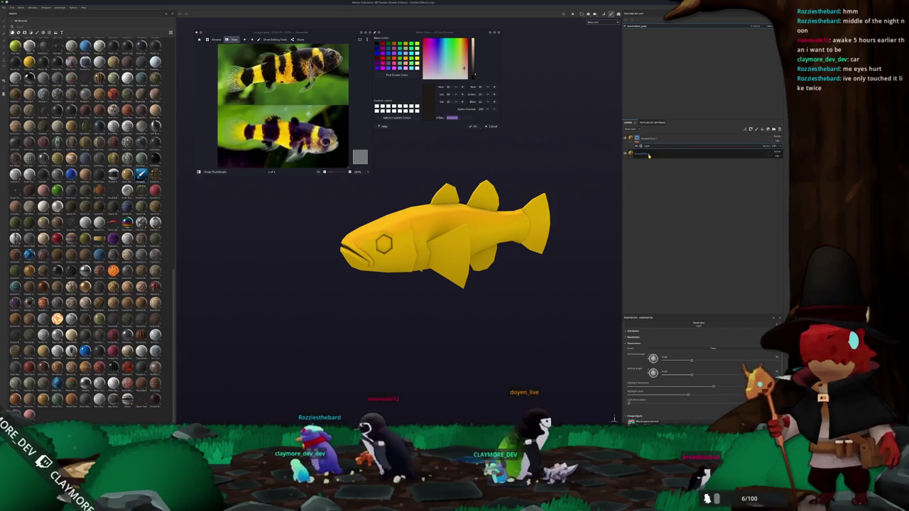
mouse_move(647, 134)
left_mouse_down()
mouse_move(664, 136)
mouse_move(642, 145)
left_mouse_up()
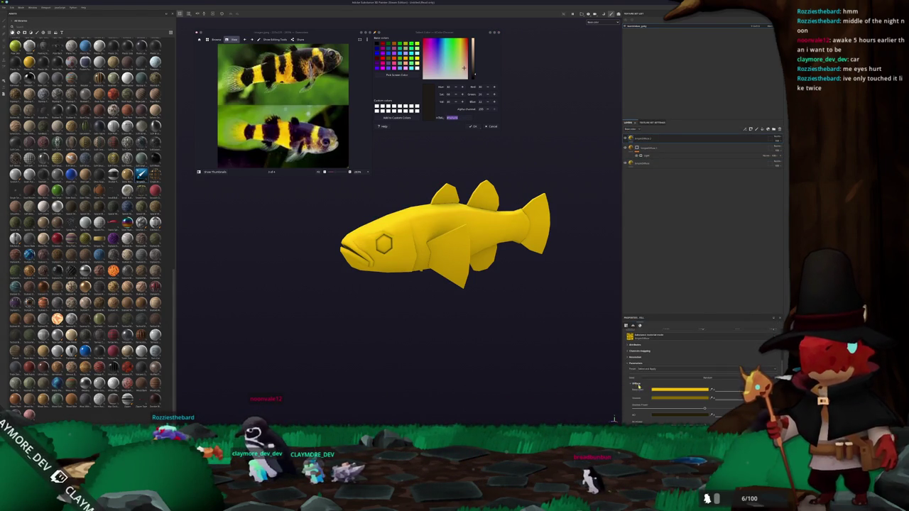
Set the new layer's Base Color to dark brown and mask it out with a black mask
left_click(692, 389)
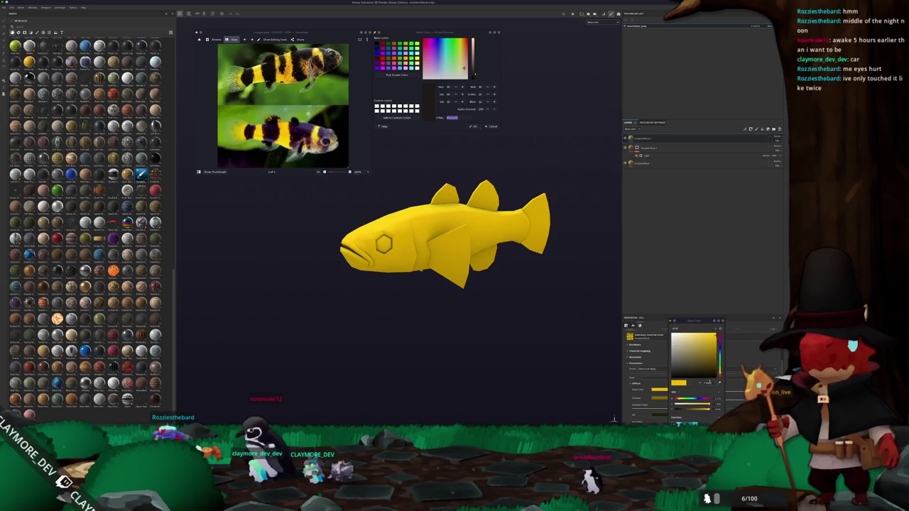
left_click(708, 382)
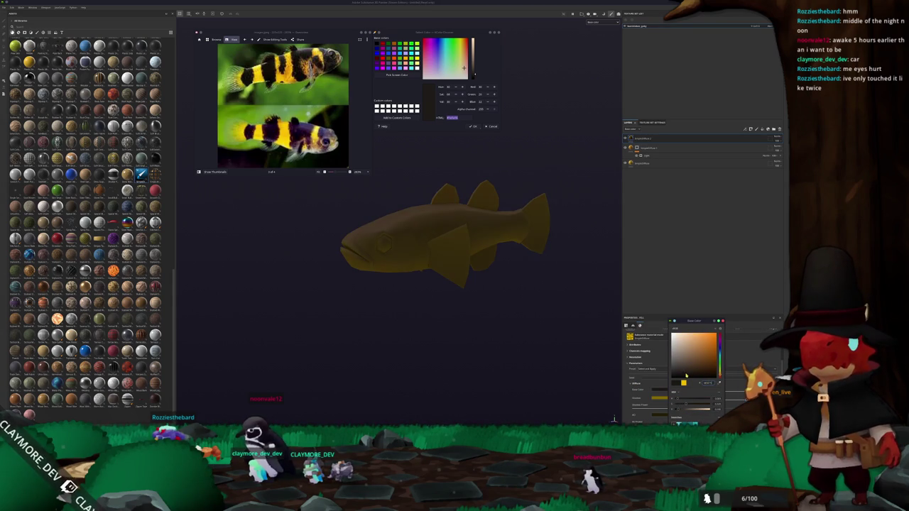
left_click(687, 371)
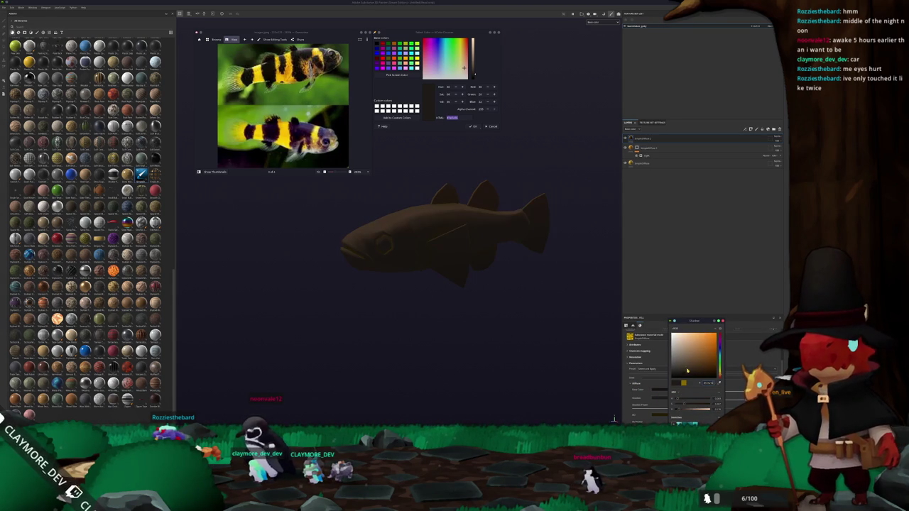
left_click_drag(684, 372, 686, 373)
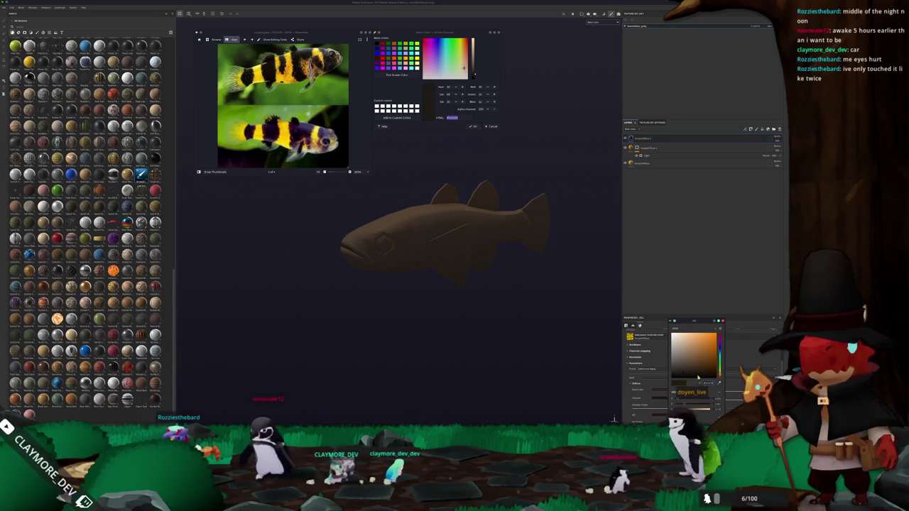
left_click(639, 146)
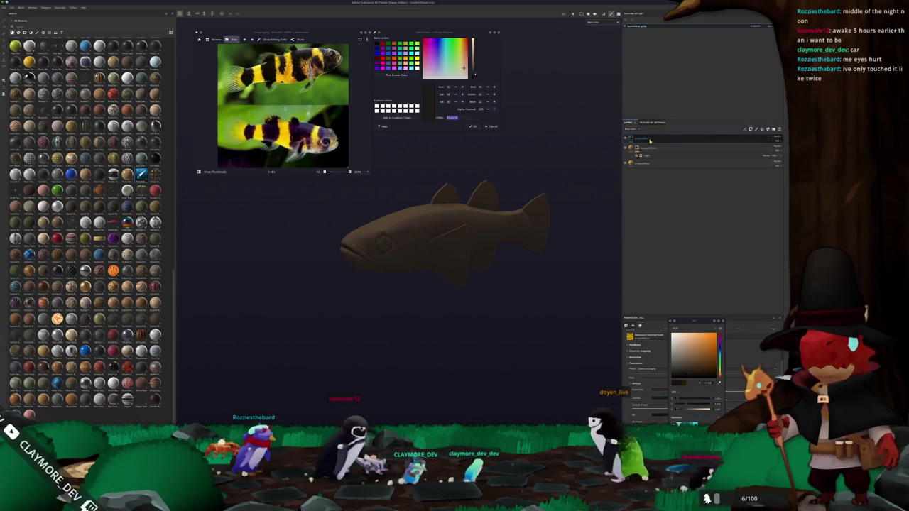
right_click(636, 138)
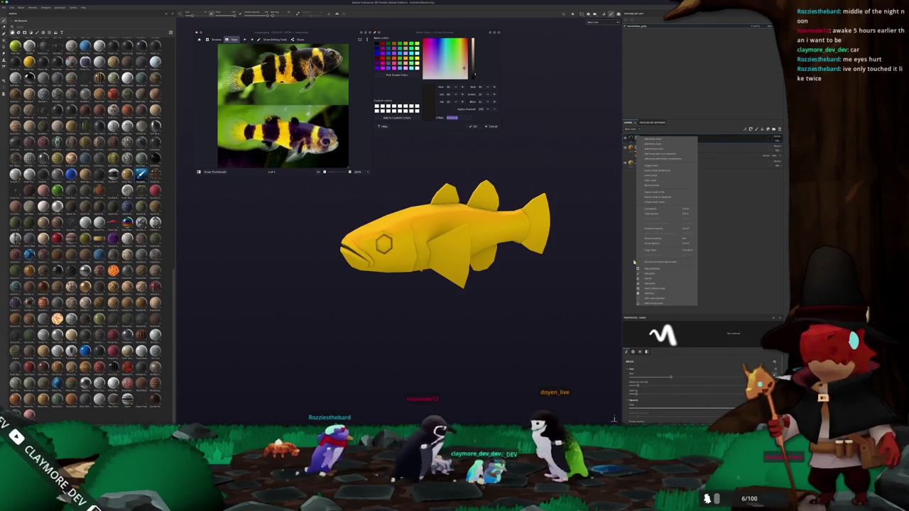
Add a paint layer to the brown mask and paint the dark patch across the fish's head
left_click(660, 206)
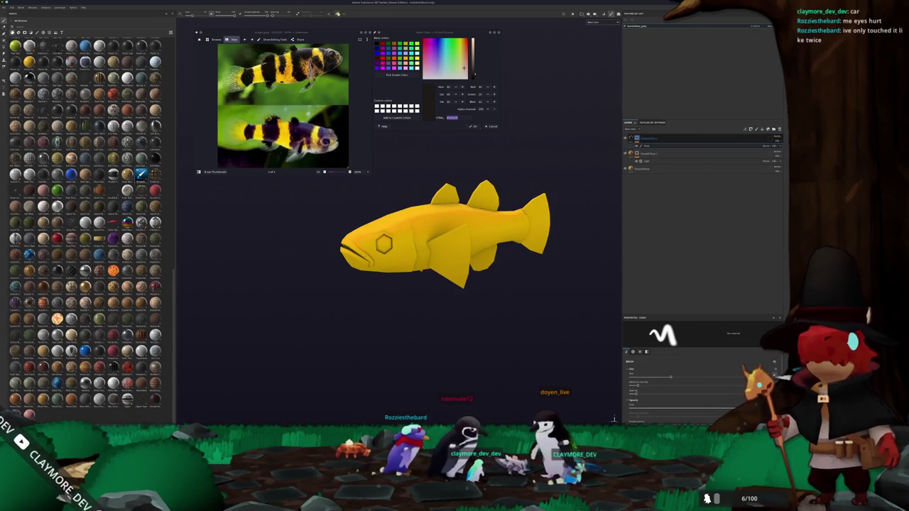
left_click_drag(346, 290, 369, 287, "alt")
scroll(369, 287, "up", 3)
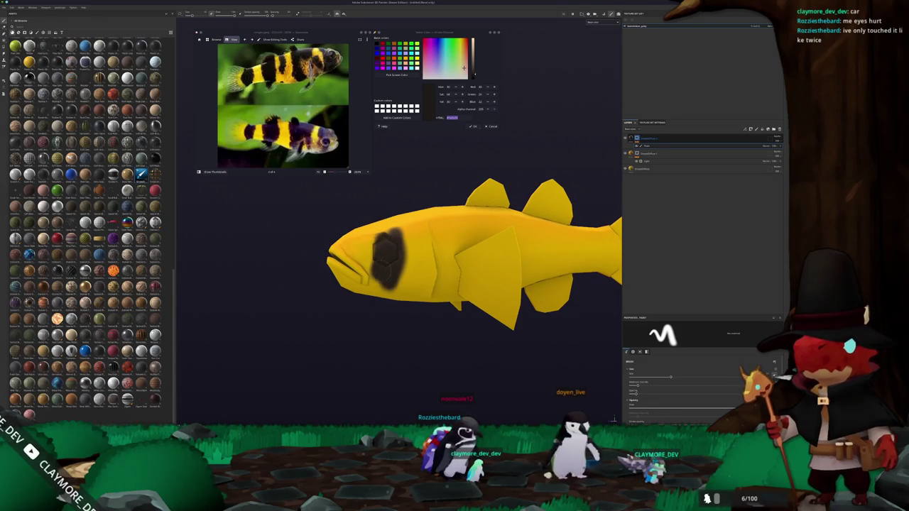
left_click_drag(369, 288, 397, 305, "alt")
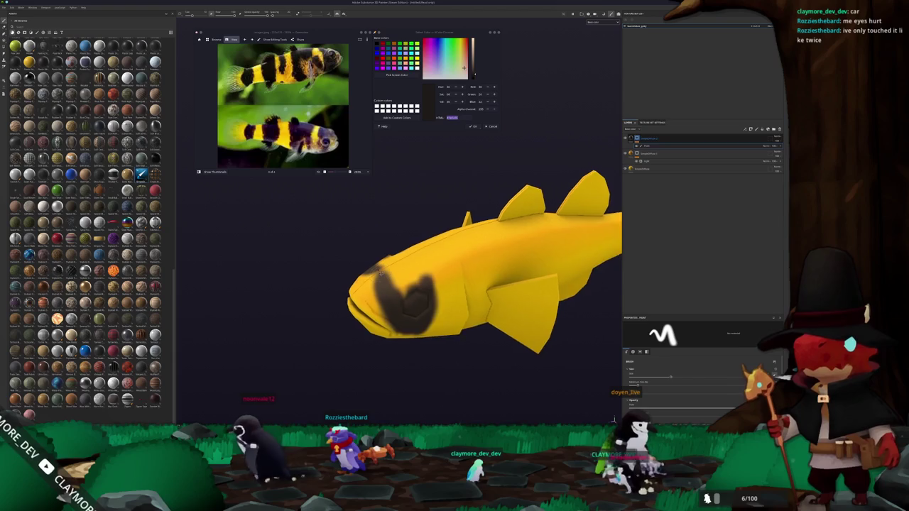
middle_click_drag(426, 298, 450, 312)
mouse_move(414, 283)
left_mouse_down("alt")
mouse_move(419, 290)
mouse_move(391, 303)
left_mouse_up("alt")
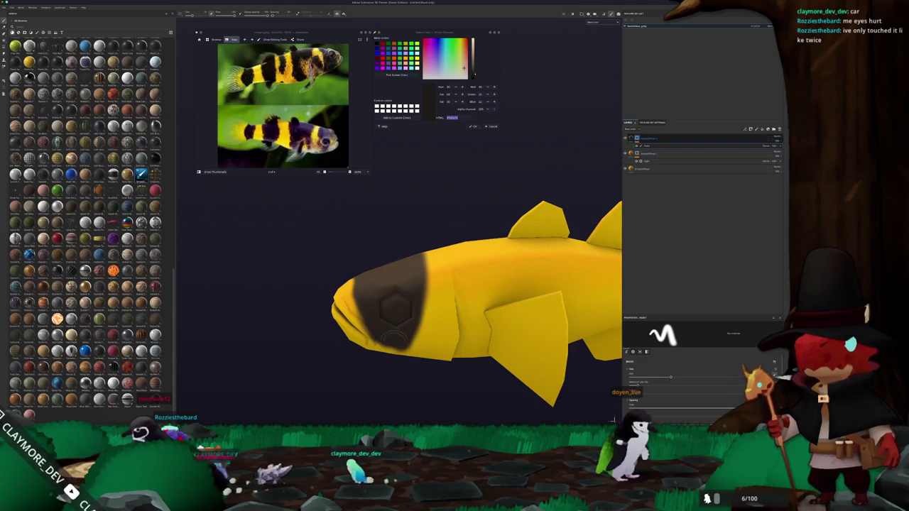
left_click_drag(396, 334, 367, 331, "alt")
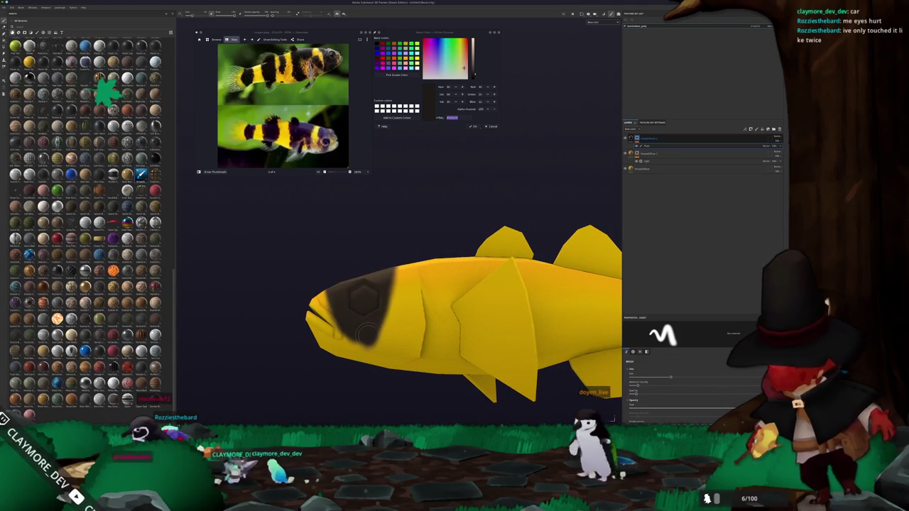
left_click_drag(366, 333, 392, 262, "alt")
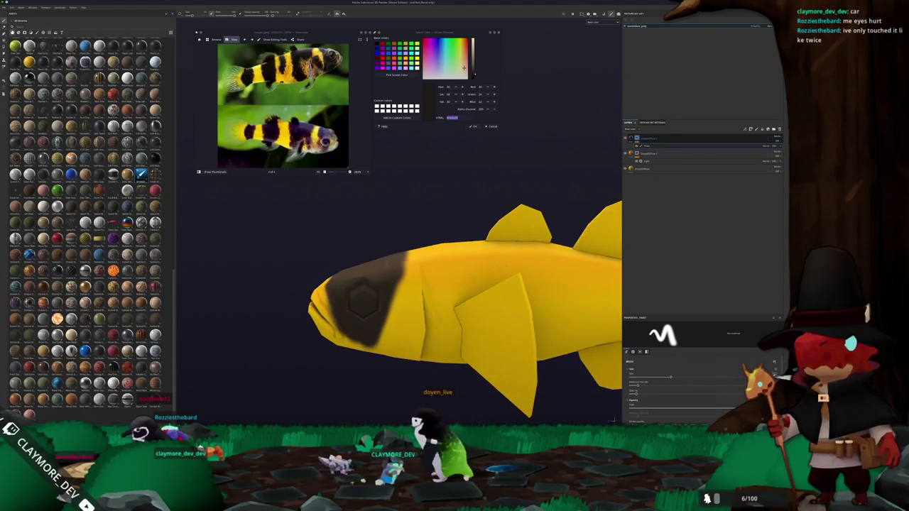
mouse_move(383, 323)
left_mouse_down("alt")
mouse_move(403, 324)
mouse_move(397, 263)
mouse_move(429, 287)
left_mouse_up("alt")
scroll(402, 324, "up", 3)
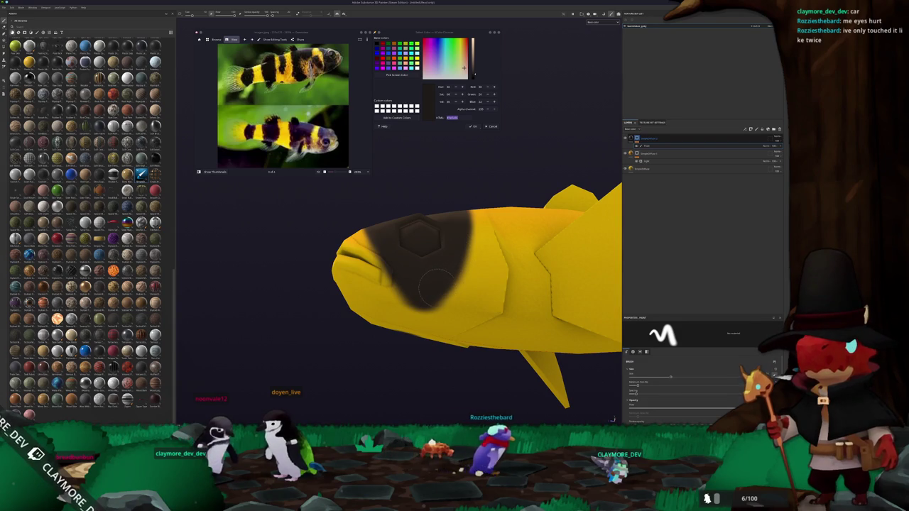
mouse_move(406, 308)
left_mouse_down("alt")
mouse_move(423, 237)
mouse_move(387, 274)
mouse_move(389, 309)
mouse_move(356, 304)
left_mouse_up("alt")
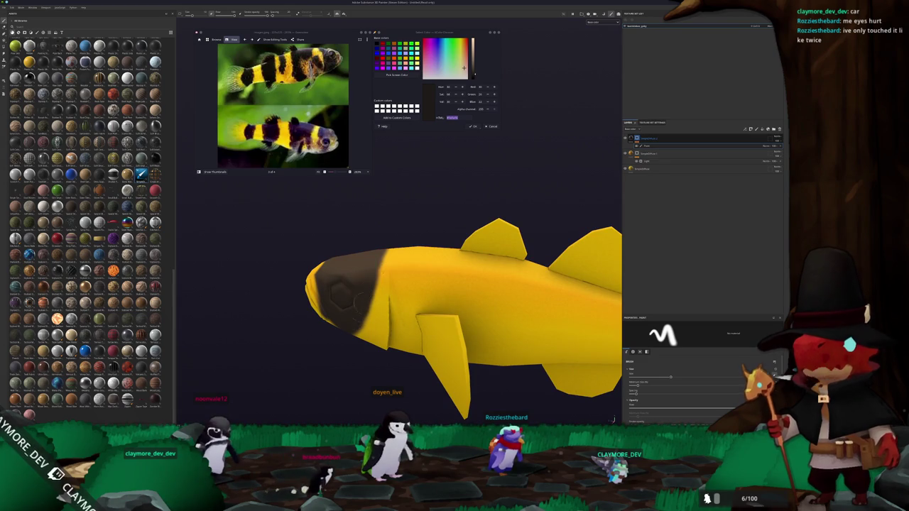
Paint dark stripes along the body, near the tail, and across the tail fin
mouse_move(391, 241)
left_mouse_down("alt")
mouse_move(419, 237)
mouse_move(356, 299)
left_mouse_up("alt")
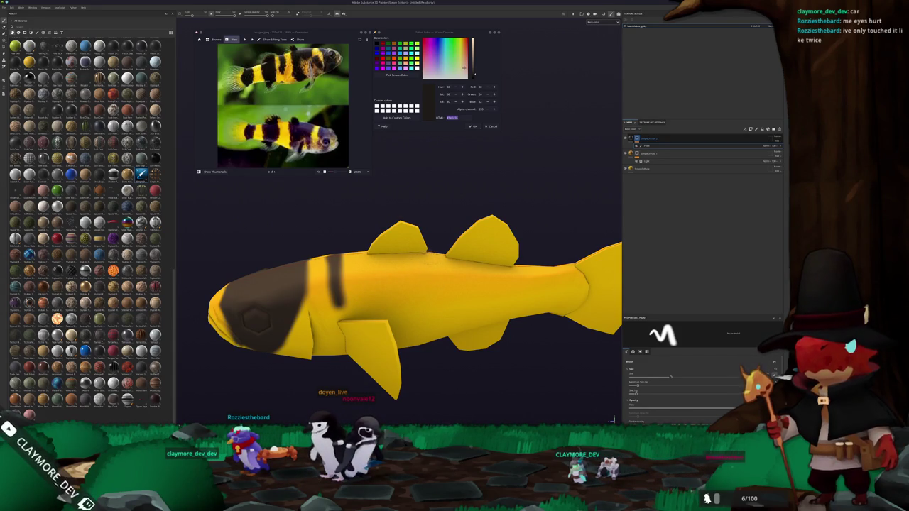
left_click_drag(426, 263, 458, 243, "alt")
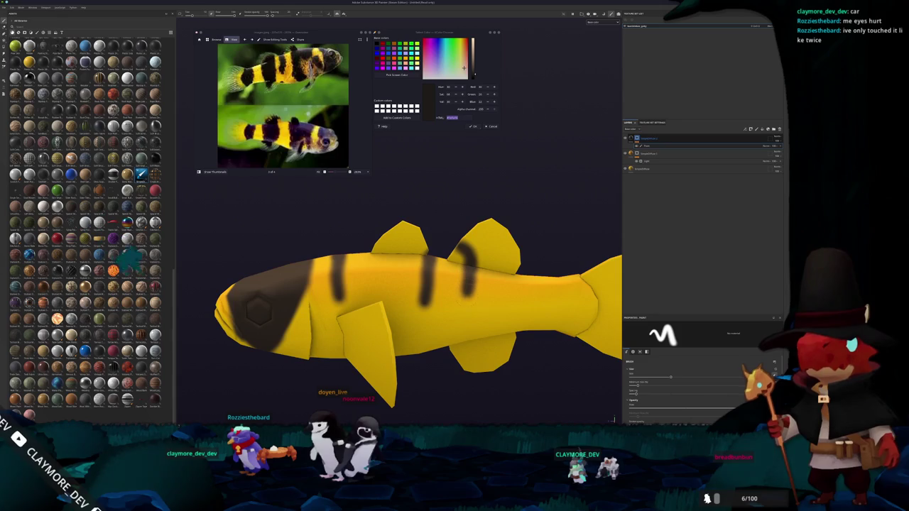
mouse_move(418, 279)
left_mouse_down("alt")
mouse_move(445, 275)
mouse_move(437, 284)
left_mouse_up("alt")
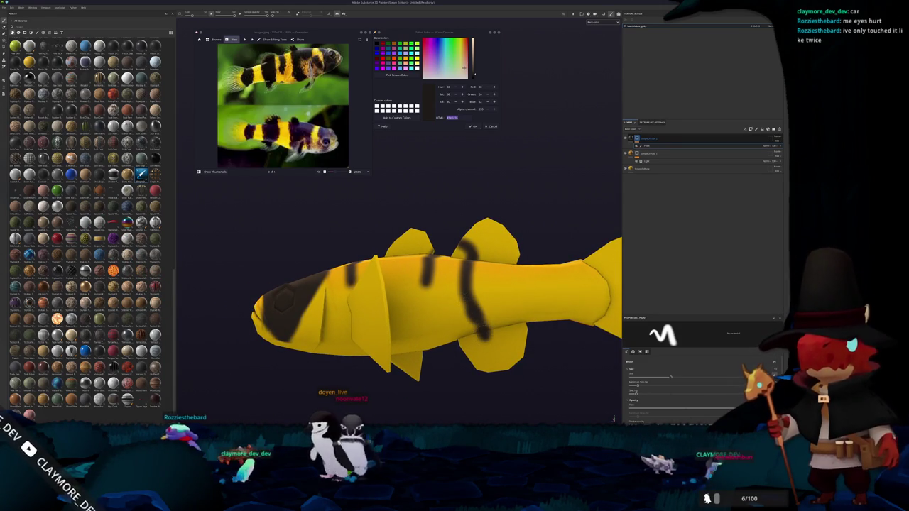
mouse_move(524, 344)
left_mouse_down("alt")
mouse_move(496, 263)
mouse_move(501, 318)
left_mouse_up("alt")
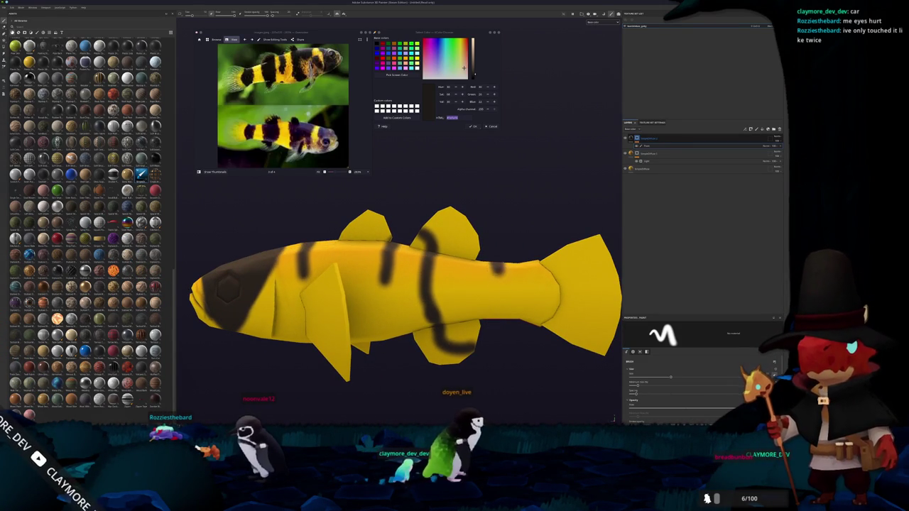
mouse_move(504, 269)
left_mouse_down()
mouse_move(493, 318)
mouse_move(504, 331)
mouse_move(491, 262)
mouse_move(508, 287)
left_mouse_up()
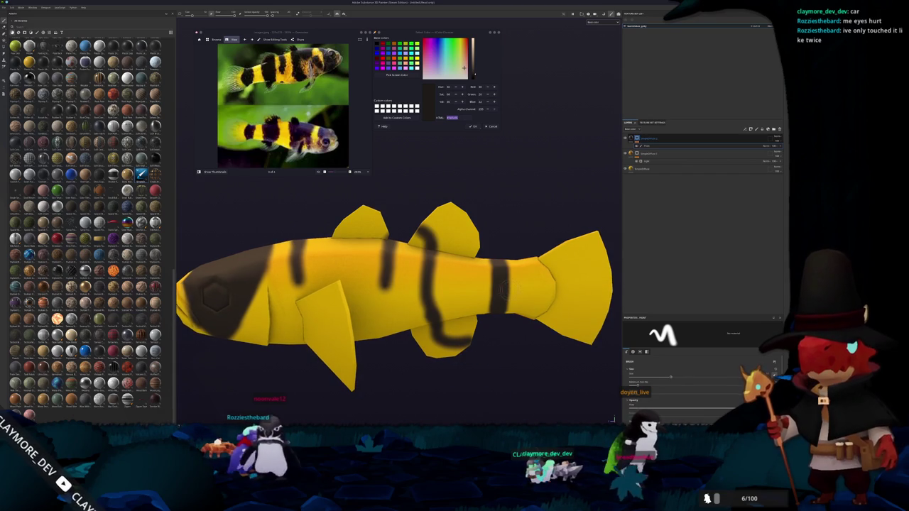
middle_click_drag(508, 291, 452, 279, "alt")
left_click_drag(486, 248, 491, 312)
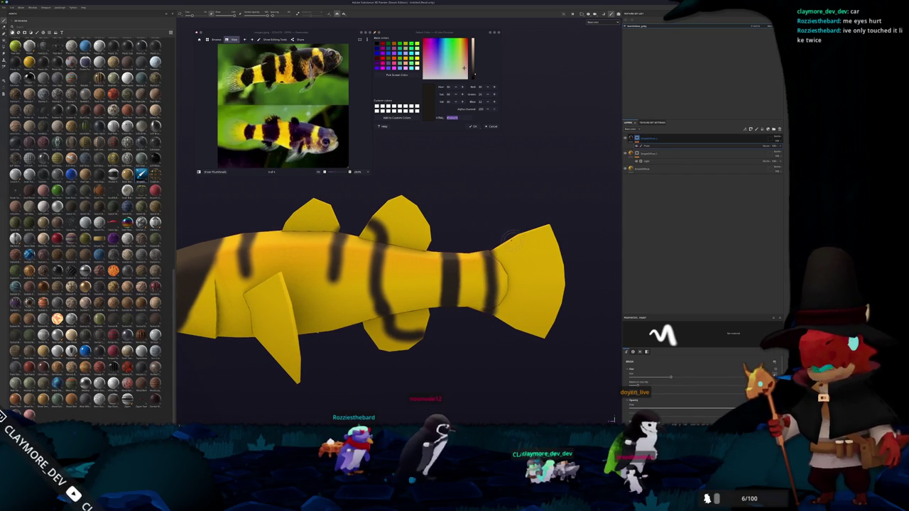
key("shift")
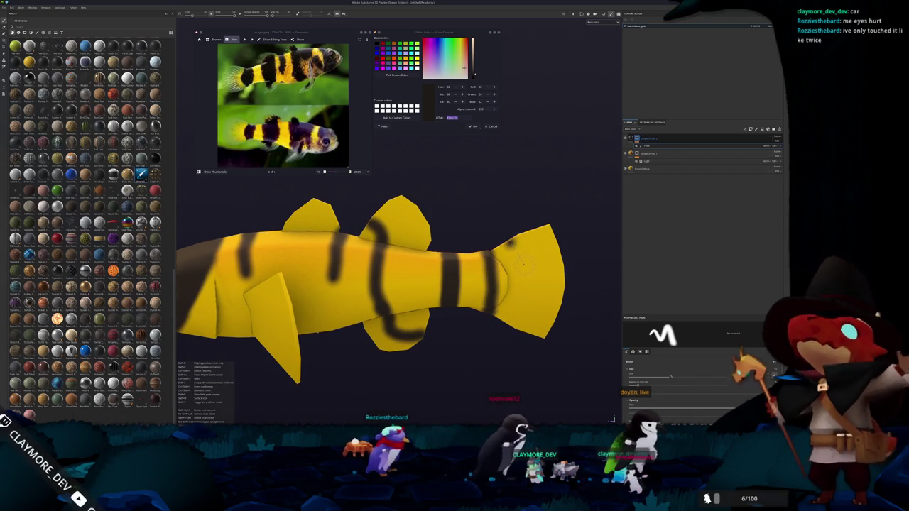
mouse_move(510, 241)
left_mouse_down()
mouse_move(525, 270)
mouse_move(525, 327)
left_mouse_up()
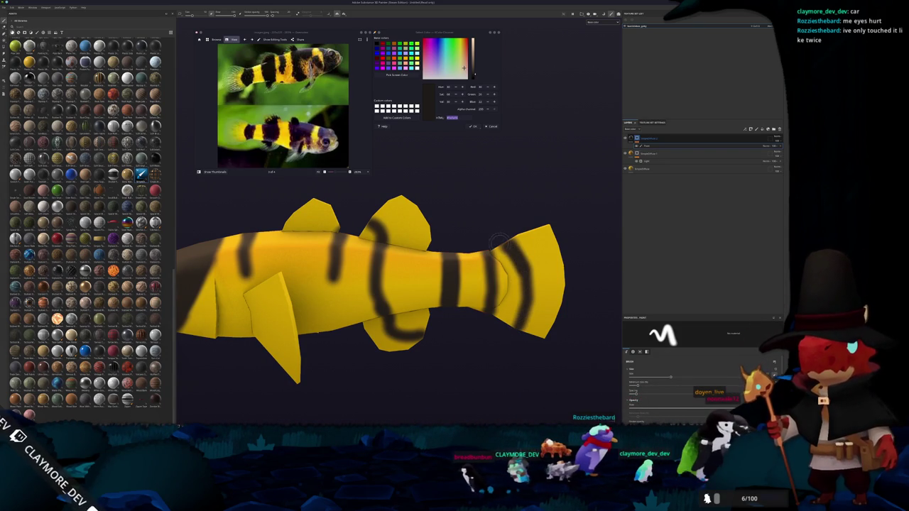
left_click_drag(506, 245, 513, 323)
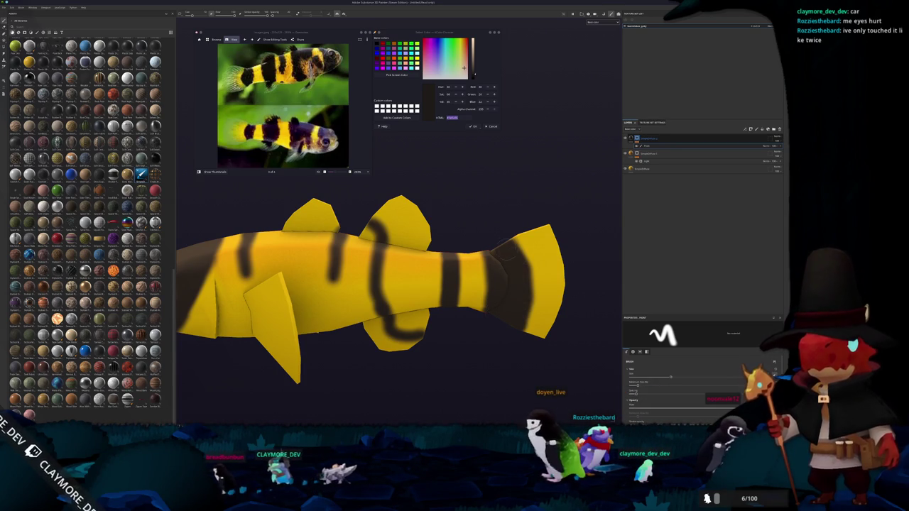
left_click_drag(429, 273, 202, 266, "alt")
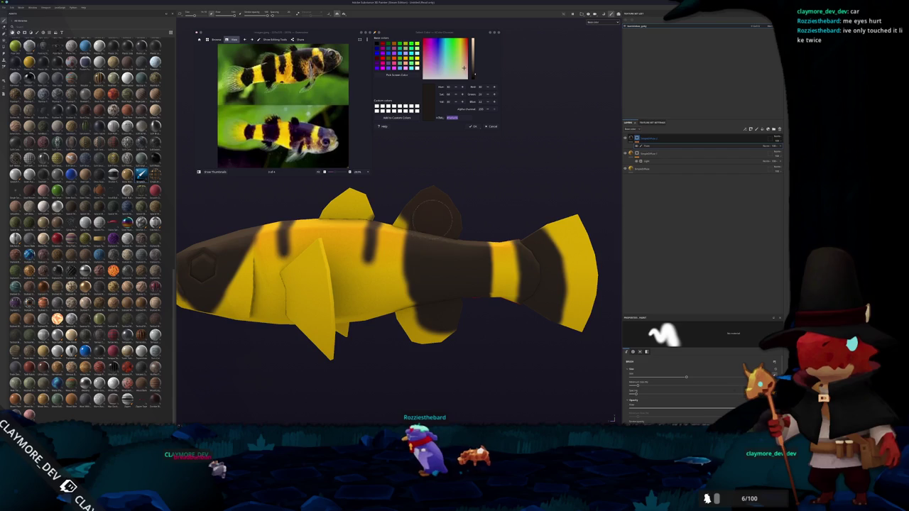
mouse_move(391, 284)
left_mouse_down("alt")
mouse_move(419, 259)
mouse_move(416, 304)
mouse_move(434, 261)
mouse_move(398, 305)
left_mouse_up("alt")
left_click_drag(401, 348, 399, 284)
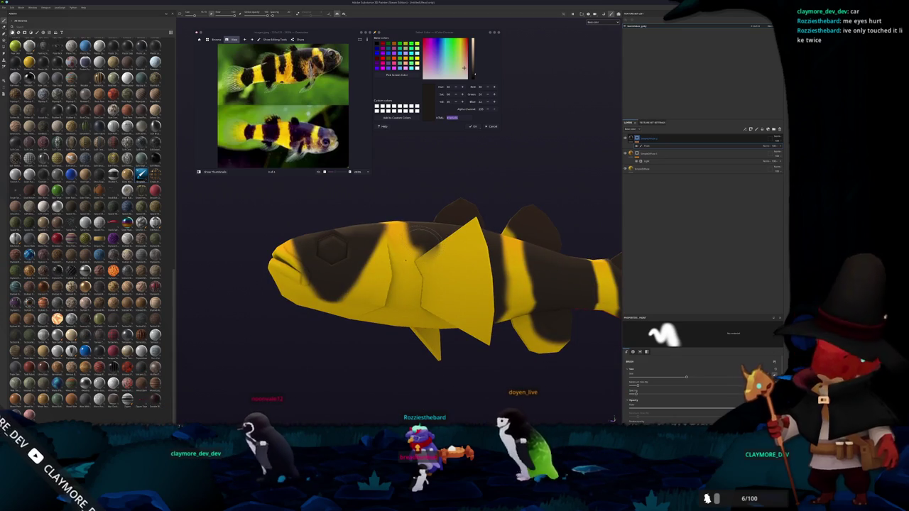
left_click_drag(398, 284, 398, 341, "alt")
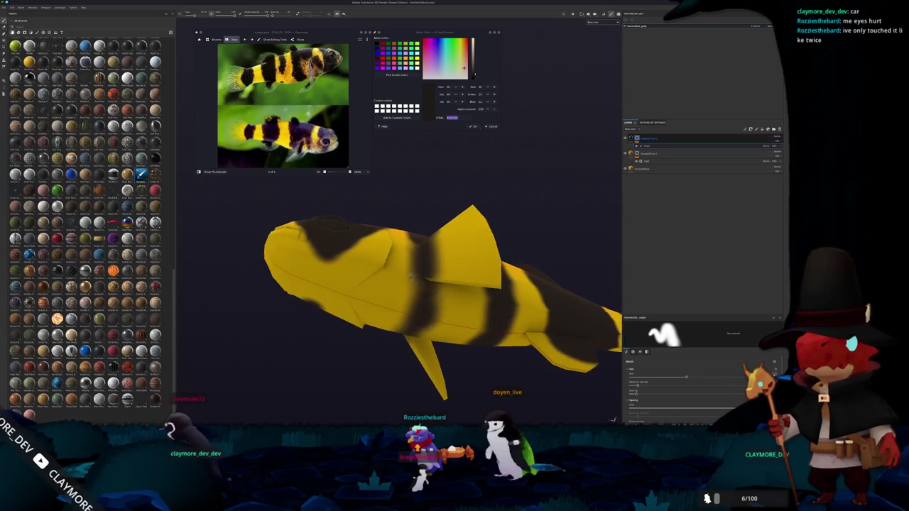
mouse_move(445, 312)
left_mouse_down("alt")
mouse_move(392, 330)
mouse_move(417, 287)
mouse_move(407, 235)
mouse_move(453, 274)
left_mouse_up("alt")
left_click_drag(383, 277, 369, 238, "alt")
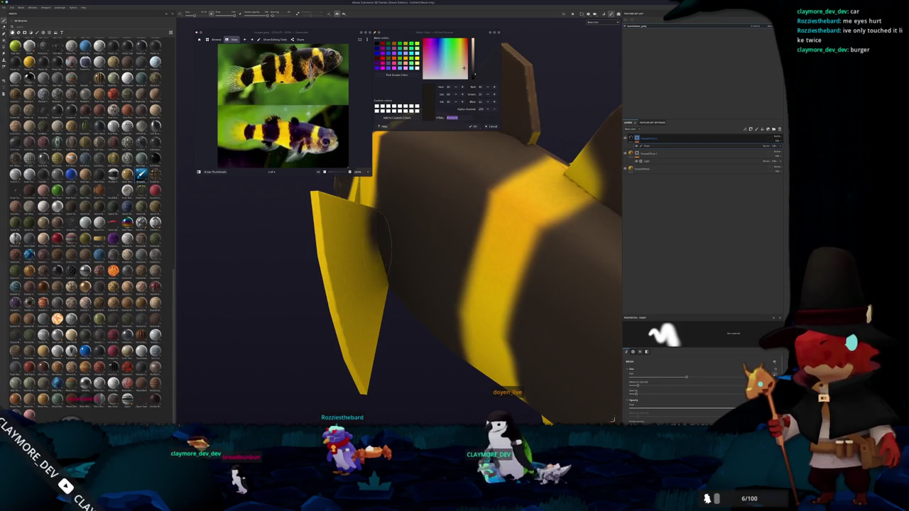
left_click_drag(383, 266, 373, 287, "alt")
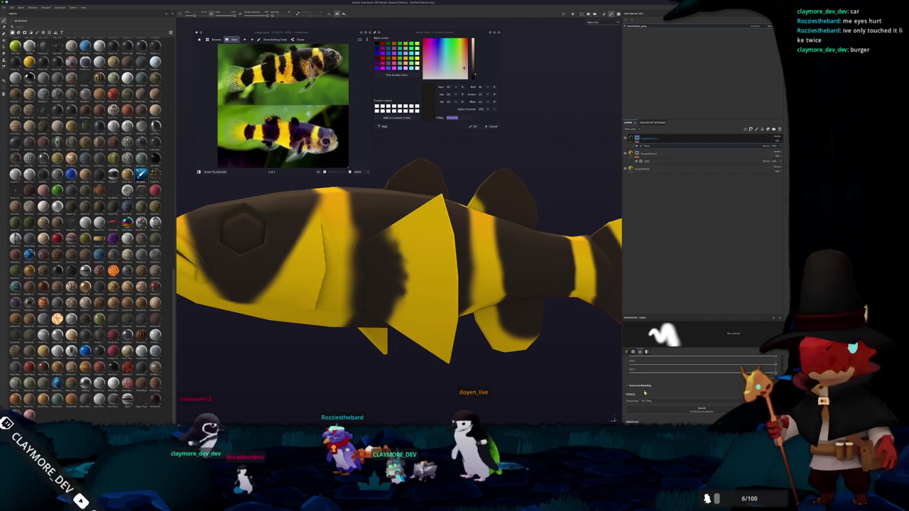
mouse_move(550, 378)
left_mouse_down("alt")
mouse_move(405, 277)
mouse_move(383, 284)
mouse_move(419, 284)
mouse_move(398, 284)
mouse_move(408, 292)
left_mouse_up("alt")
right_click_drag(408, 292, 426, 277, "alt")
left_click_drag(425, 291, 433, 291, "alt")
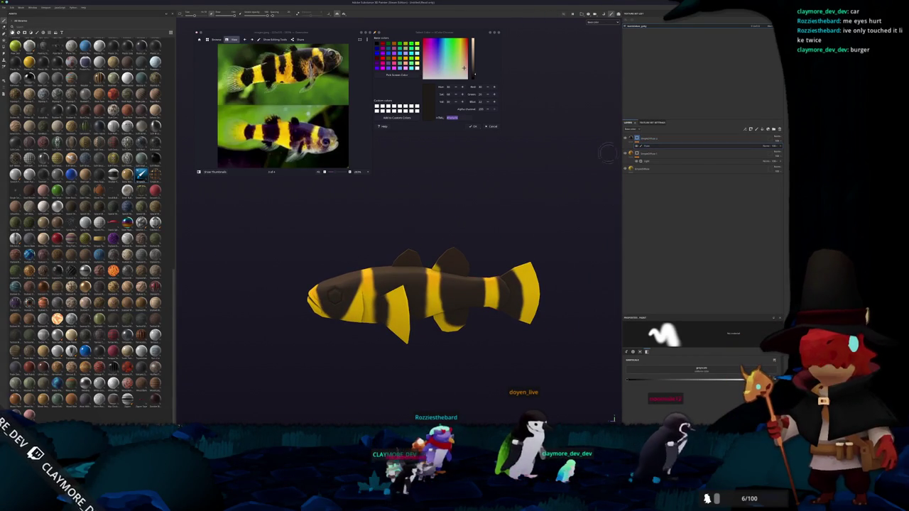
left_click(36, 33)
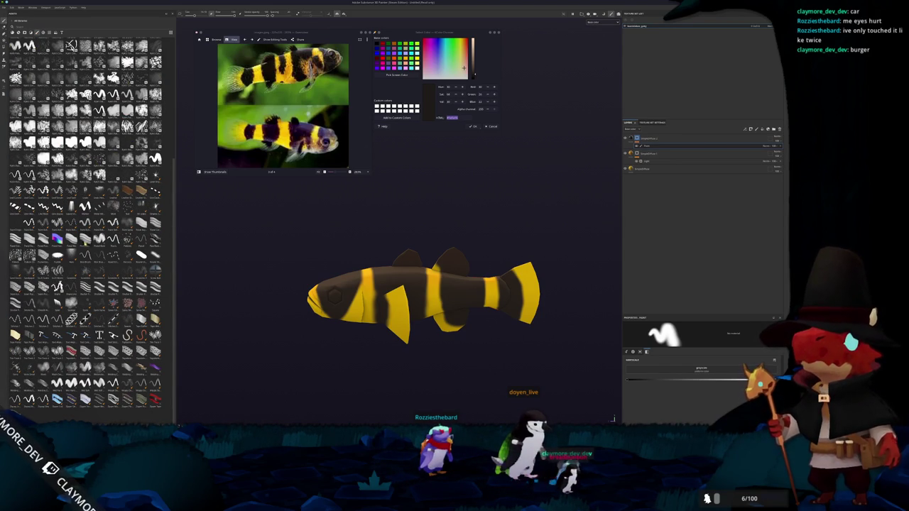
Scroll through the brush and alpha assets, then turn the fish toward its head and fins
scroll(103, 209, "down", 3)
scroll(108, 213, "down", 3)
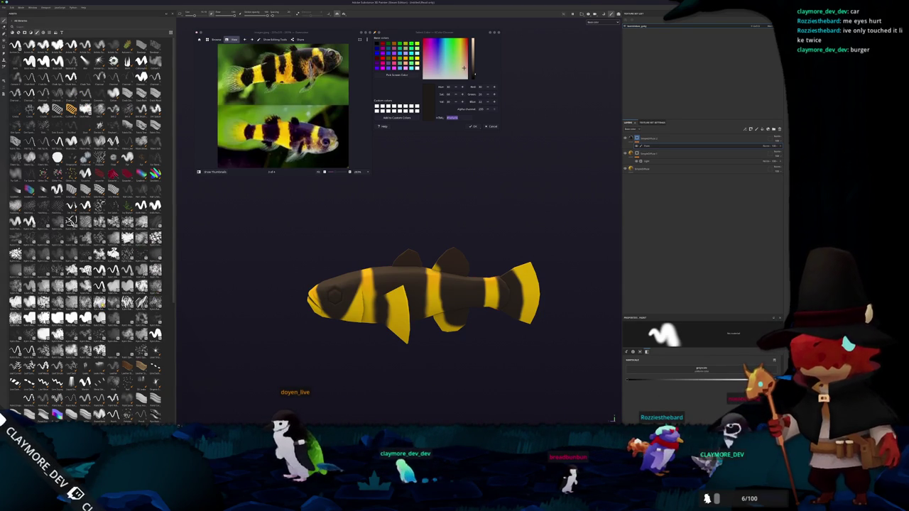
mouse_move(43, 125)
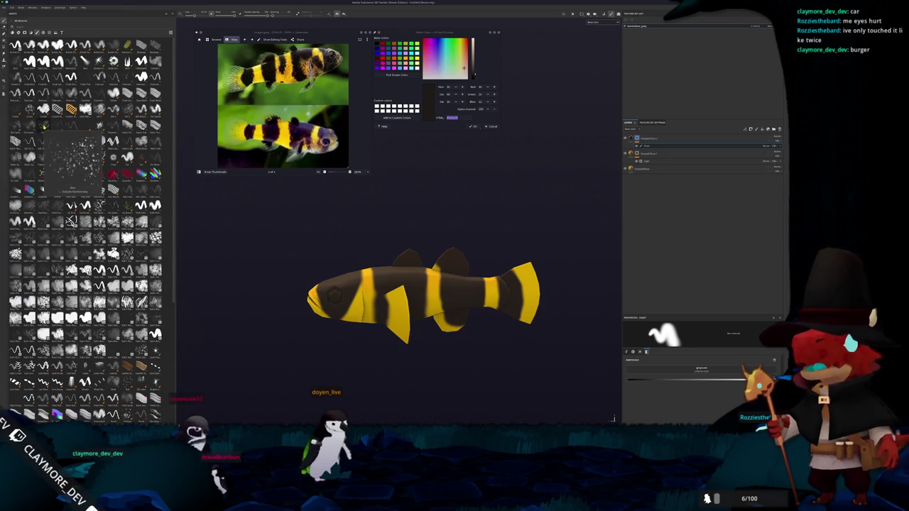
scroll(258, 203, "up", 2)
scroll(279, 292, "up", 3)
left_click_drag(280, 295, 315, 261, "alt")
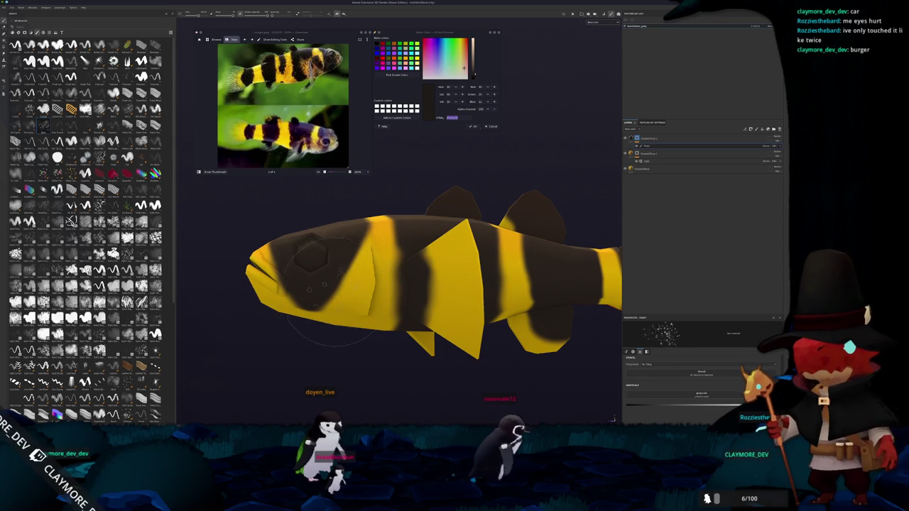
Spray yellow speckles over the dark band behind the head and onto the dorsal fin
mouse_move(310, 256)
left_mouse_down("alt")
mouse_move(335, 311)
mouse_move(401, 269)
mouse_move(394, 249)
mouse_move(373, 235)
mouse_move(423, 293)
left_mouse_up("alt")
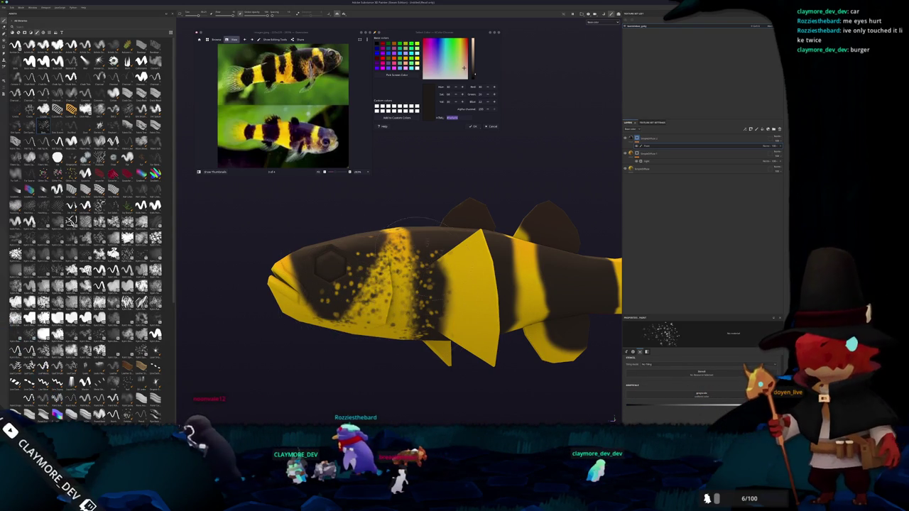
mouse_move(359, 334)
left_mouse_down("alt")
mouse_move(349, 298)
mouse_move(437, 312)
left_mouse_up("alt")
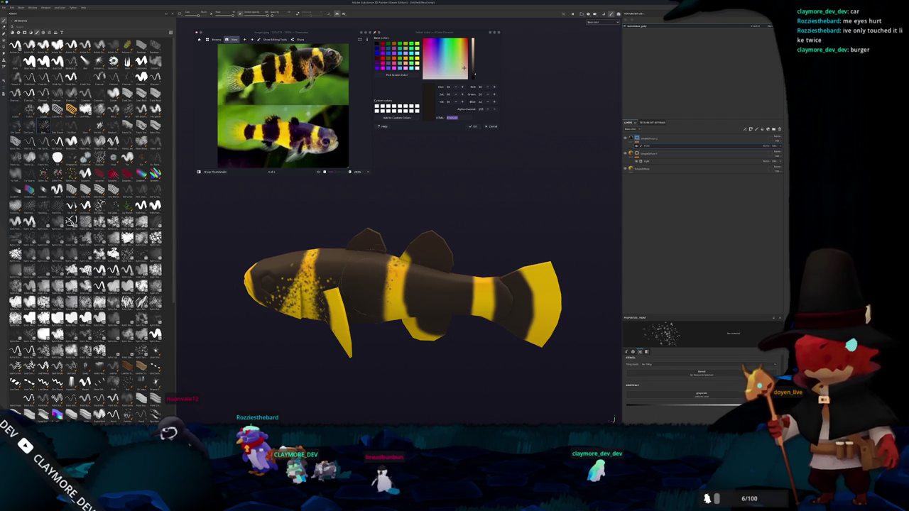
mouse_move(457, 326)
left_mouse_down("alt")
mouse_move(426, 276)
mouse_move(394, 321)
mouse_move(433, 312)
left_mouse_up("alt")
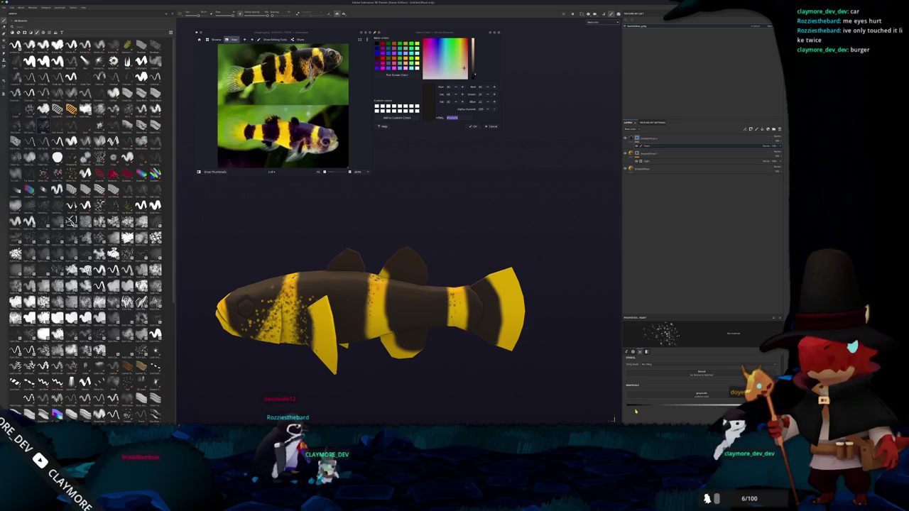
left_click_drag(408, 259, 425, 270)
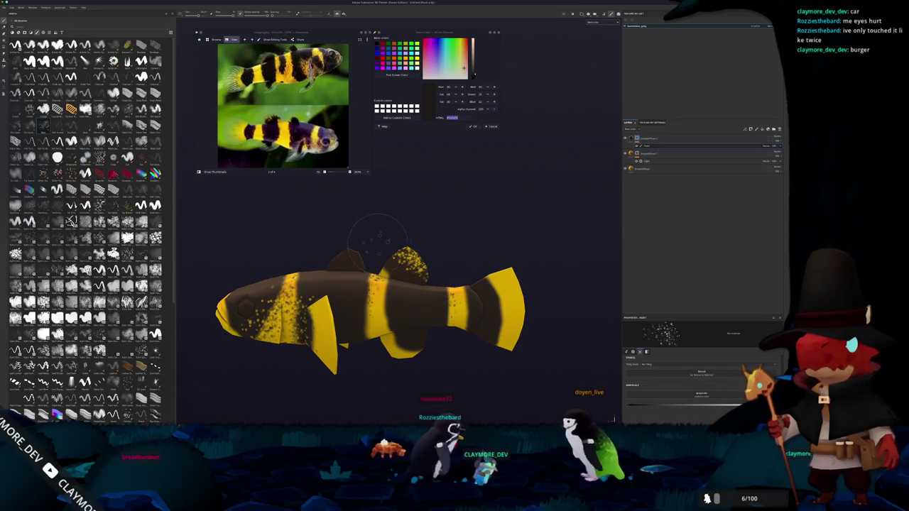
middle_click_drag(377, 238, 411, 244, "alt")
mouse_move(411, 241)
left_mouse_down("alt")
mouse_move(360, 252)
mouse_move(536, 202)
left_mouse_up("alt")
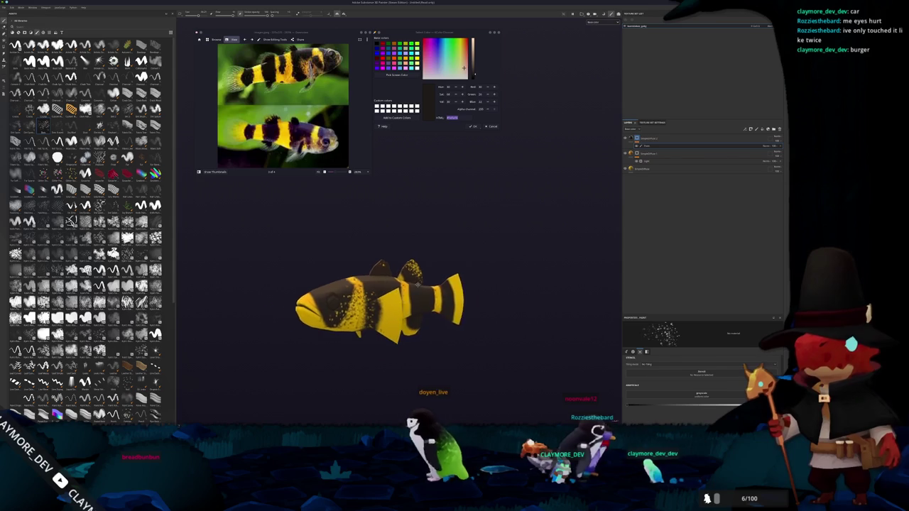
left_click(658, 170)
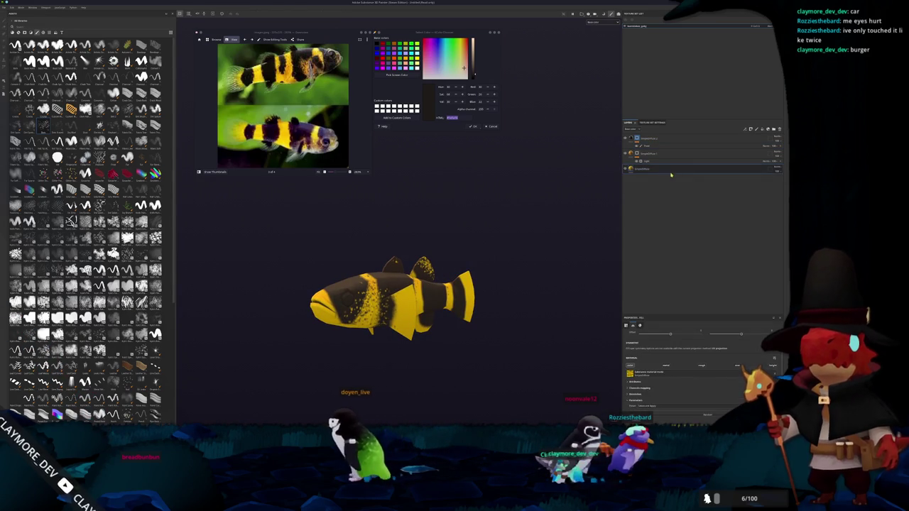
Move the fill layer above the Light group and bring up its base colour
left_click_drag(659, 170, 657, 151)
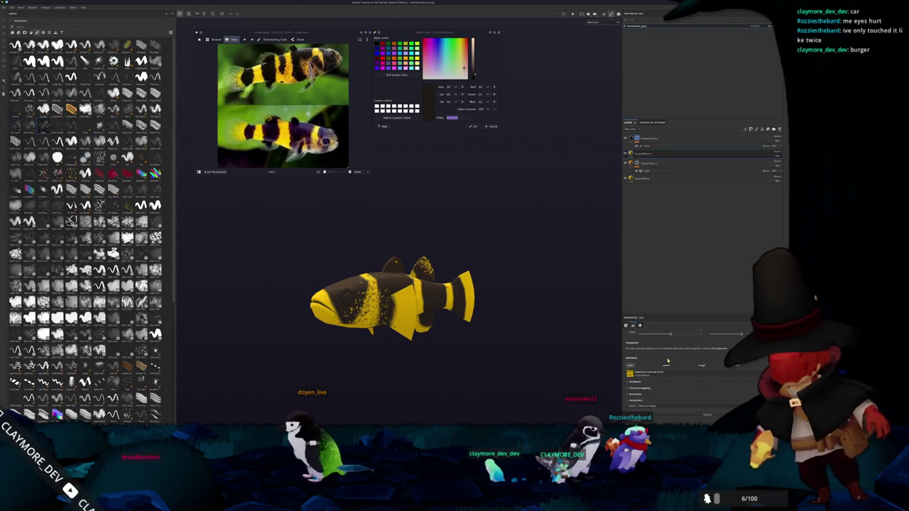
scroll(669, 359, "down", 1)
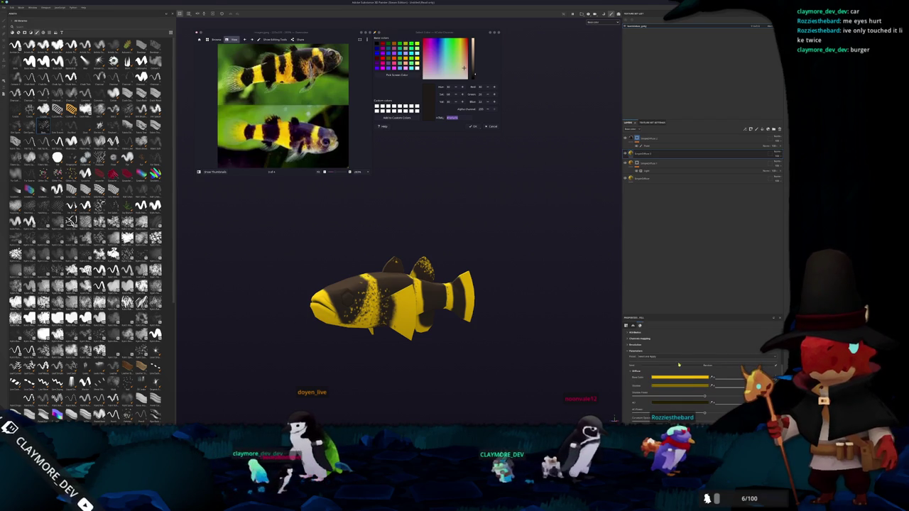
left_click(676, 370)
left_click(672, 335)
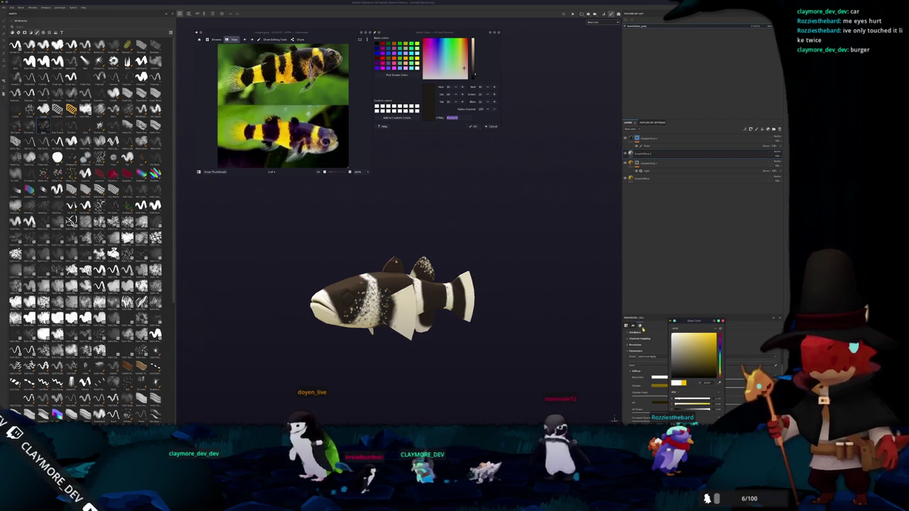
Add a black mask to the fill layer
right_click(637, 153)
key("Escape")
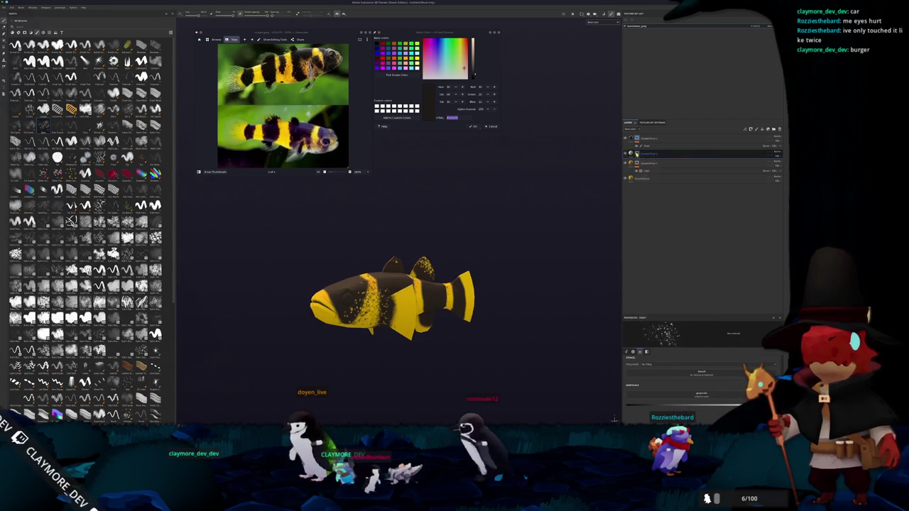
right_click(637, 153)
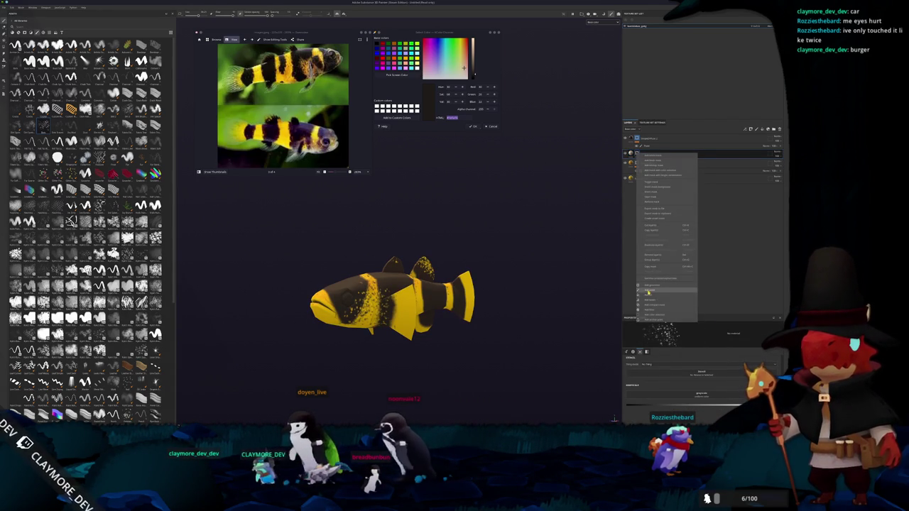
left_click(648, 291)
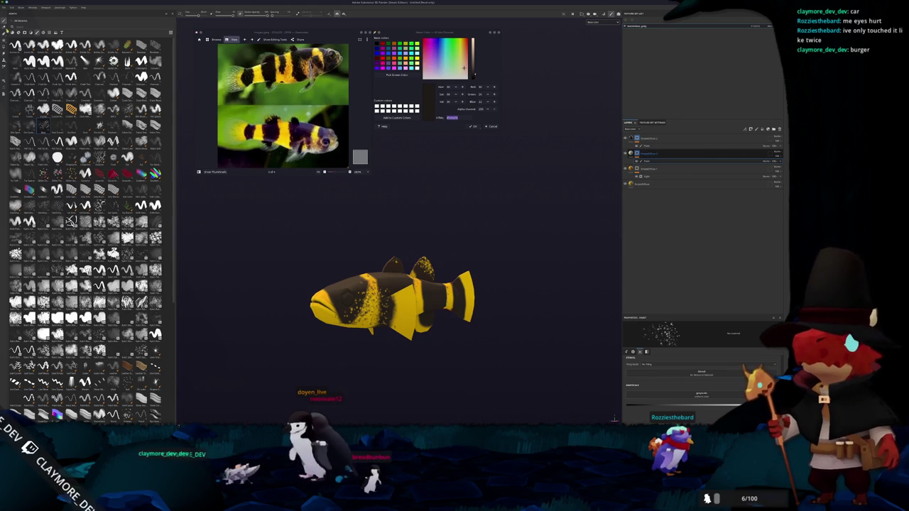
key("4")
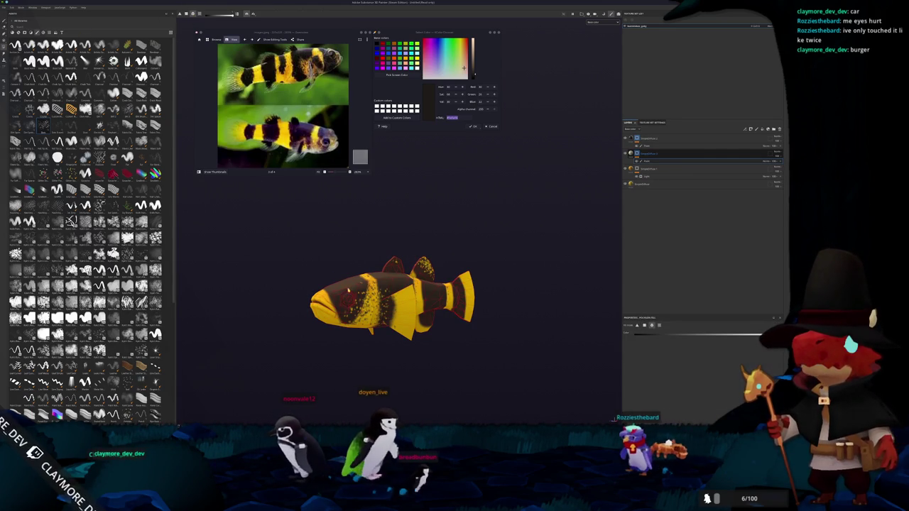
left_click(394, 316)
left_click(430, 263)
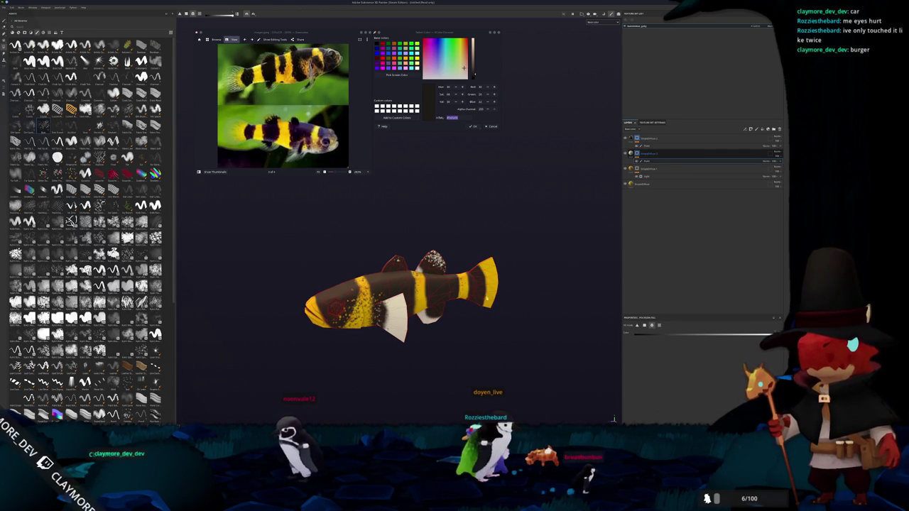
left_click_drag(489, 283, 518, 252, "alt")
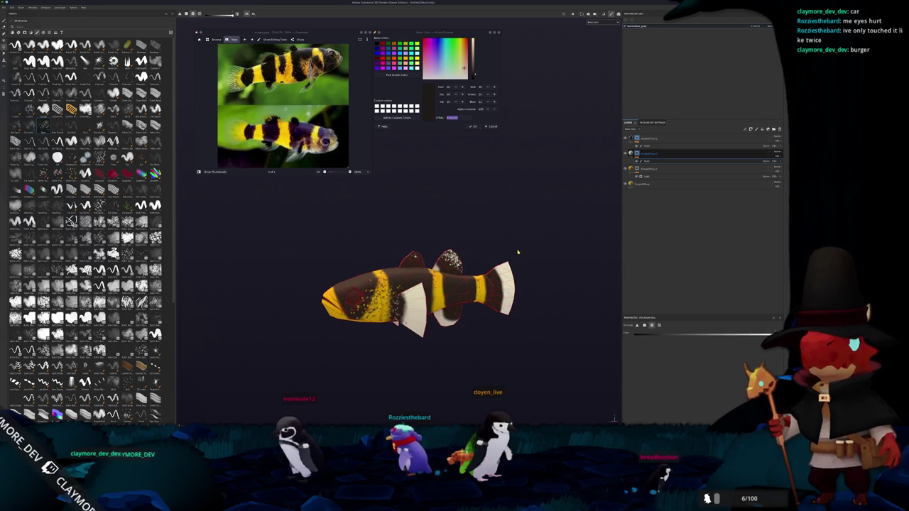
mouse_move(467, 231)
left_mouse_down("alt")
mouse_move(430, 227)
mouse_move(466, 223)
left_mouse_up("alt")
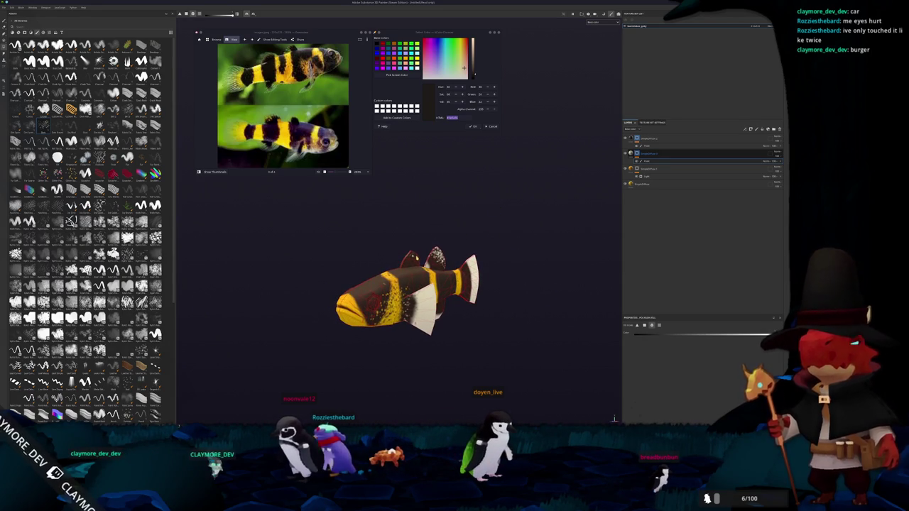
left_click_drag(424, 256, 505, 277, "alt")
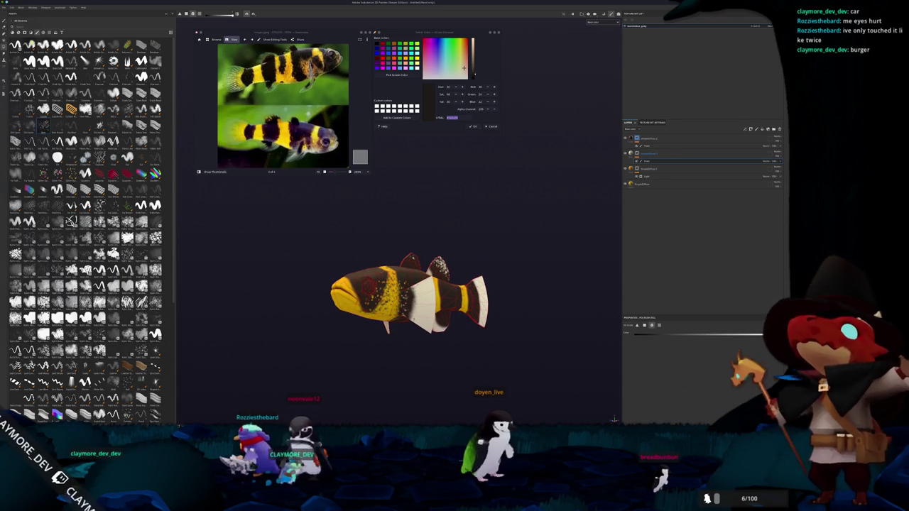
key("1")
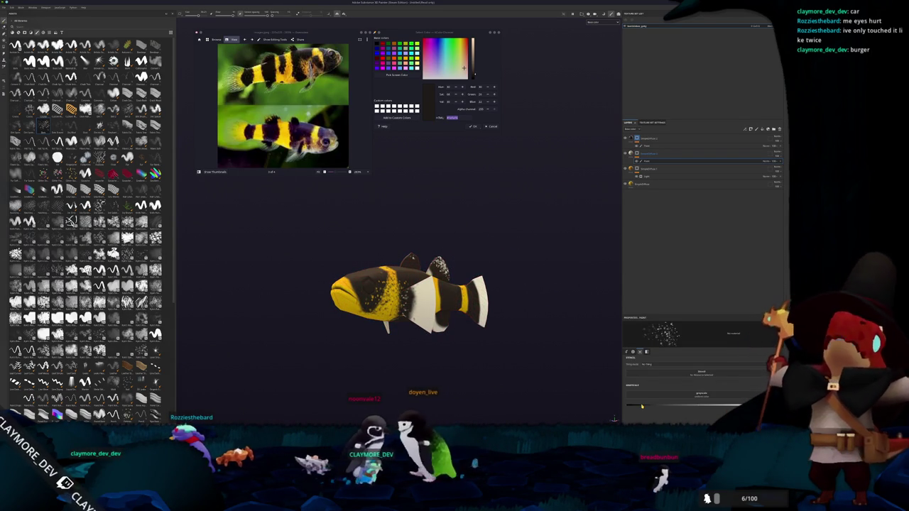
left_click_drag(523, 381, 444, 299, "alt")
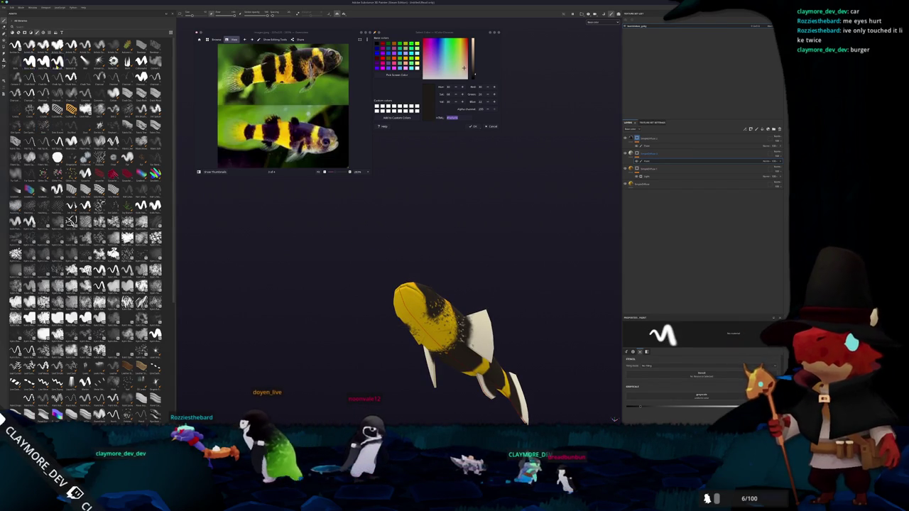
scroll(461, 347, "up", 1)
scroll(461, 348, "up", 2)
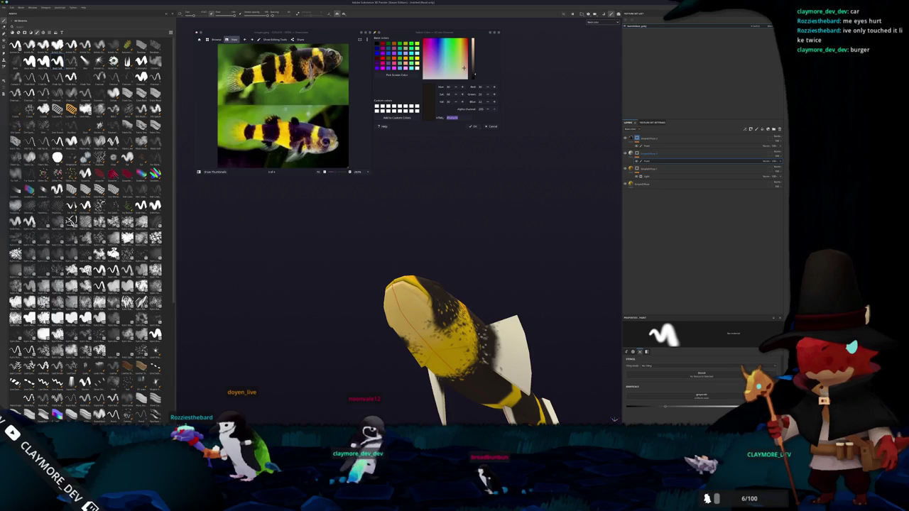
left_click_drag(455, 327, 497, 334, "alt")
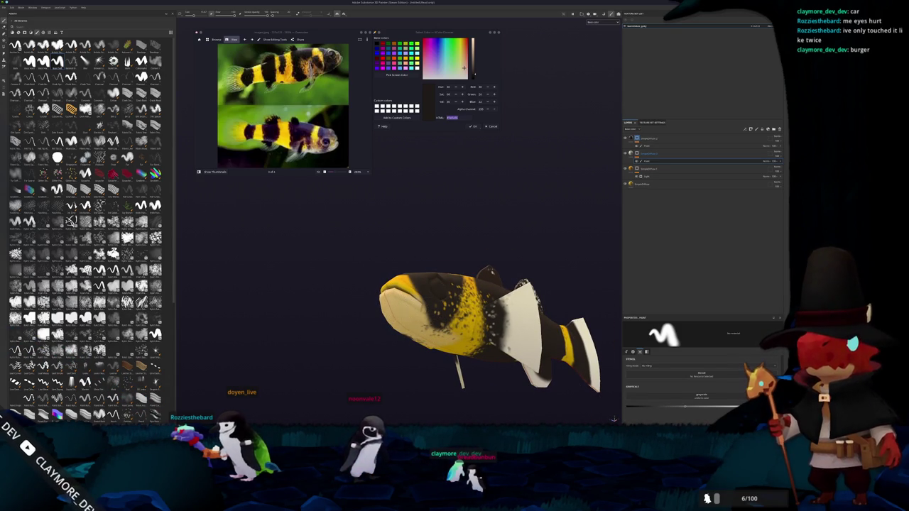
left_click_drag(437, 309, 380, 292, "alt")
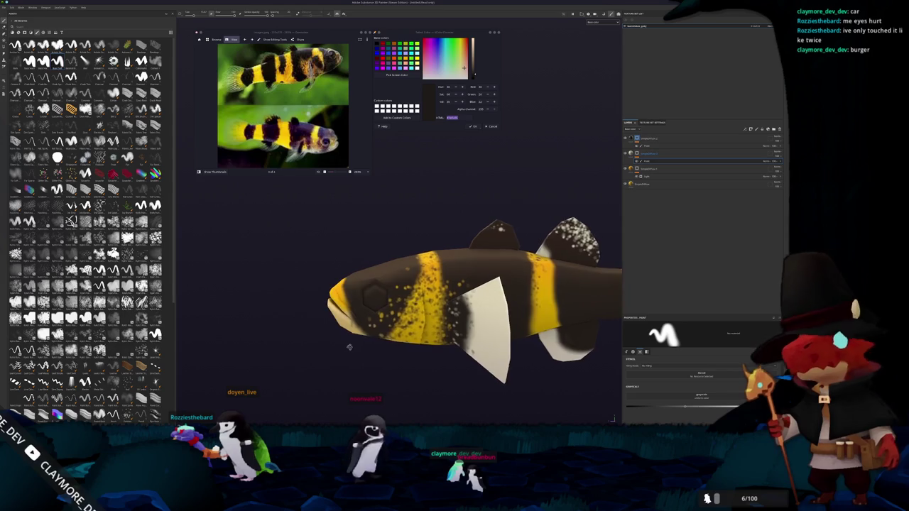
middle_click_drag(479, 329, 408, 330, "alt")
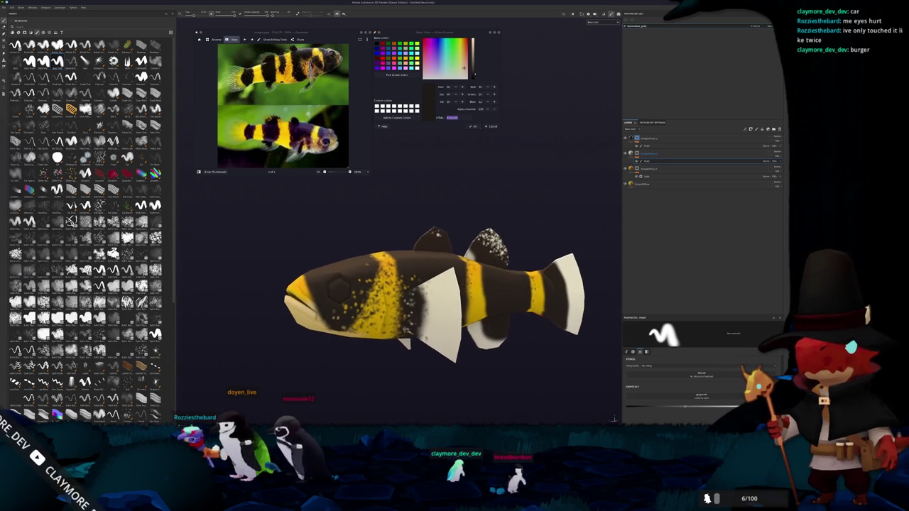
left_click_drag(408, 330, 387, 333, "alt")
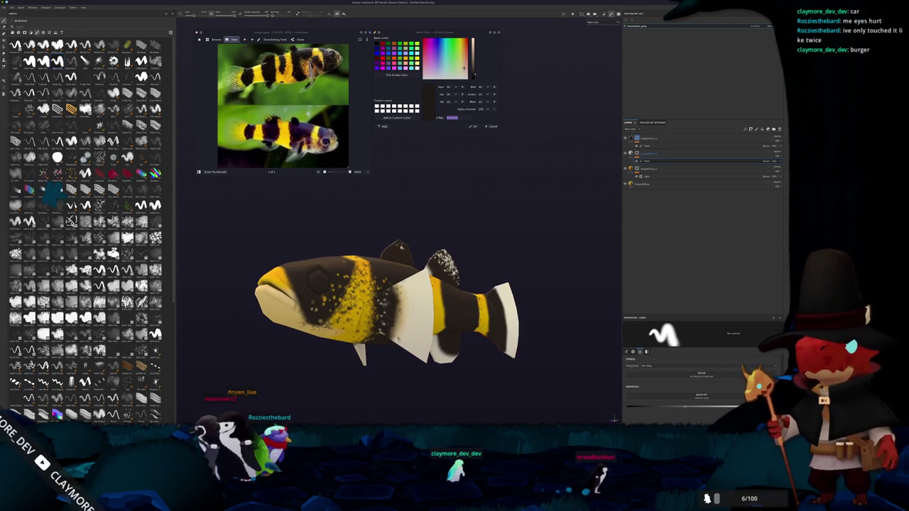
mouse_move(284, 355)
left_mouse_down("alt")
mouse_move(369, 355)
mouse_move(430, 222)
mouse_move(375, 230)
left_mouse_up("alt")
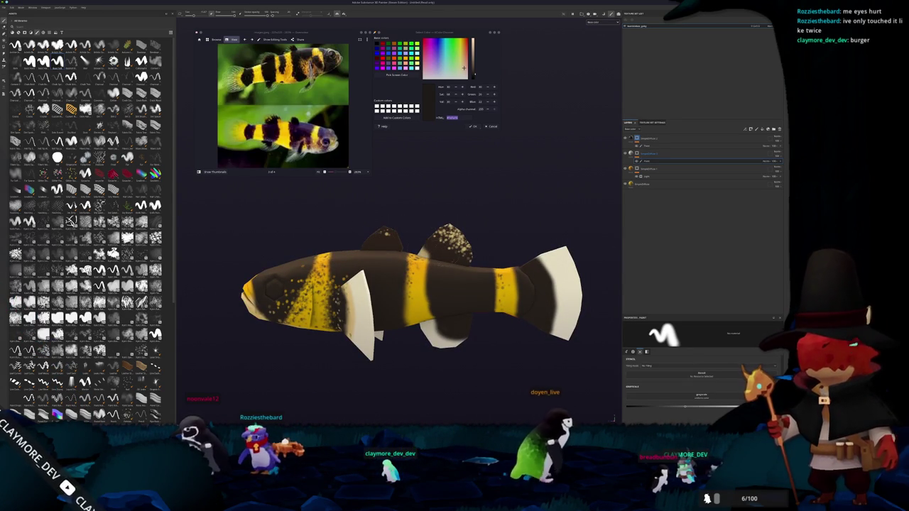
mouse_move(412, 327)
left_mouse_down("alt")
mouse_move(631, 407)
mouse_move(433, 334)
mouse_move(426, 257)
left_mouse_up("alt")
scroll(487, 336, "up", 5)
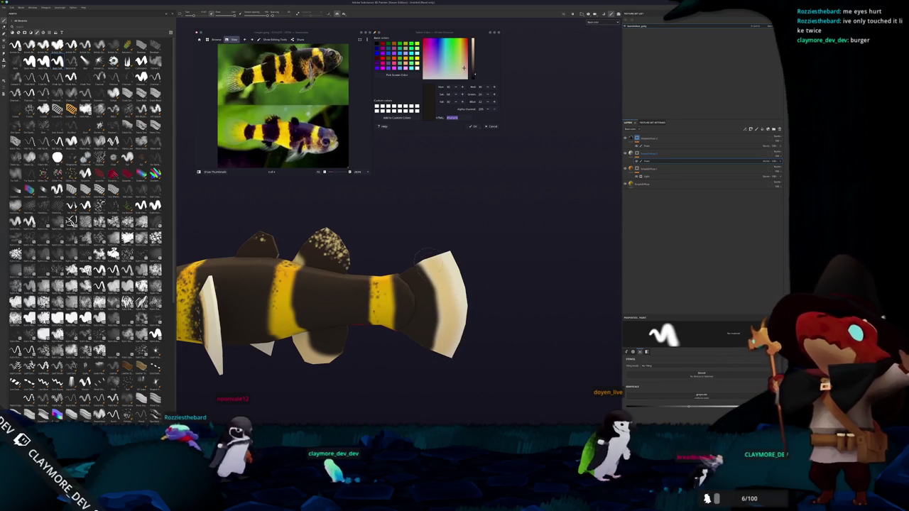
mouse_move(426, 327)
left_mouse_down("alt")
mouse_move(541, 260)
mouse_move(528, 224)
mouse_move(431, 305)
left_mouse_up("alt")
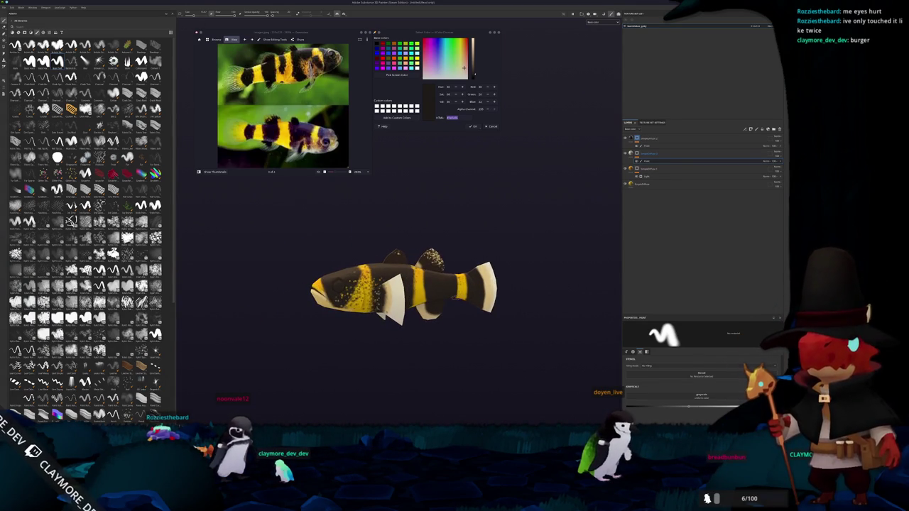
Add a new fill layer at the top of the stack and give it a black mask
left_click(750, 129)
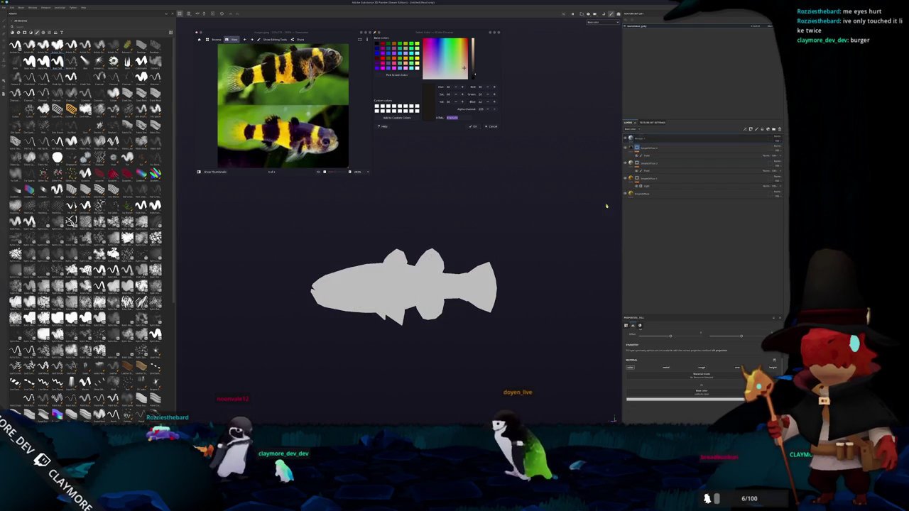
scroll(533, 229, "up", 1)
right_click(643, 140)
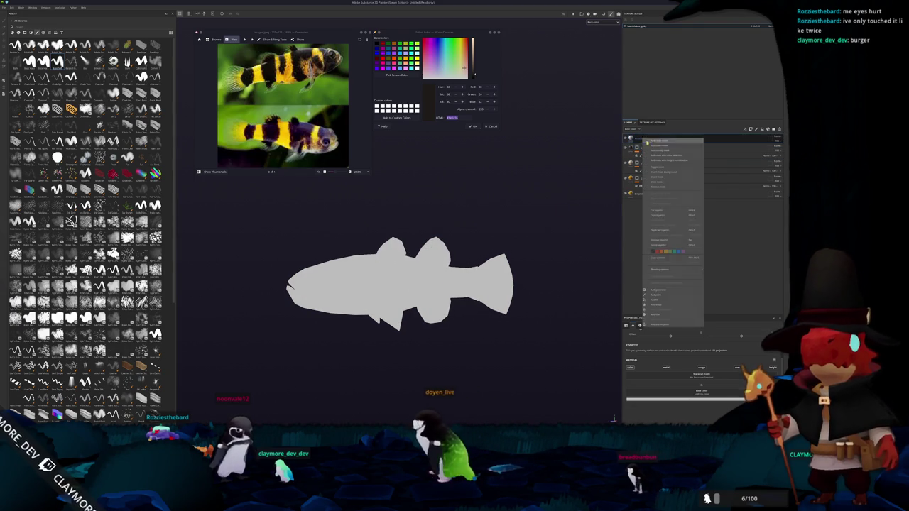
left_click(656, 140)
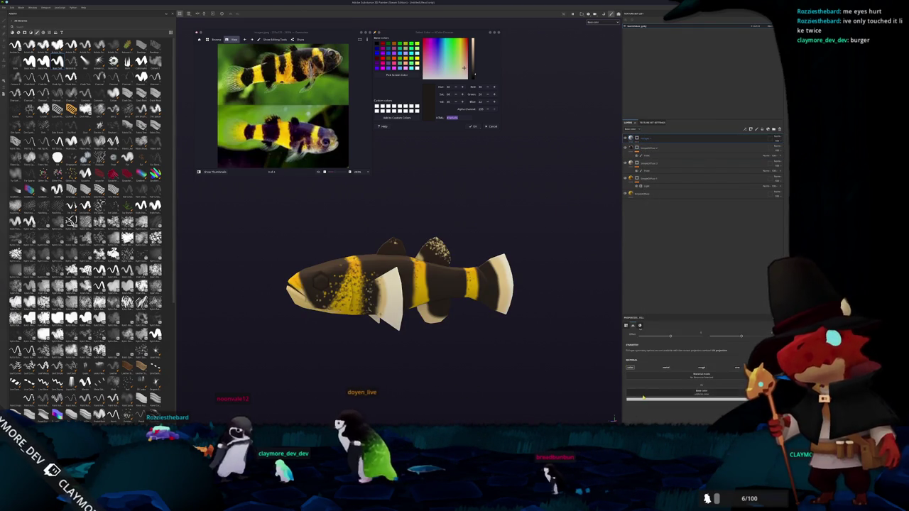
left_click(685, 399)
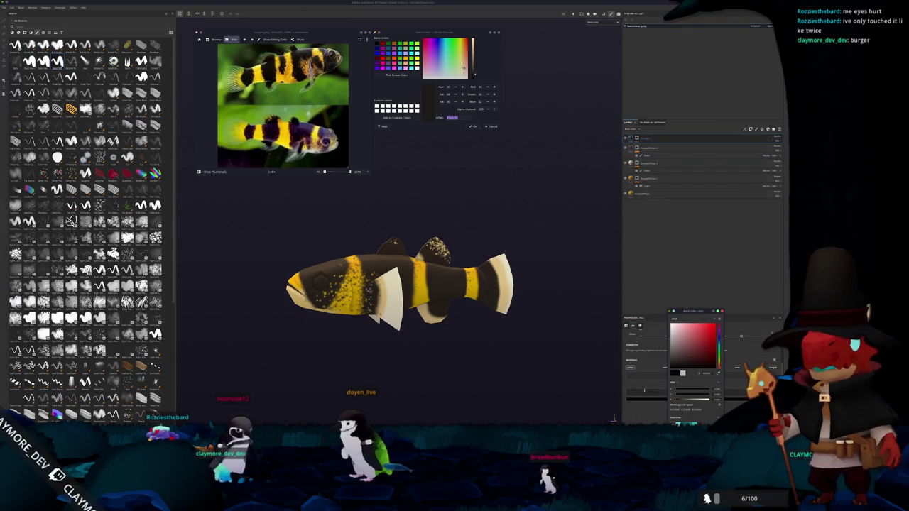
Add a generator to the top layer's mask with Tri-planar projection and adjusted tiling scale
right_click(637, 139)
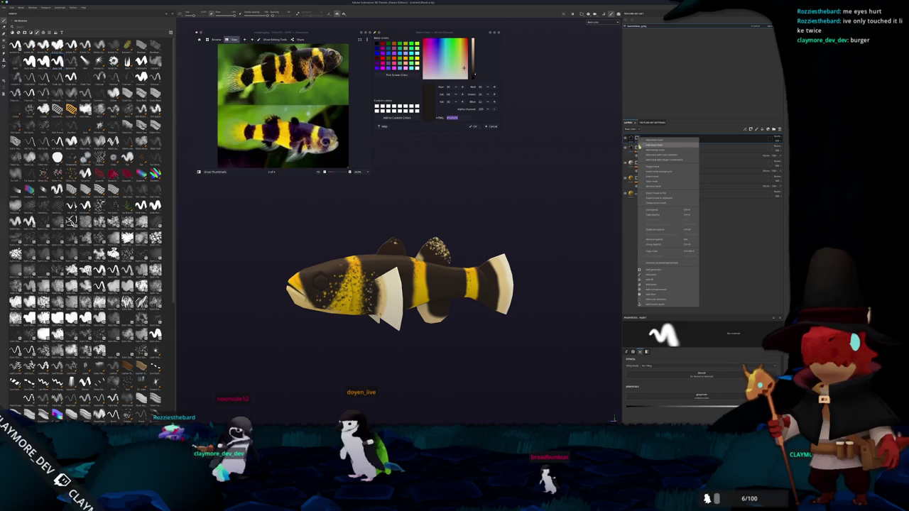
left_click(656, 281)
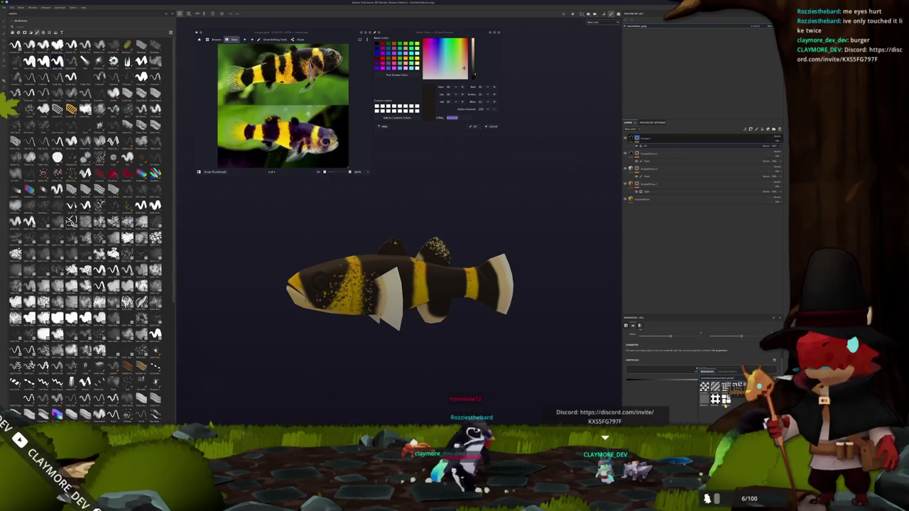
left_click(715, 387)
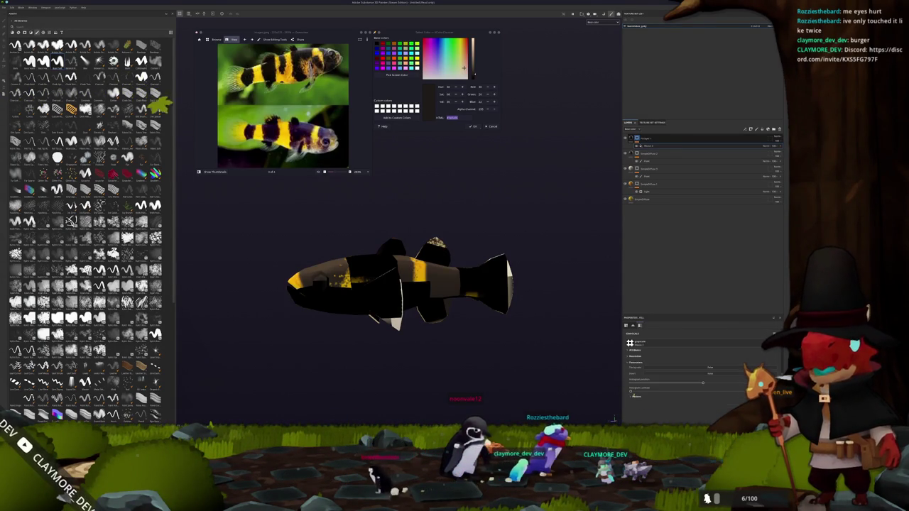
left_click(671, 342)
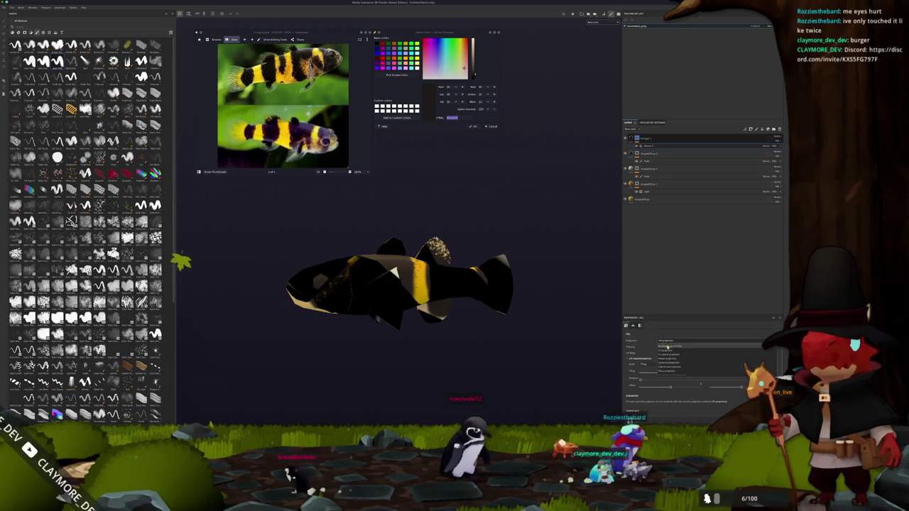
left_click(667, 354)
left_click_drag(704, 377, 701, 378)
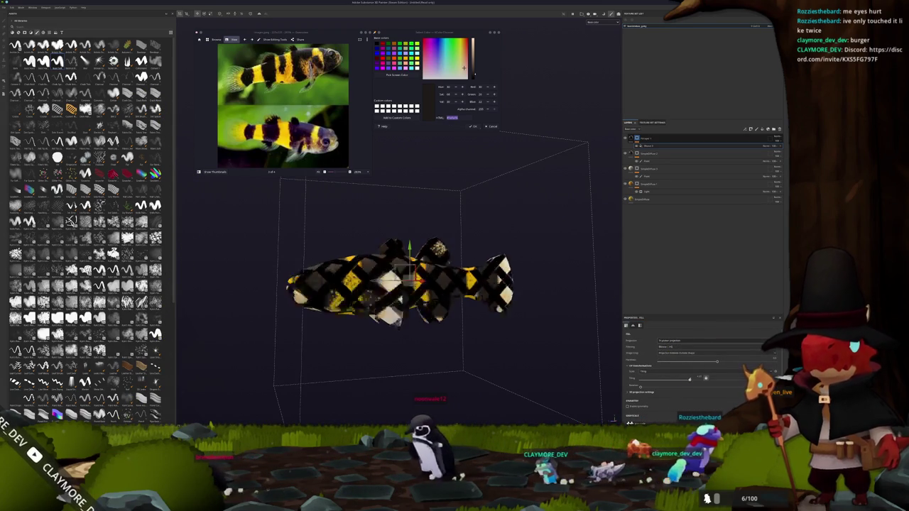
left_click_drag(568, 319, 566, 327, "alt")
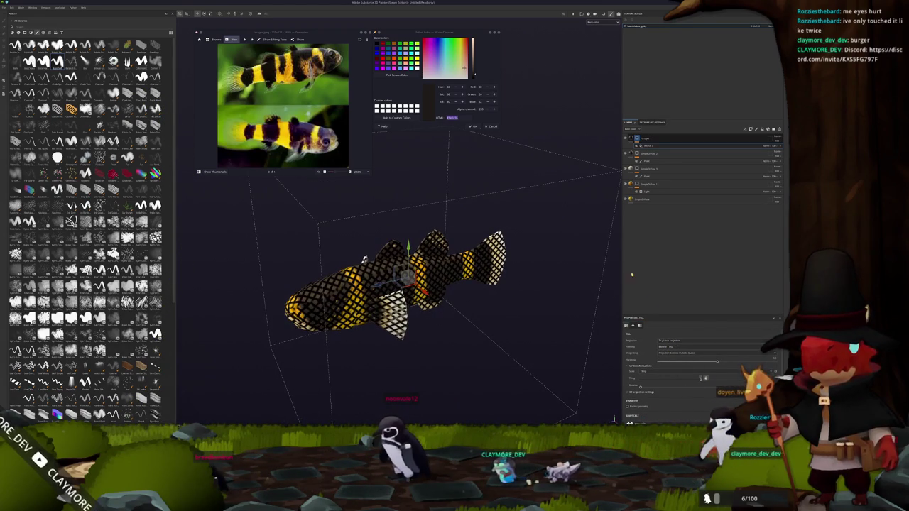
Change the fill layer's blend mode so it blends softly over the stripes
left_click(767, 175)
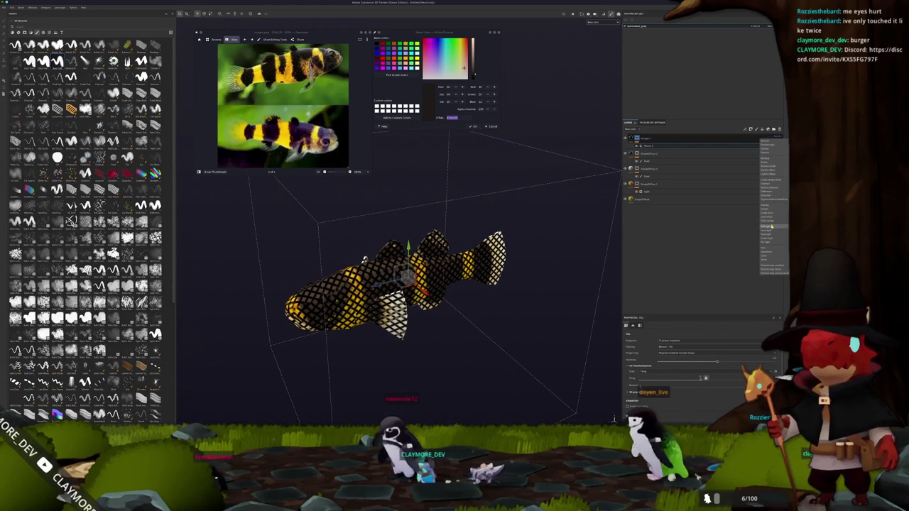
left_click(771, 206)
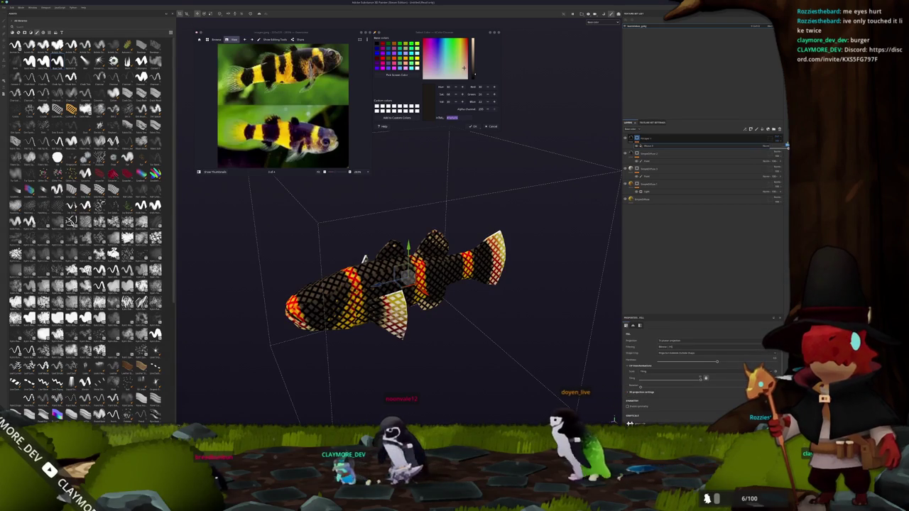
left_click(772, 147)
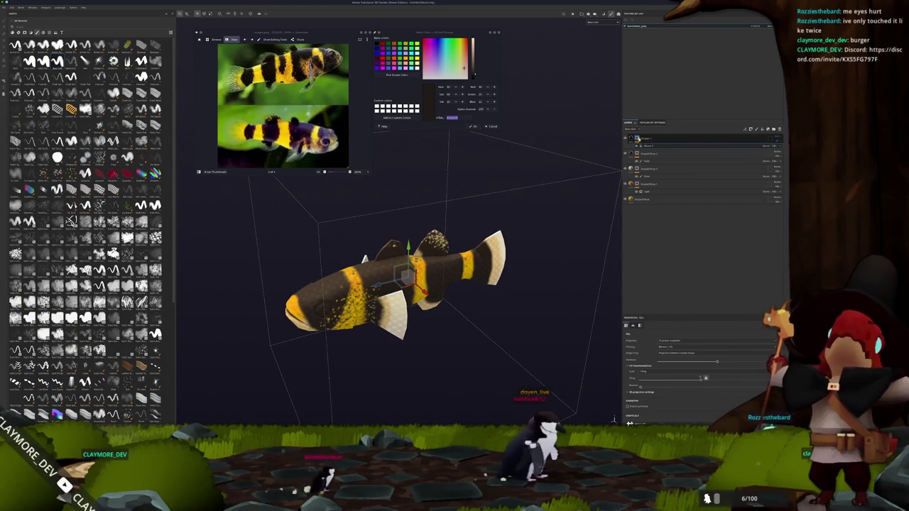
Add a new paint layer inside the top layer group, briefly trying polygon fill before returning to the brush
right_click(639, 143)
left_click(657, 142)
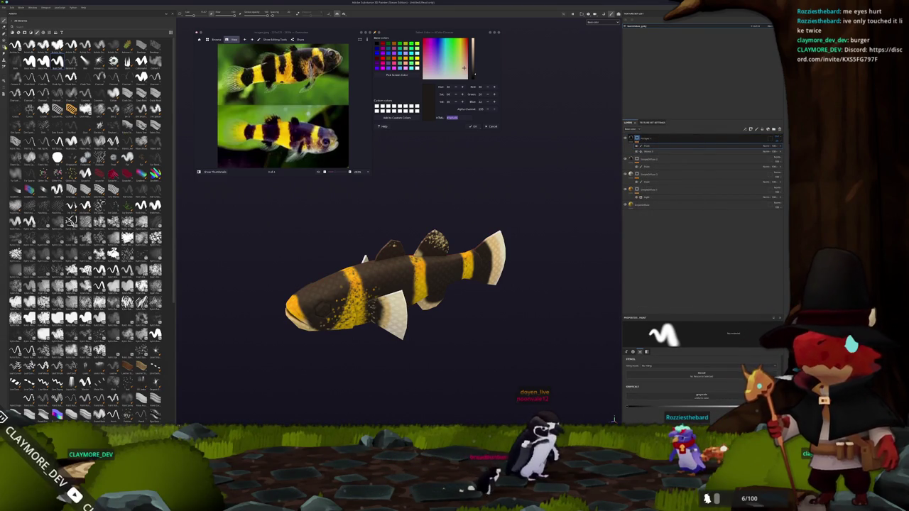
key("4")
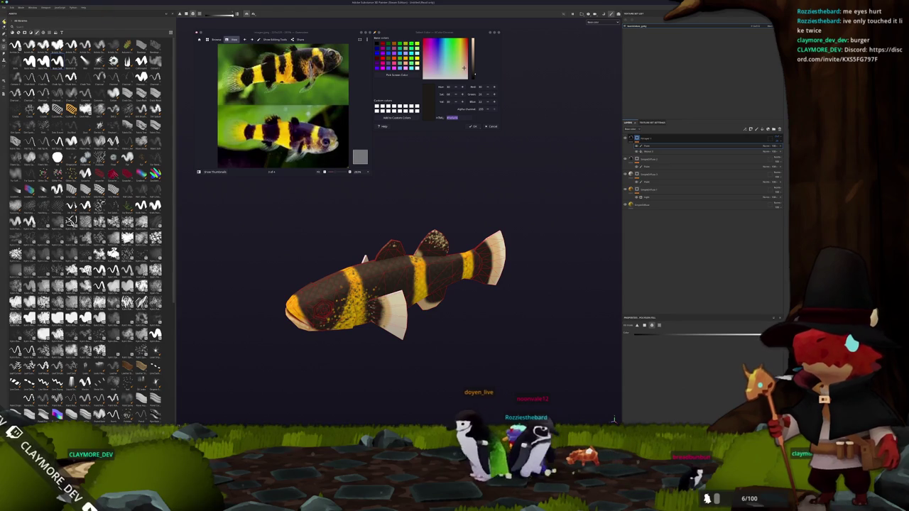
key("1")
left_click_drag(397, 298, 337, 245, "alt")
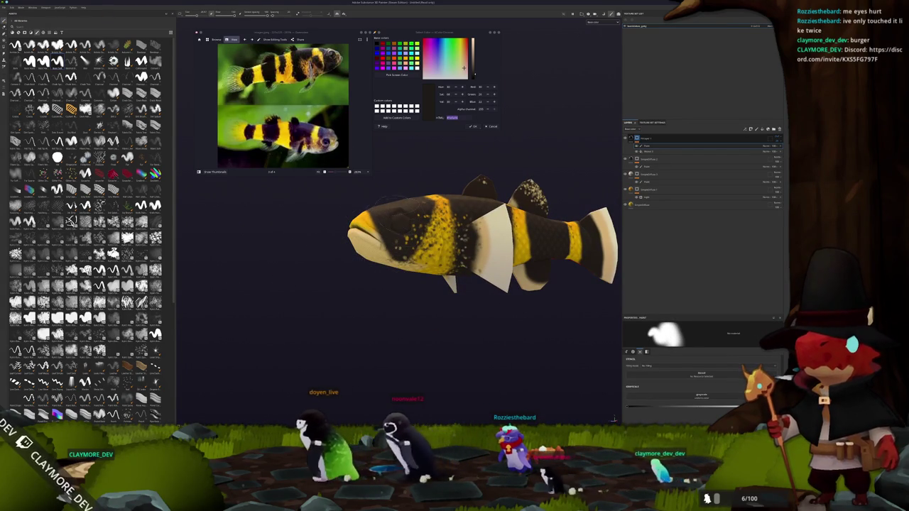
mouse_move(398, 319)
left_mouse_down("alt")
mouse_move(364, 318)
mouse_move(426, 284)
left_mouse_up("alt")
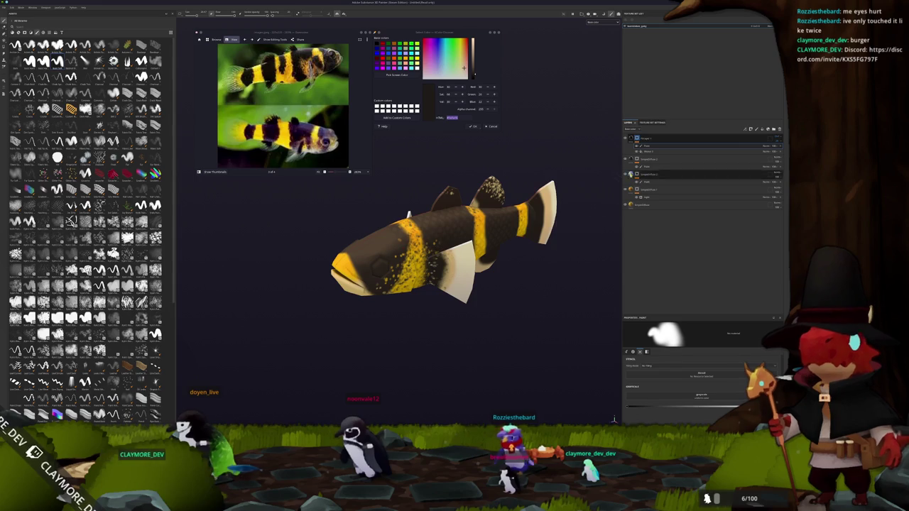
After undoing a trial duplicate, drag a layer to a new spot in the stack and adjust the top layer
key("ctrl+d")
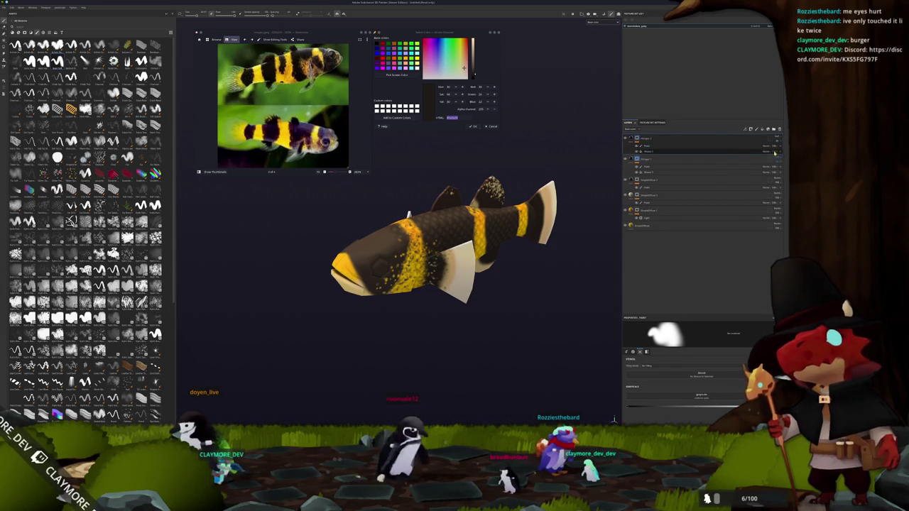
key("ctrl+z")
left_click_drag(778, 148, 787, 146)
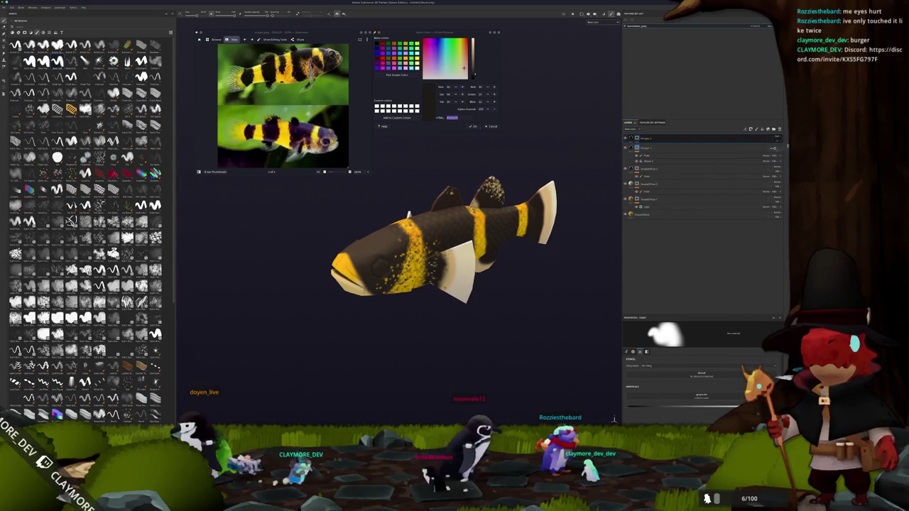
right_click(642, 138)
left_click(656, 275)
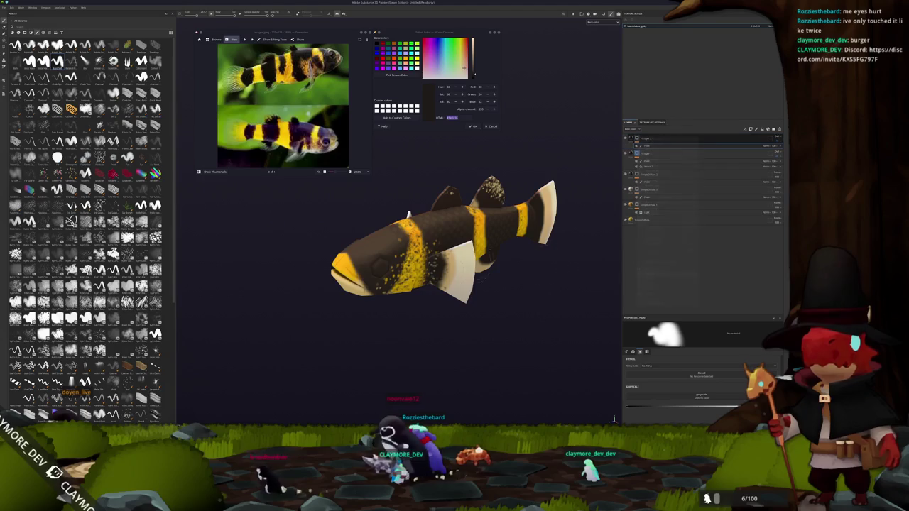
left_click_drag(409, 214, 454, 270, "alt")
scroll(454, 270, "up", 3)
scroll(475, 309, "up", 3)
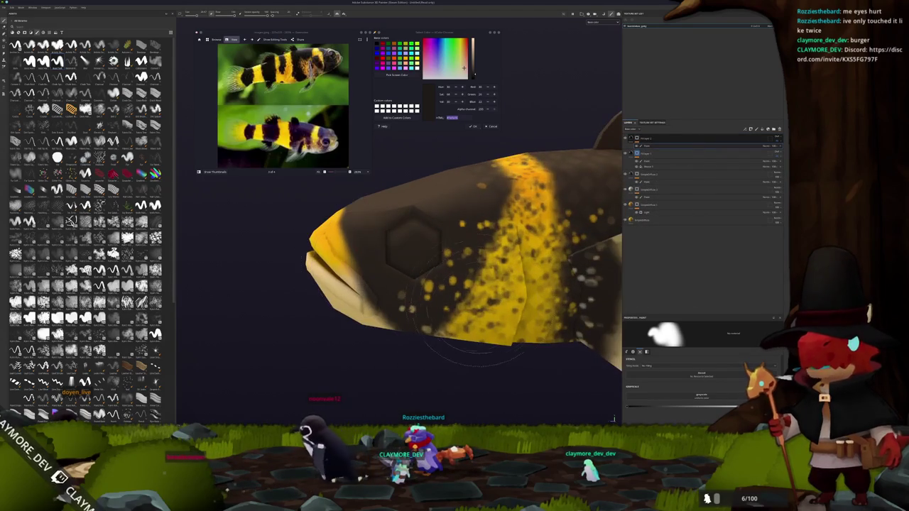
scroll(414, 250, "up", 2)
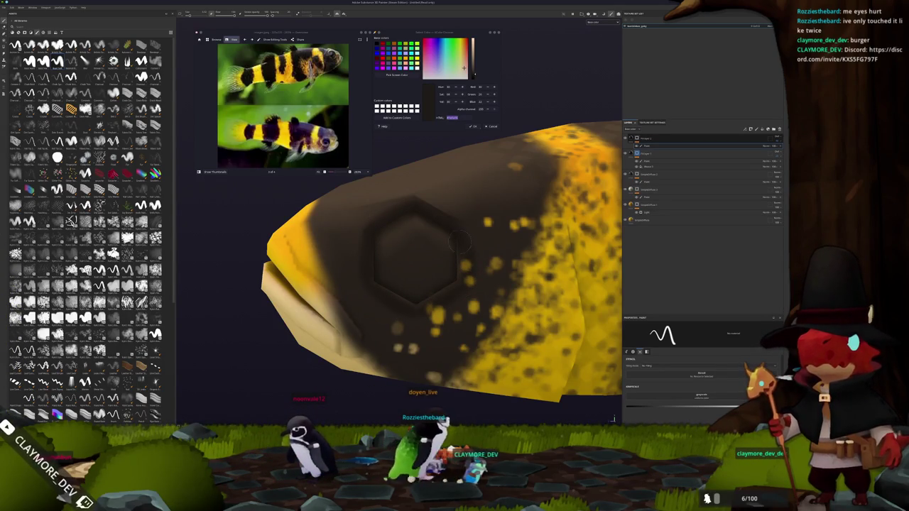
left_click_drag(399, 294, 468, 284, "alt")
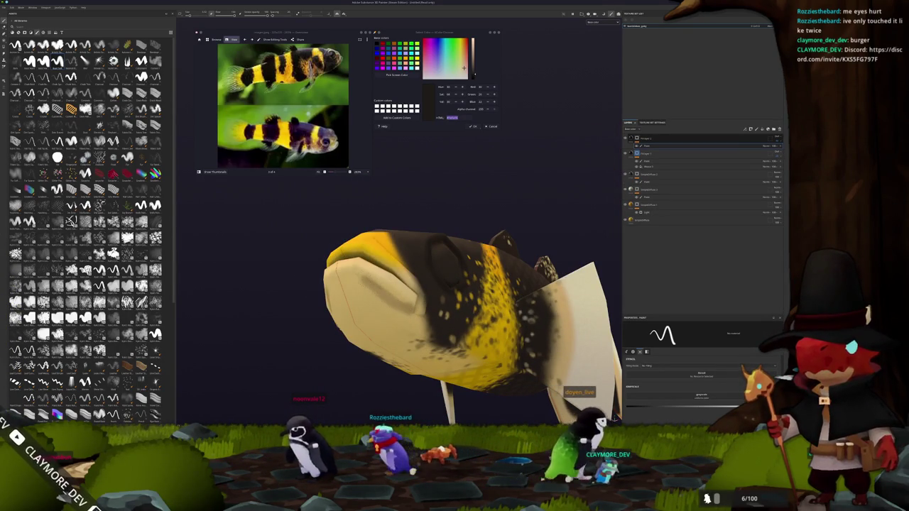
mouse_move(390, 300)
left_mouse_down("alt")
mouse_move(355, 313)
mouse_move(435, 300)
left_mouse_up("alt")
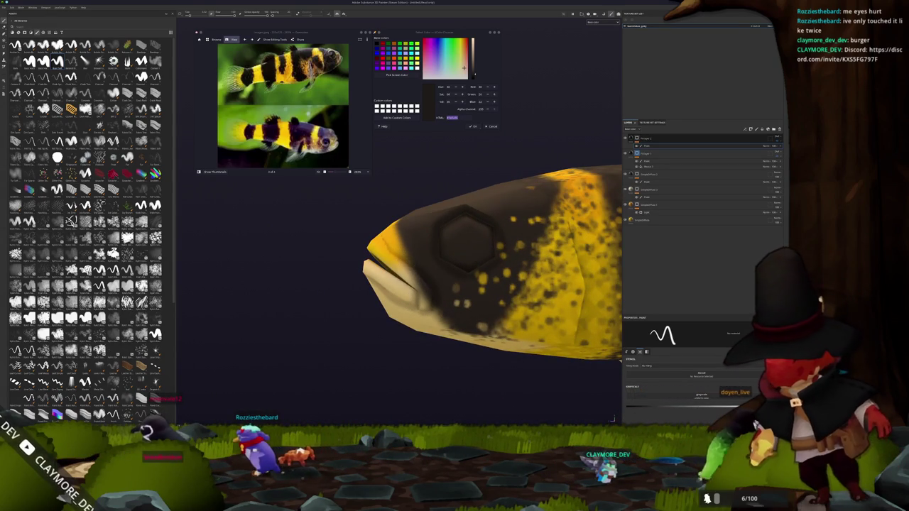
mouse_move(435, 301)
left_mouse_down("alt")
mouse_move(487, 285)
mouse_move(469, 241)
left_mouse_up("alt")
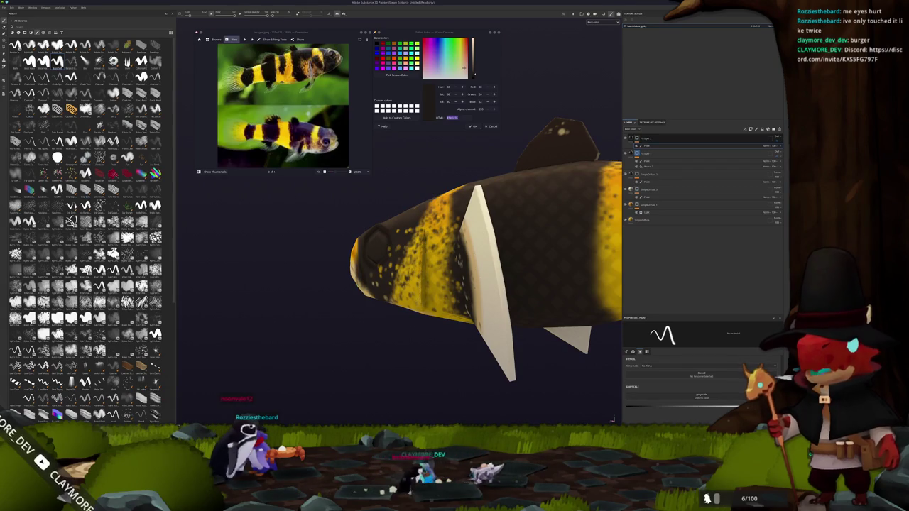
mouse_move(412, 315)
left_mouse_down("alt")
mouse_move(447, 315)
mouse_move(409, 284)
mouse_move(412, 245)
left_mouse_up("alt")
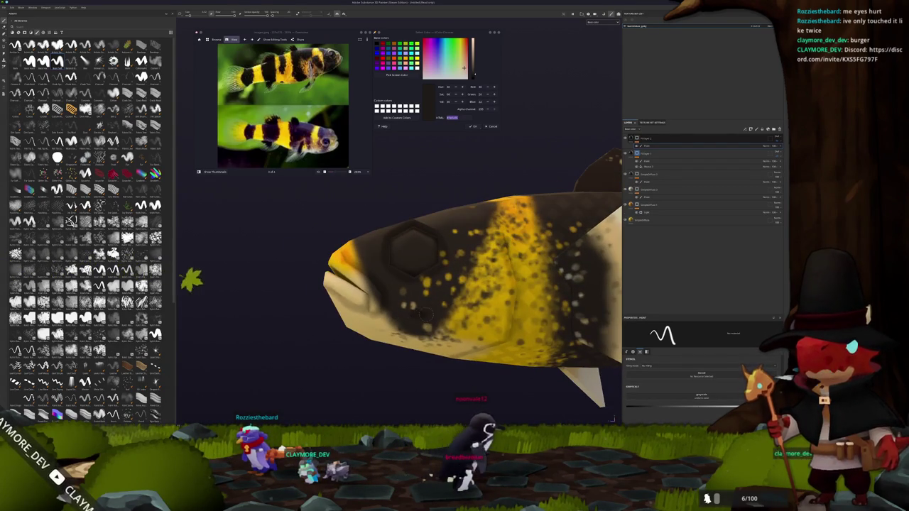
mouse_move(411, 284)
left_mouse_down("alt")
mouse_move(433, 273)
mouse_move(406, 315)
mouse_move(421, 251)
mouse_move(454, 283)
left_mouse_up("alt")
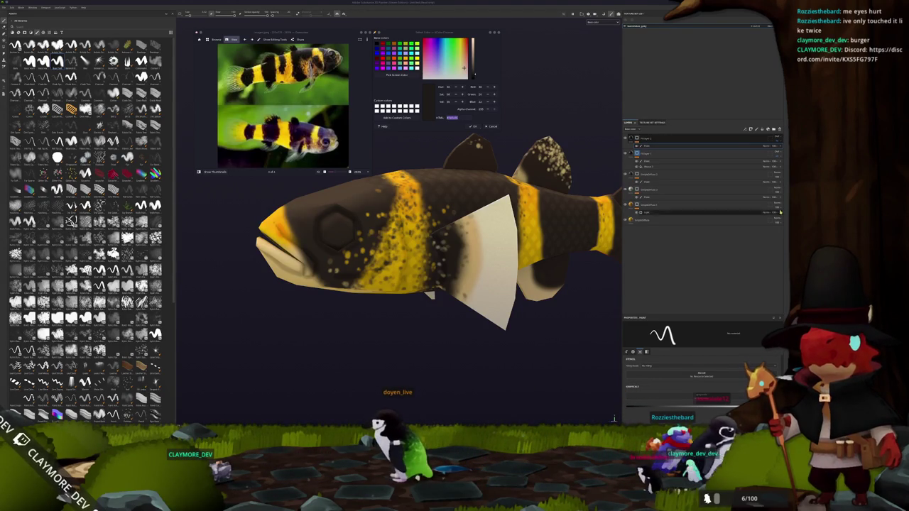
left_click_drag(397, 234, 482, 235, "alt")
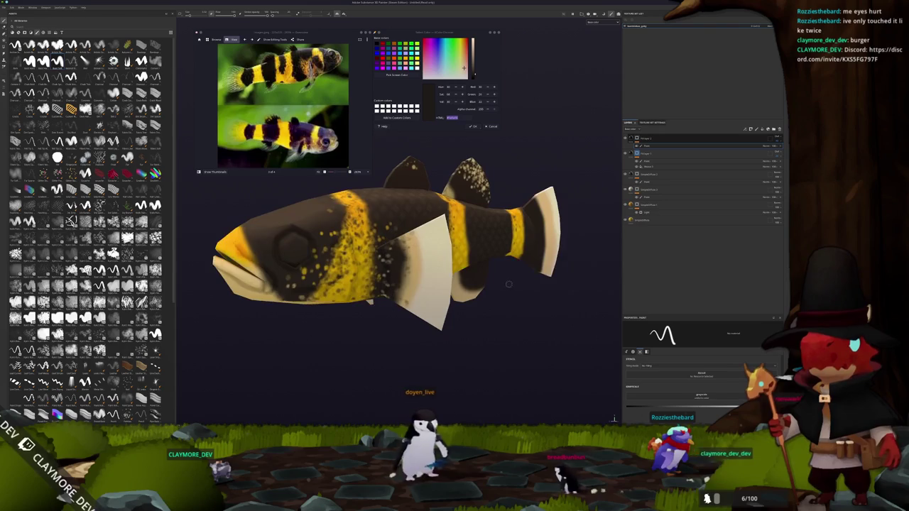
scroll(398, 234, "up", 3)
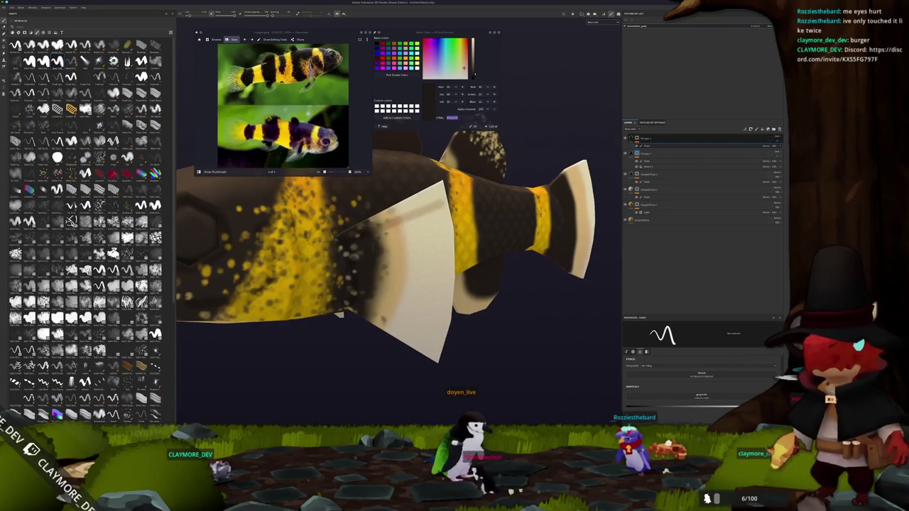
mouse_move(440, 245)
left_mouse_down("alt")
mouse_move(443, 285)
mouse_move(372, 250)
mouse_move(469, 284)
mouse_move(474, 256)
mouse_move(419, 280)
left_mouse_up("alt")
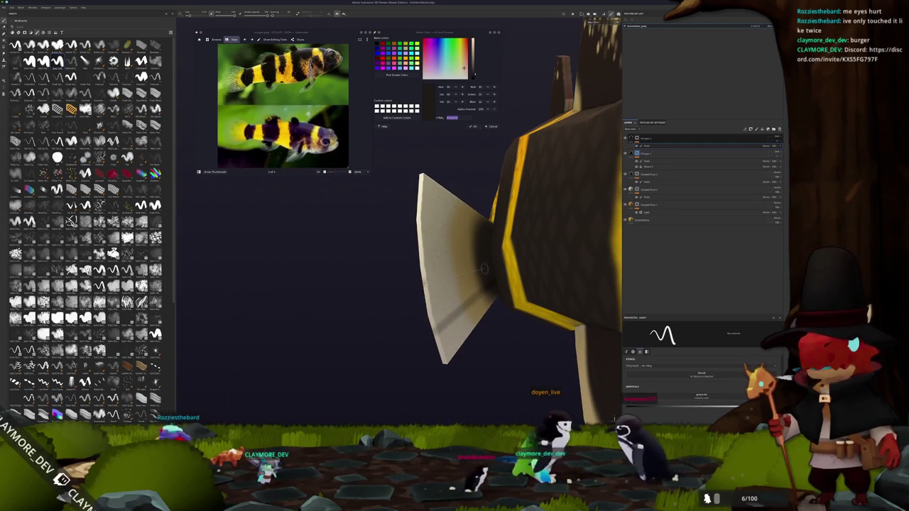
key("shift")
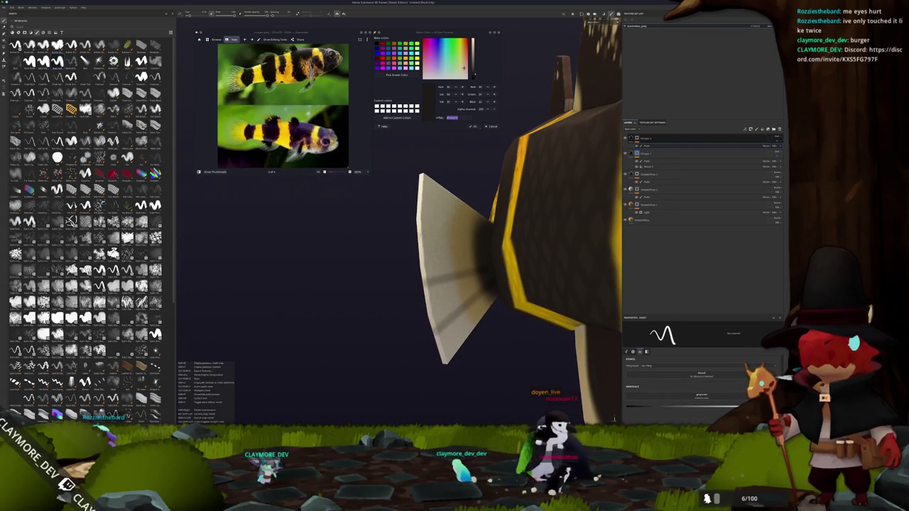
left_click_drag(479, 246, 371, 248, "alt")
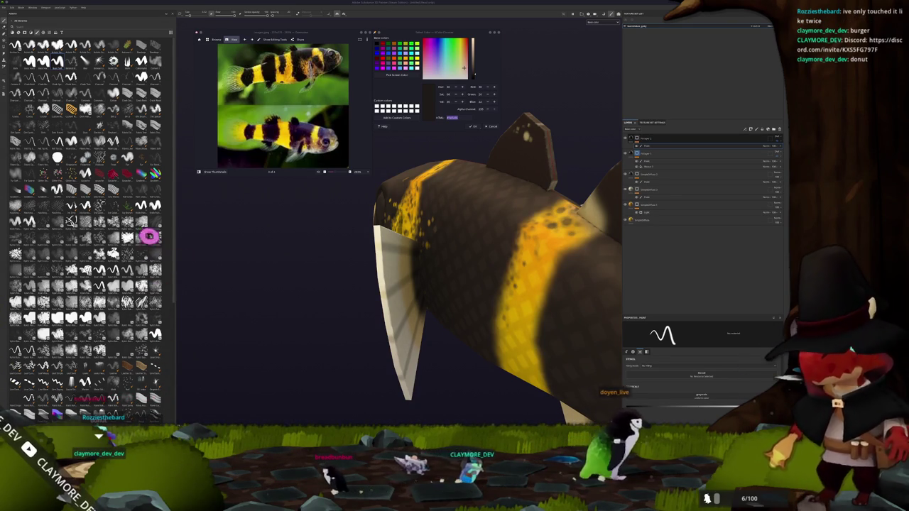
Orbit round to the tail fin and brush dark reddish streaks across the tail
mouse_move(497, 269)
left_mouse_down("alt")
mouse_move(448, 286)
mouse_move(426, 270)
left_mouse_up("alt")
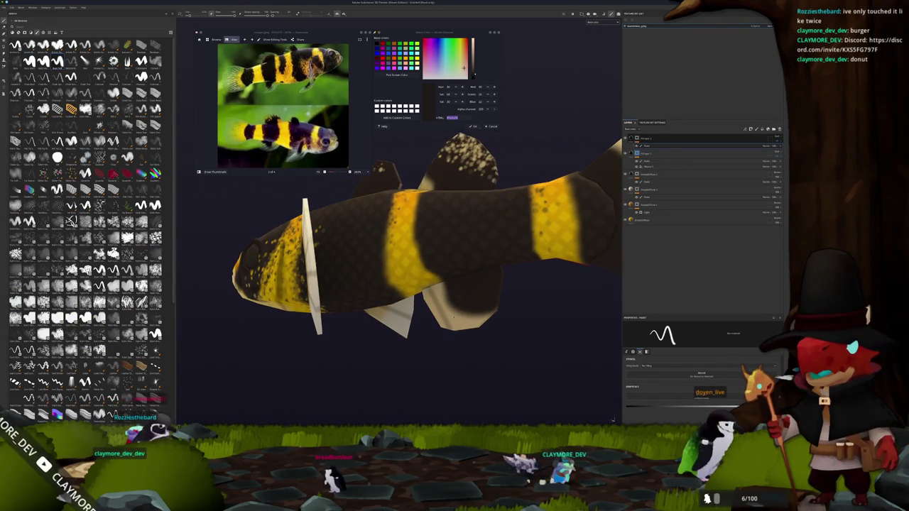
mouse_move(488, 334)
left_mouse_down("alt")
mouse_move(426, 206)
mouse_move(427, 310)
left_mouse_up("alt")
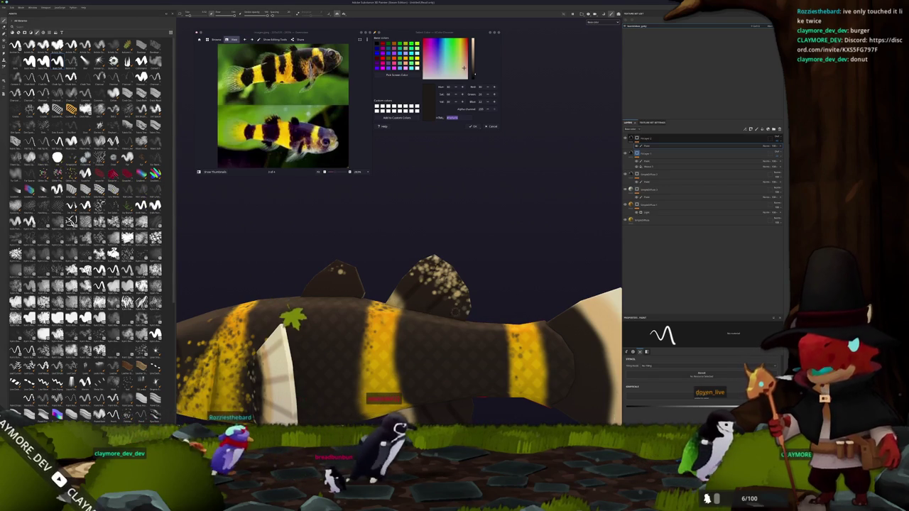
left_click_drag(451, 313, 440, 273, "alt")
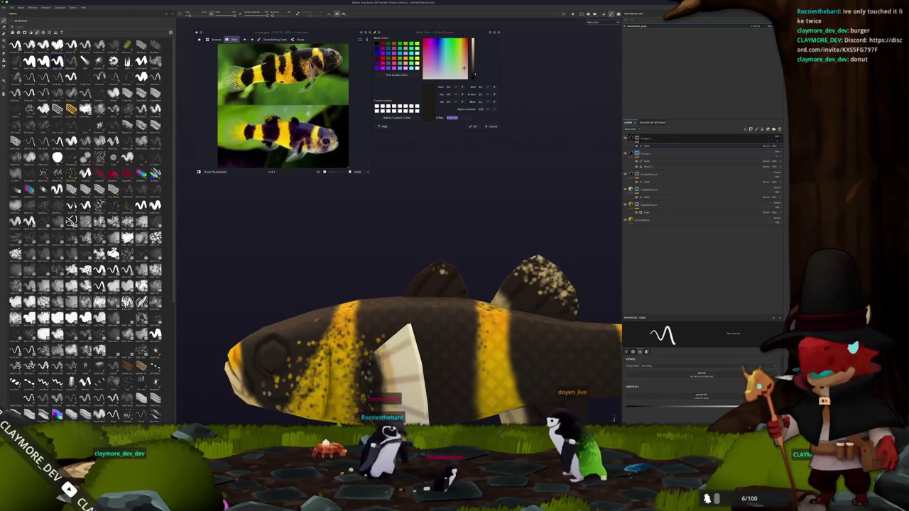
left_click_drag(440, 312, 454, 298, "alt")
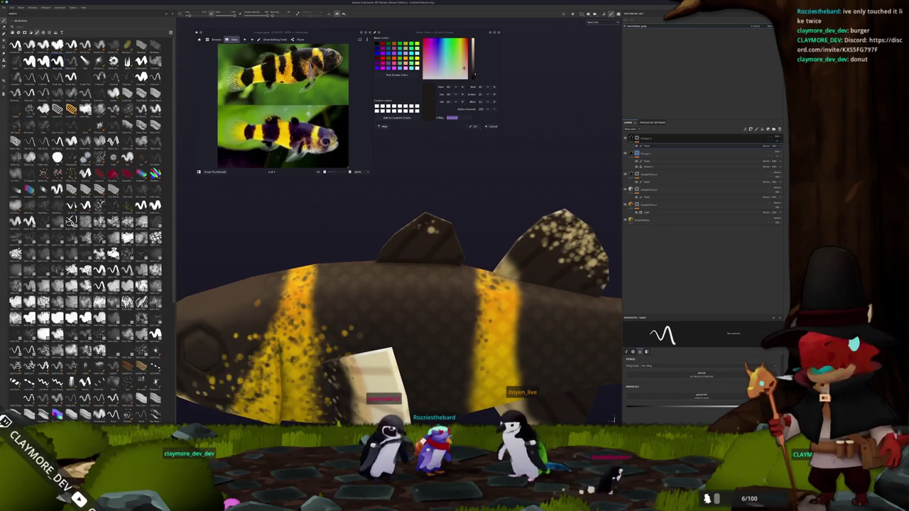
left_click_drag(440, 299, 419, 284, "alt")
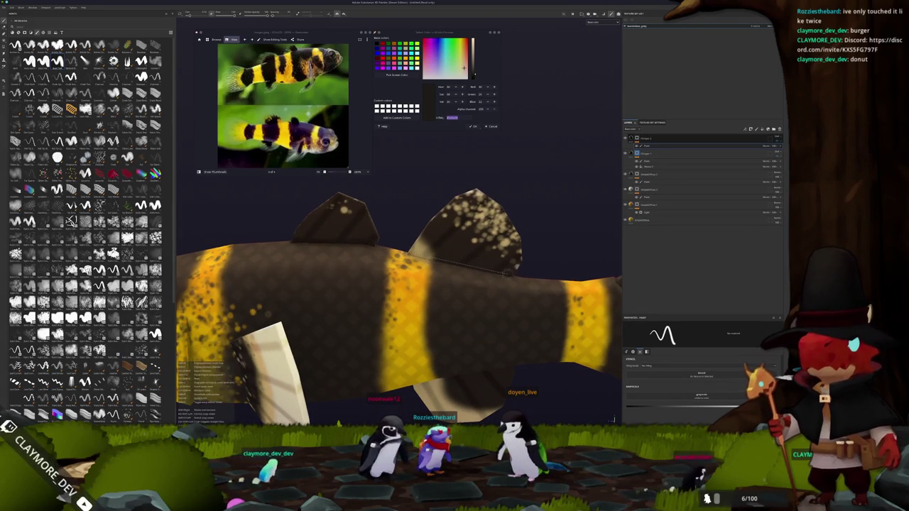
left_click_drag(408, 252, 415, 284, "alt")
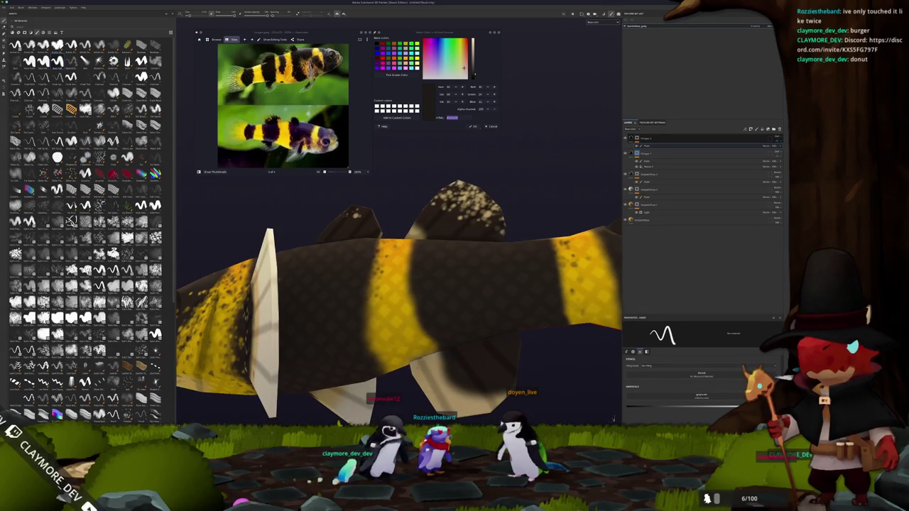
left_click_drag(507, 336, 558, 327, "alt")
left_click_drag(478, 310, 443, 325, "alt")
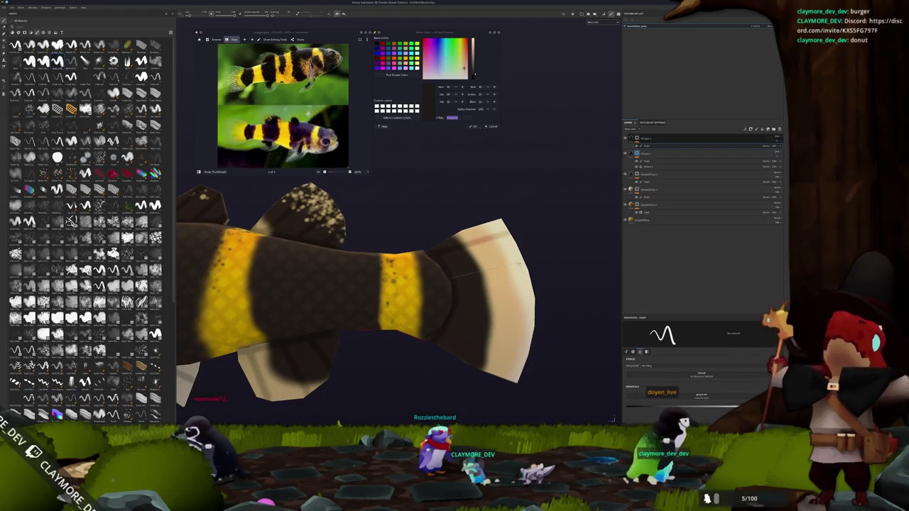
left_click_drag(451, 268, 464, 310)
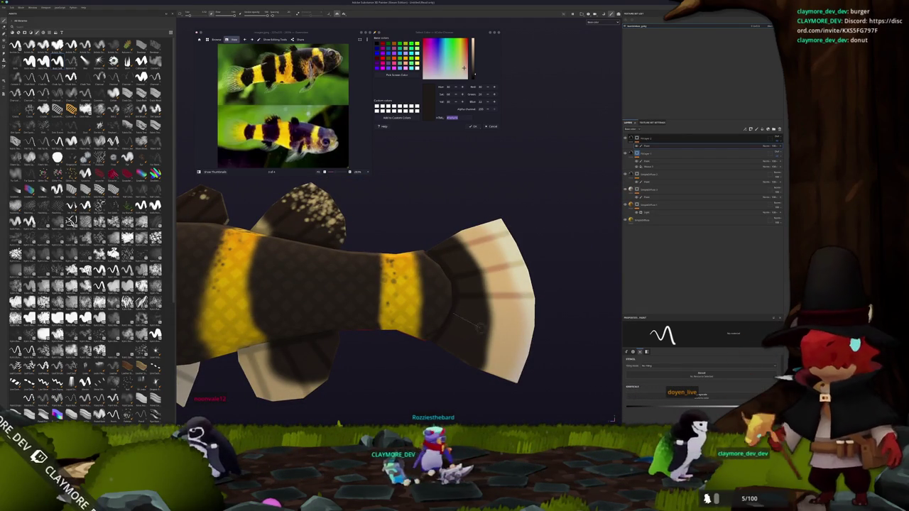
scroll(545, 382, "down", 5)
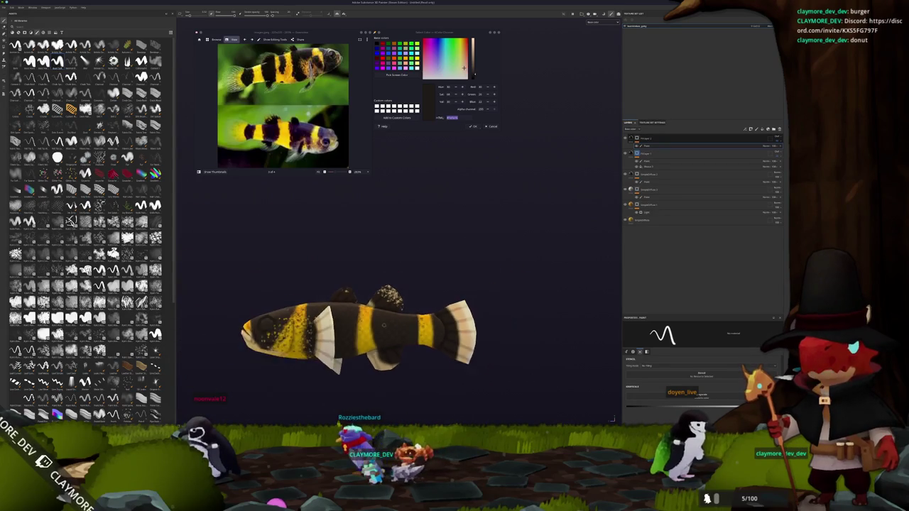
mouse_move(545, 382)
left_mouse_down("alt")
mouse_move(497, 302)
mouse_move(409, 247)
mouse_move(387, 250)
left_mouse_up("alt")
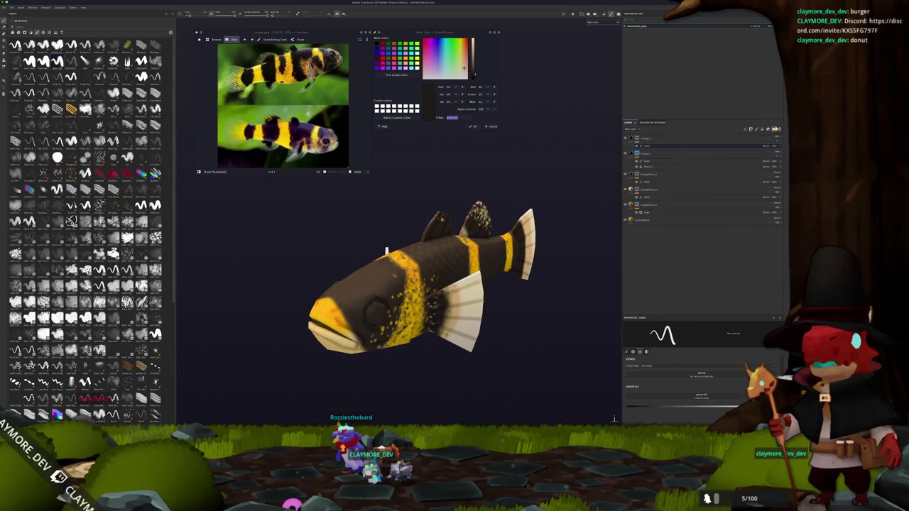
Add a new layer at the top of the stack and attach a filter to it
left_click(774, 129)
left_click(777, 138)
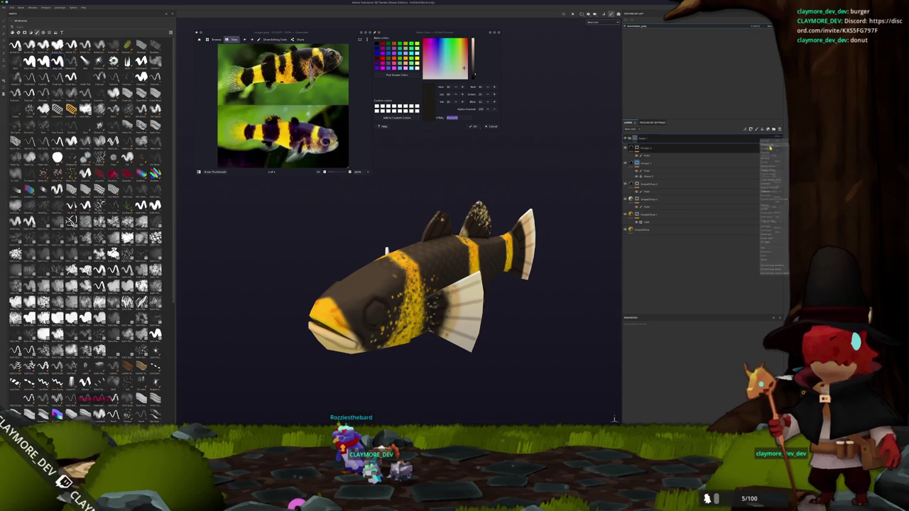
left_click(770, 147)
right_click(731, 139)
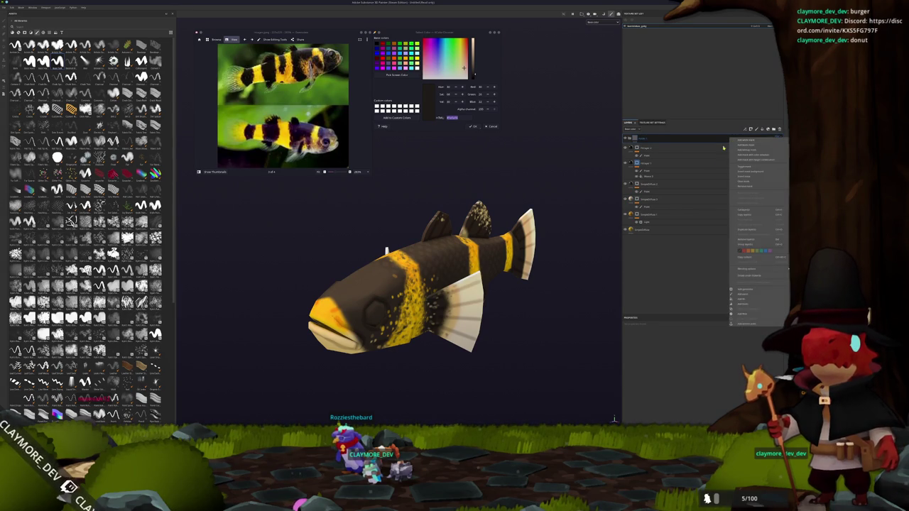
left_click(743, 315)
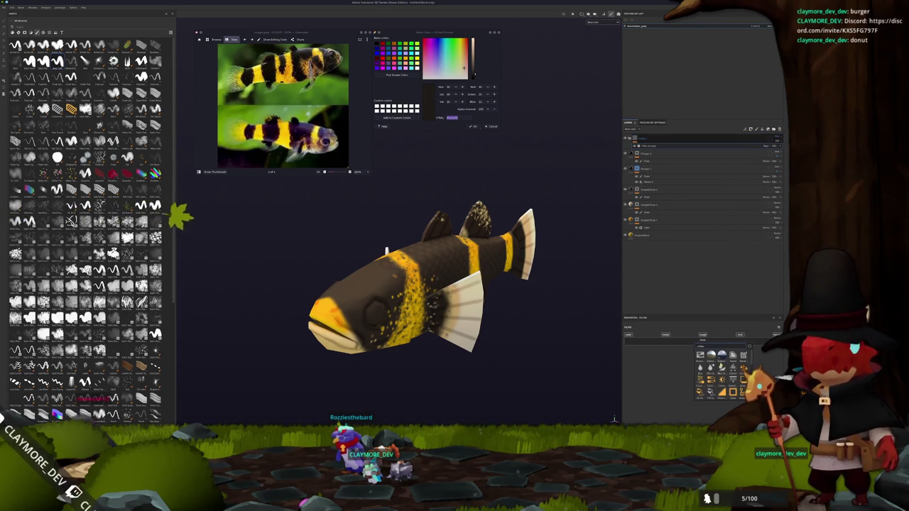
Lower the filter's Intensity slightly and check its effect on the fish
left_click_drag(232, 227, 375, 312, "alt")
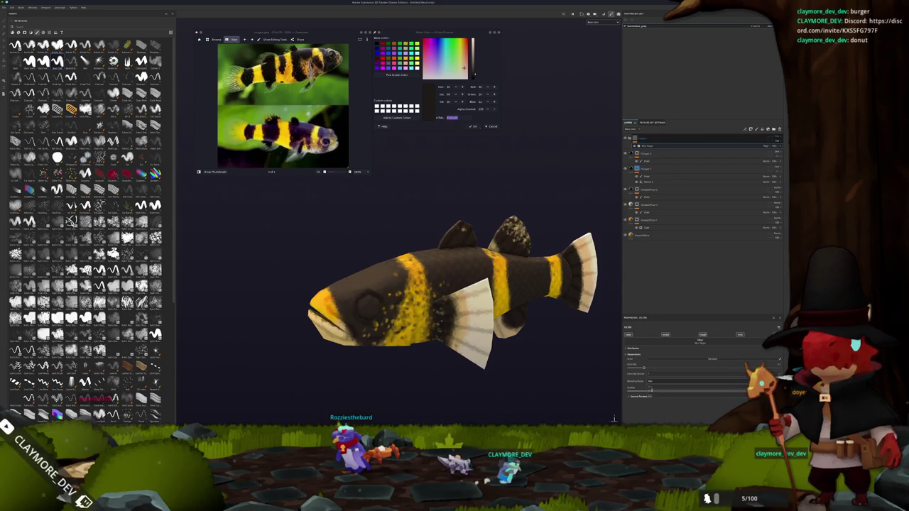
scroll(572, 360, "down", 2)
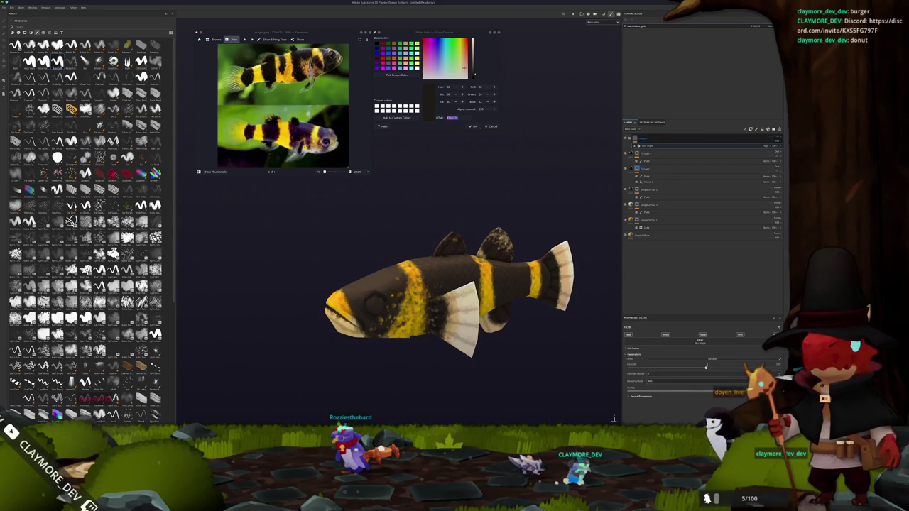
left_click_drag(653, 368, 645, 369)
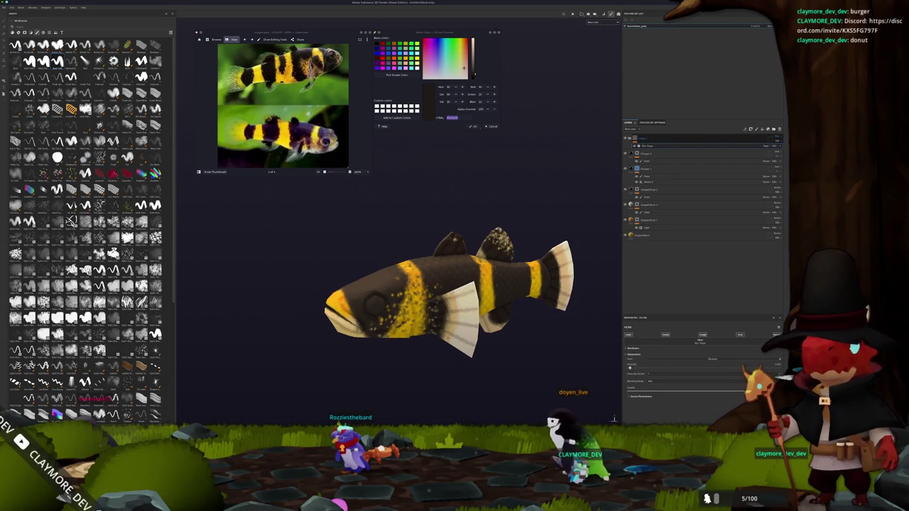
left_click_drag(642, 368, 642, 368)
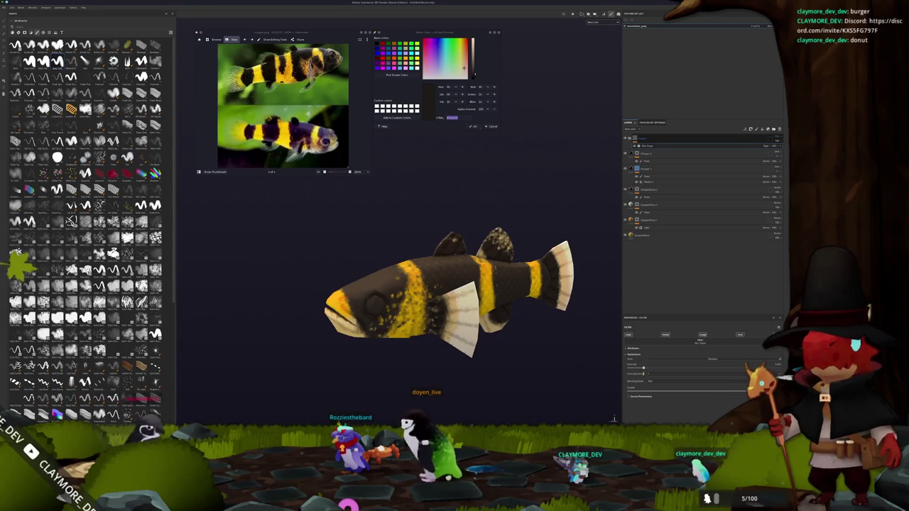
left_click_drag(462, 298, 511, 298, "alt")
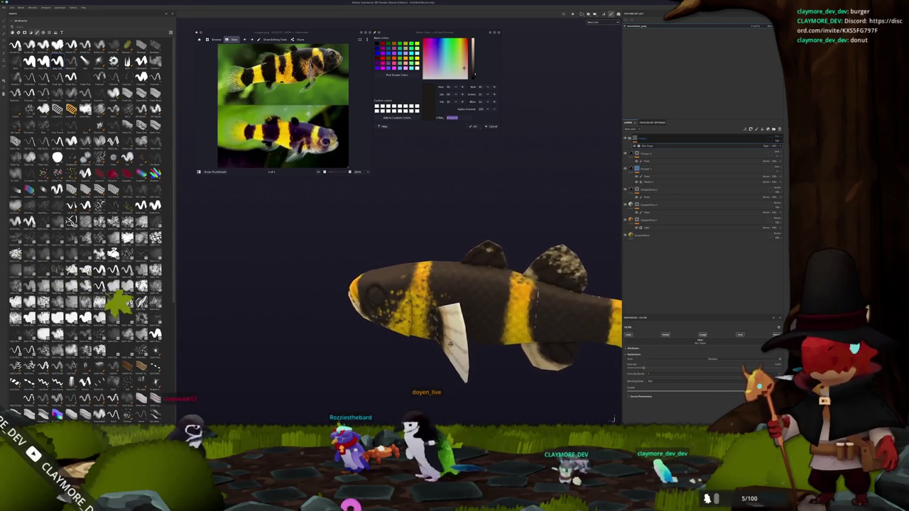
left_click(583, 14)
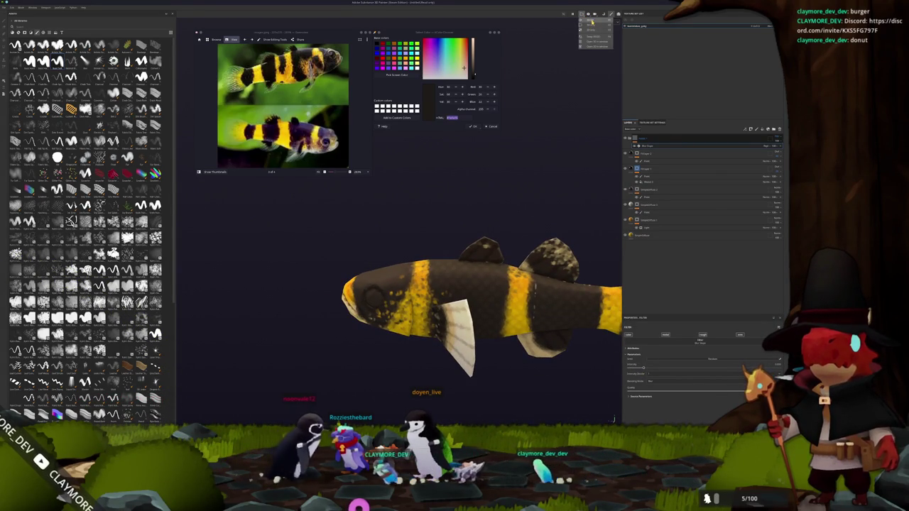
Switch the viewport to the 2D UV texture view and zoom and pan across the painted texture sheet
left_click(590, 22)
scroll(440, 269, "down", 2)
middle_click_drag(560, 213, 583, 255)
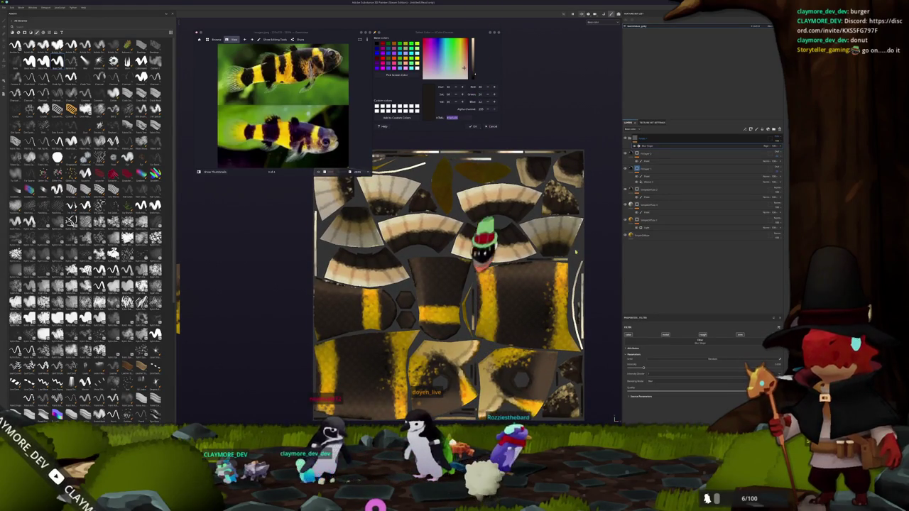
scroll(525, 283, "up", 1)
scroll(507, 284, "up", 2)
scroll(525, 292, "down", 1)
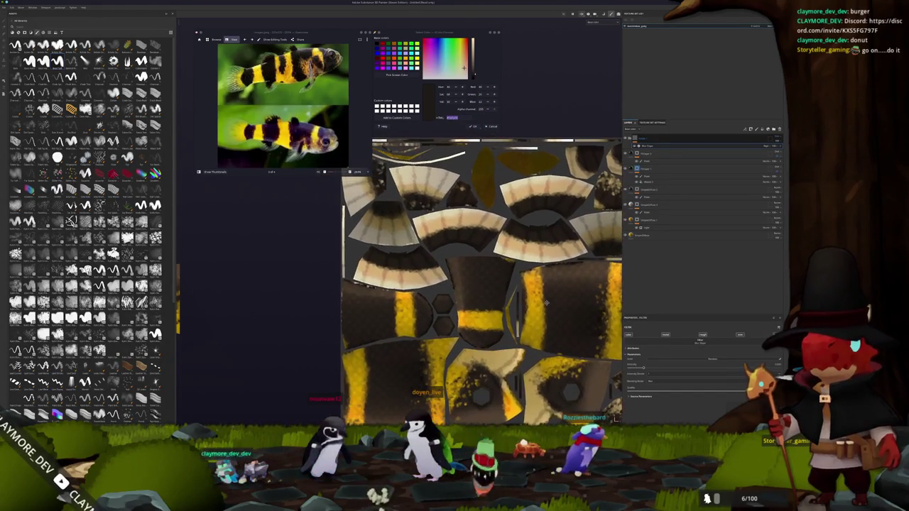
scroll(541, 300, "down", 2)
scroll(536, 298, "up", 1)
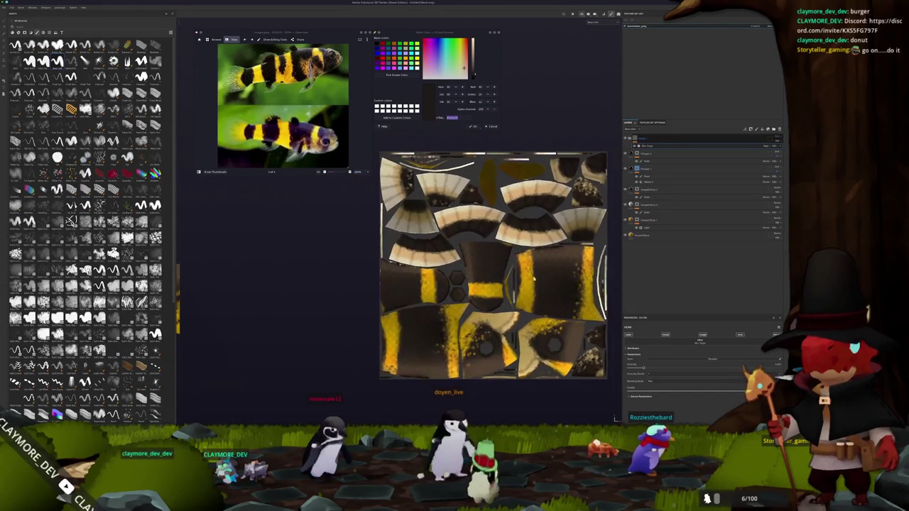
scroll(529, 295, "up", 1)
middle_click_drag(511, 284, 539, 298)
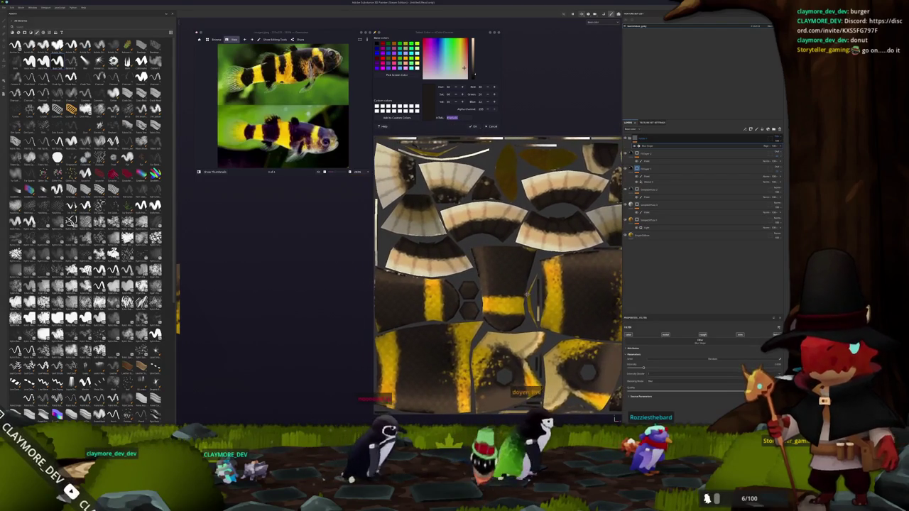
scroll(504, 289, "up", 1)
scroll(469, 312, "up", 2)
scroll(435, 343, "up", 1)
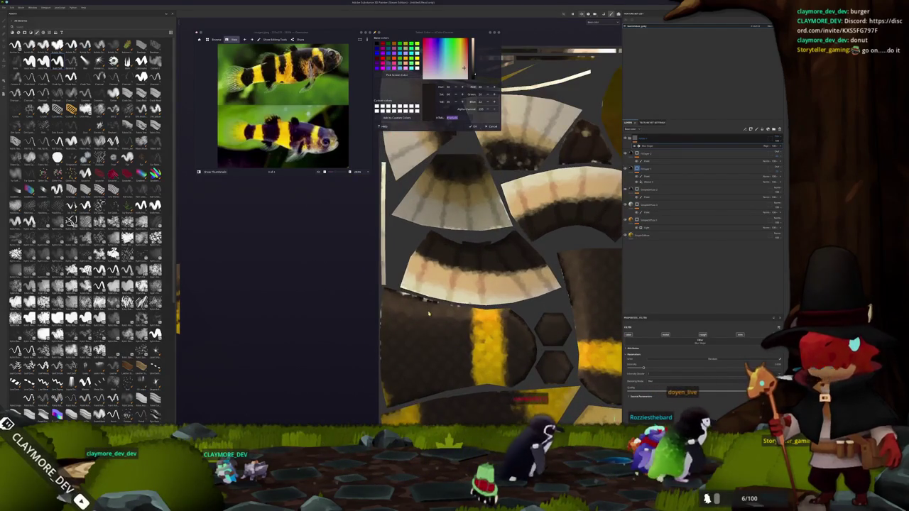
scroll(427, 313, "up", 1)
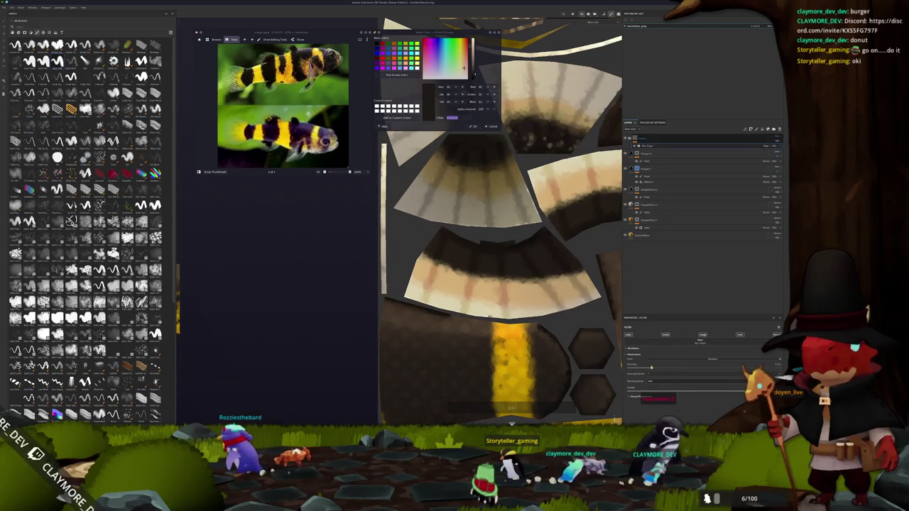
Return to the 3D view and orbit the textured fish
scroll(433, 273, "down", 5)
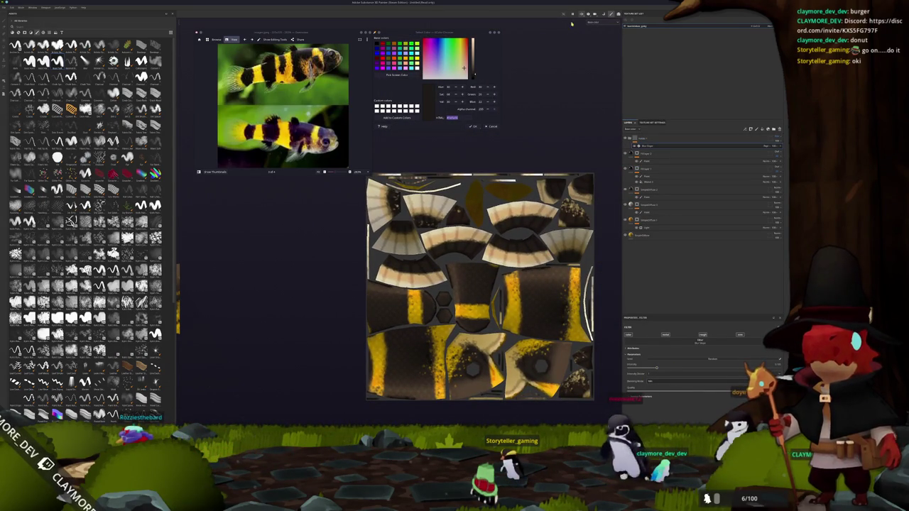
key("F2")
left_click_drag(542, 79, 767, 130, "alt")
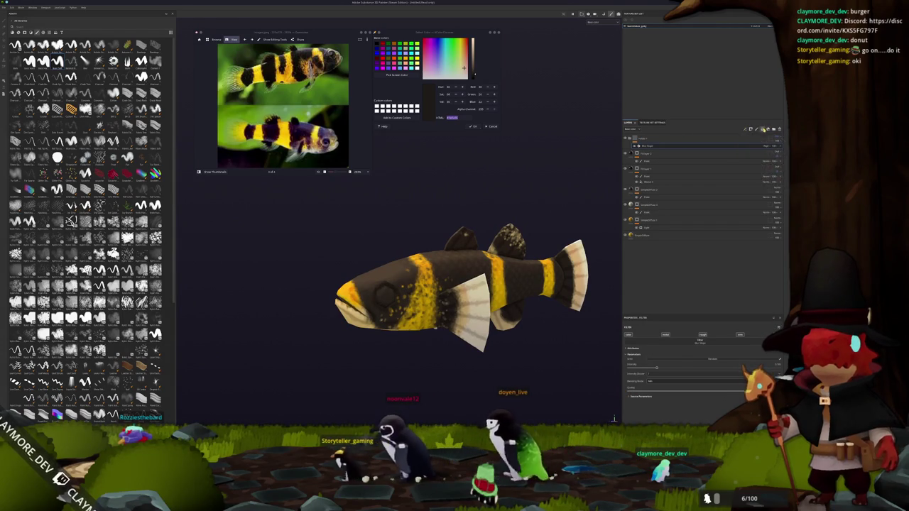
Add a new fill layer with a black base colour
key("ctrl+shift+f")
scroll(283, 106, "up", 3)
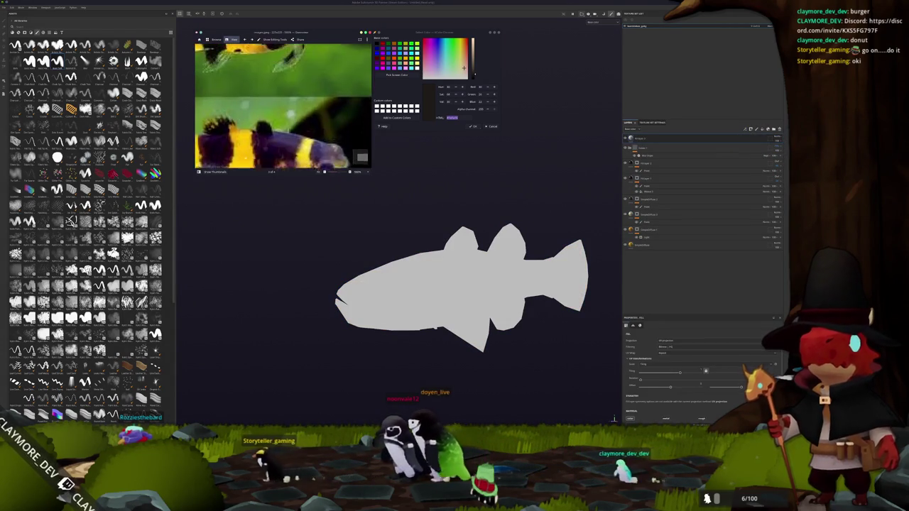
scroll(282, 106, "down", 3)
left_click_drag(539, 185, 584, 147, "alt")
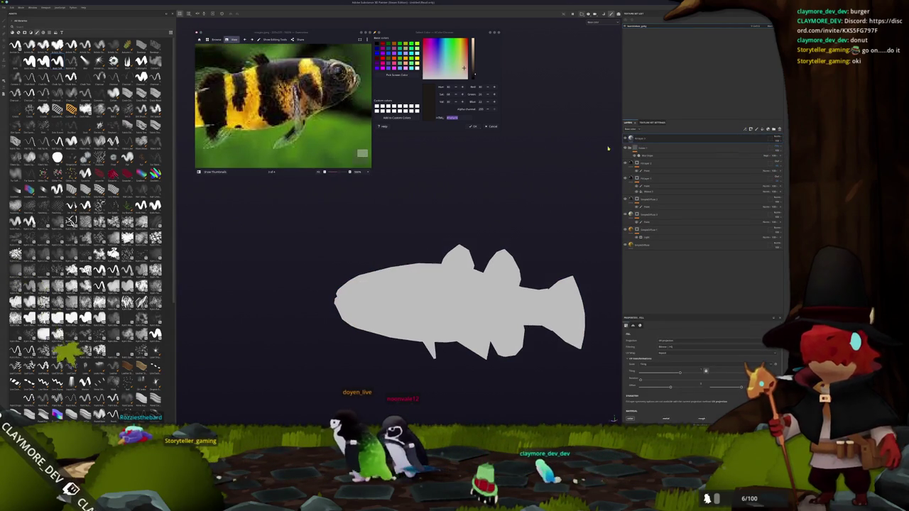
scroll(703, 369, "down", 5)
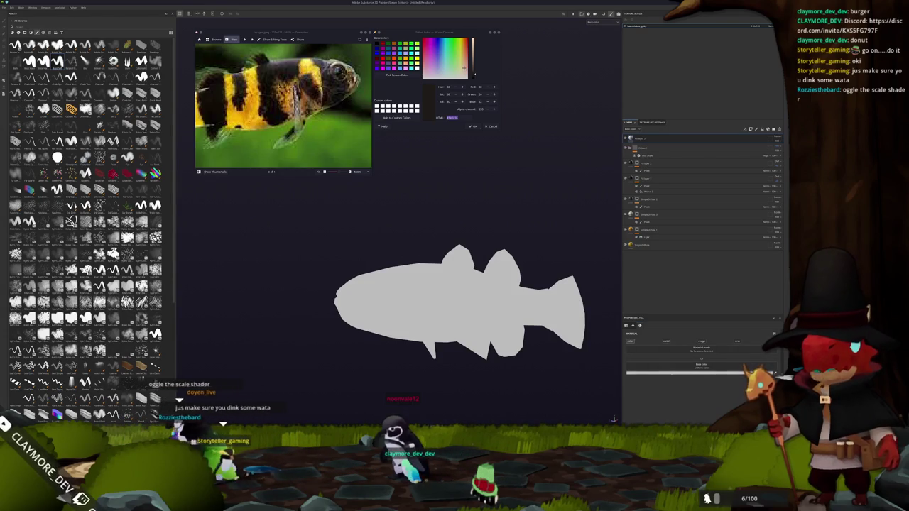
left_click(672, 372)
left_click(678, 367)
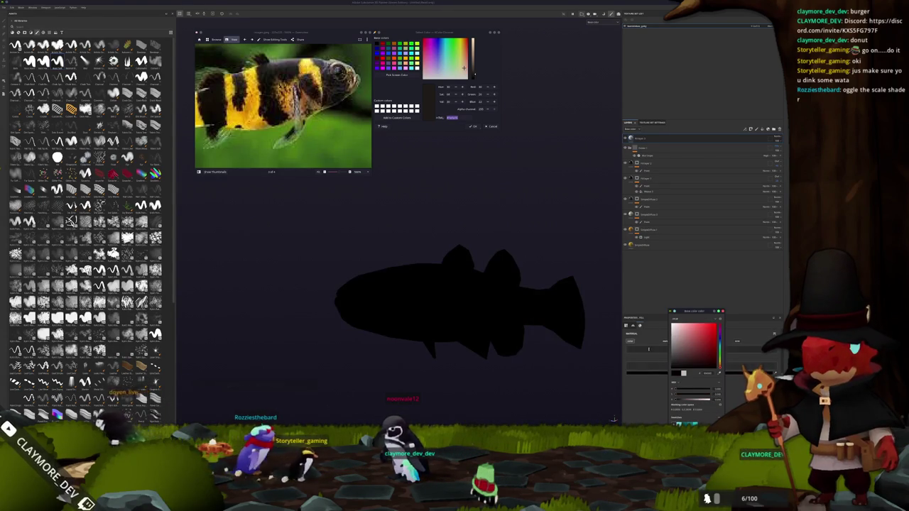
Select the fill layer's mask and paint the black onto the fish's eye
left_click(650, 149)
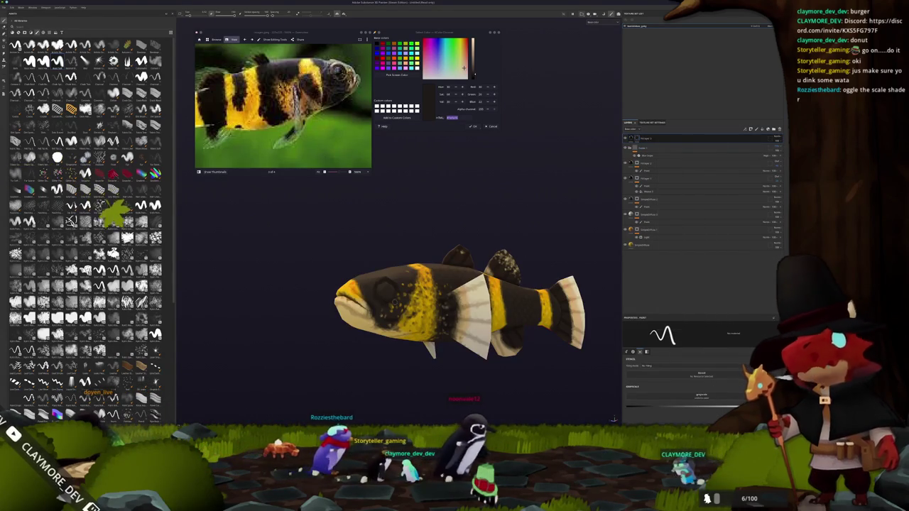
scroll(446, 264, "up", 2)
scroll(446, 264, "up", 2)
scroll(445, 264, "up", 3)
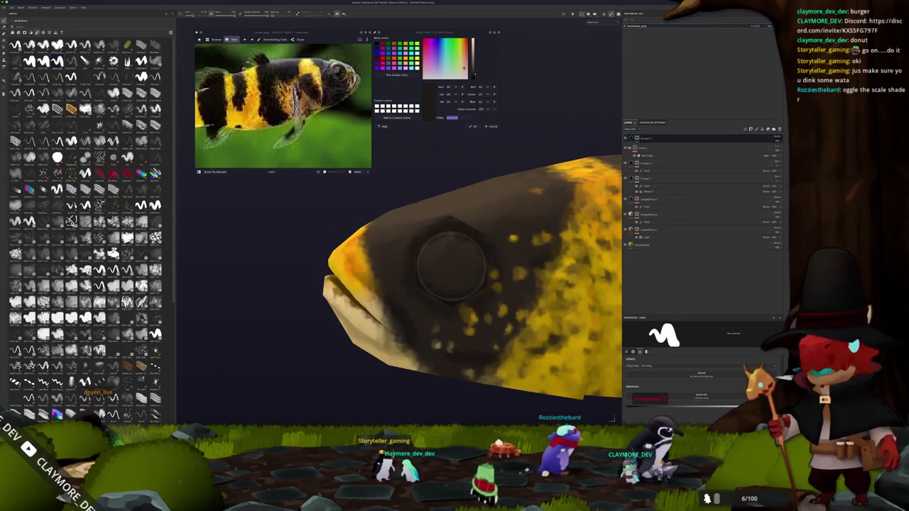
left_click(451, 267)
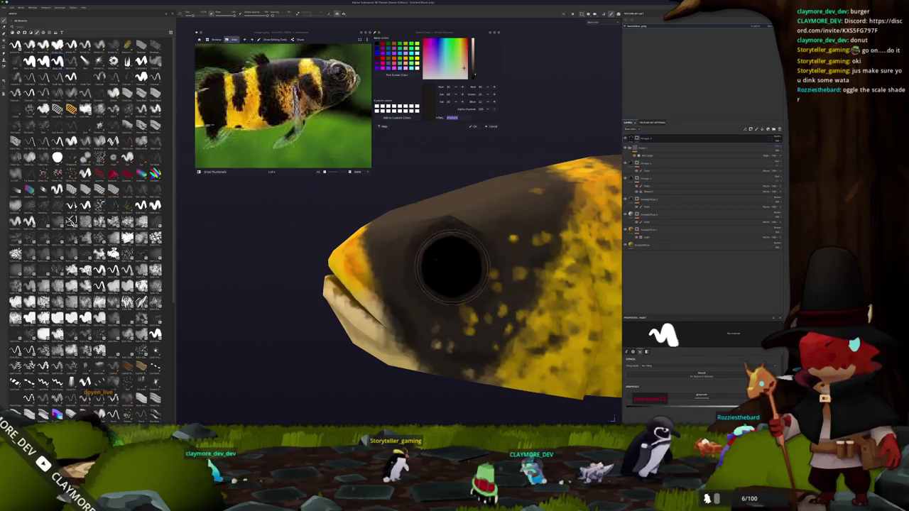
scroll(409, 287, "down", 3)
left_click_drag(319, 310, 369, 305, "alt")
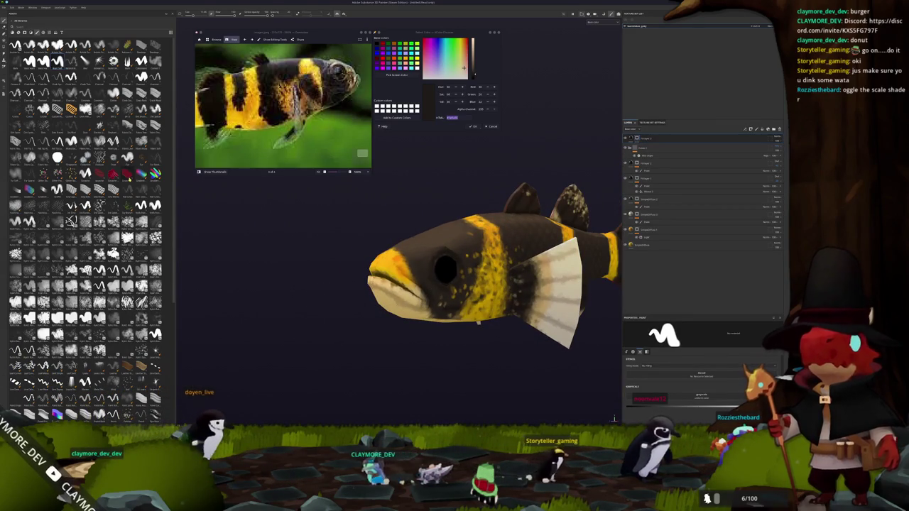
Switch to polygon fill and reselect the black fill layer
key("4")
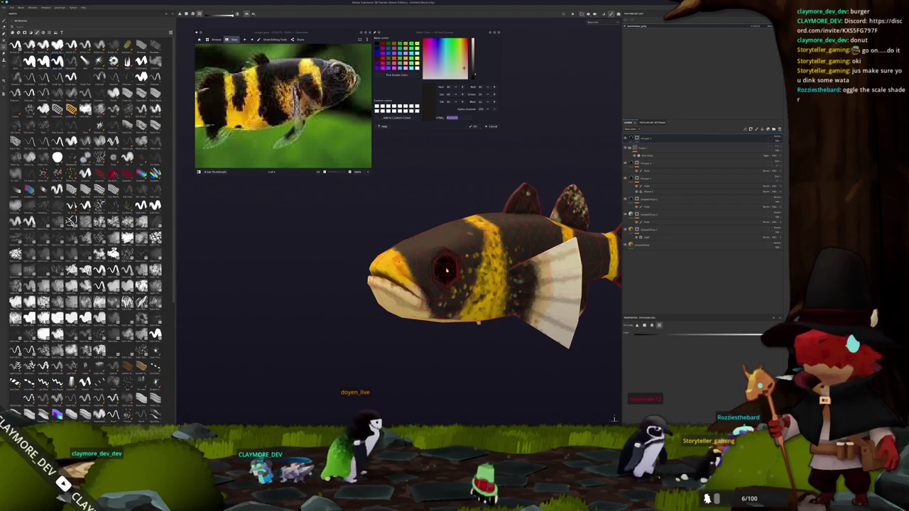
left_click_drag(436, 264, 497, 241, "alt")
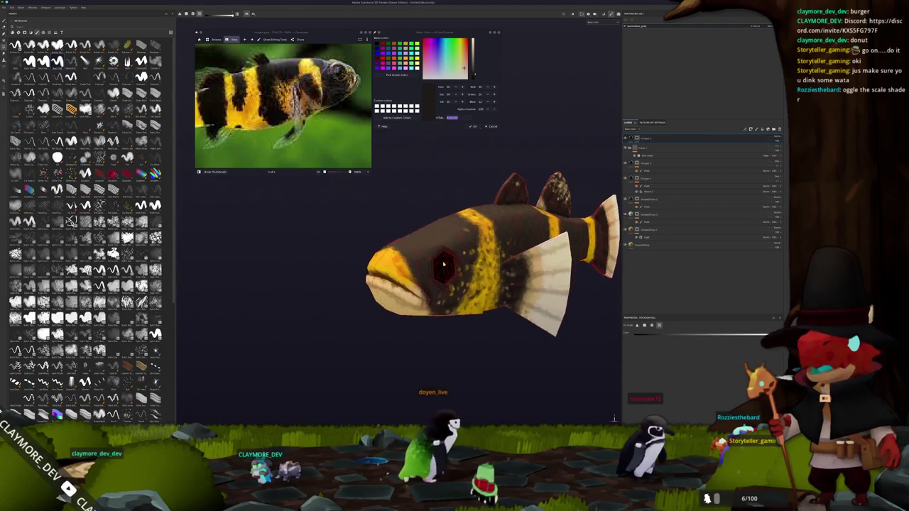
left_click(678, 149)
Set the texture export output directory to the project folder and export the fish textures
mouse_move(511, 234)
left_mouse_down("alt")
mouse_move(479, 205)
mouse_move(541, 227)
mouse_move(544, 218)
mouse_move(527, 305)
mouse_move(510, 301)
left_mouse_up("alt")
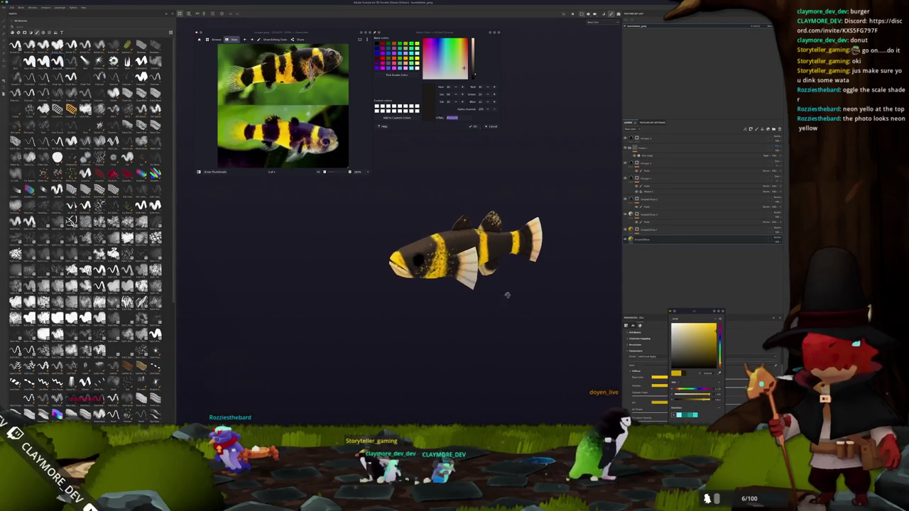
key("ctrl+shift+e")
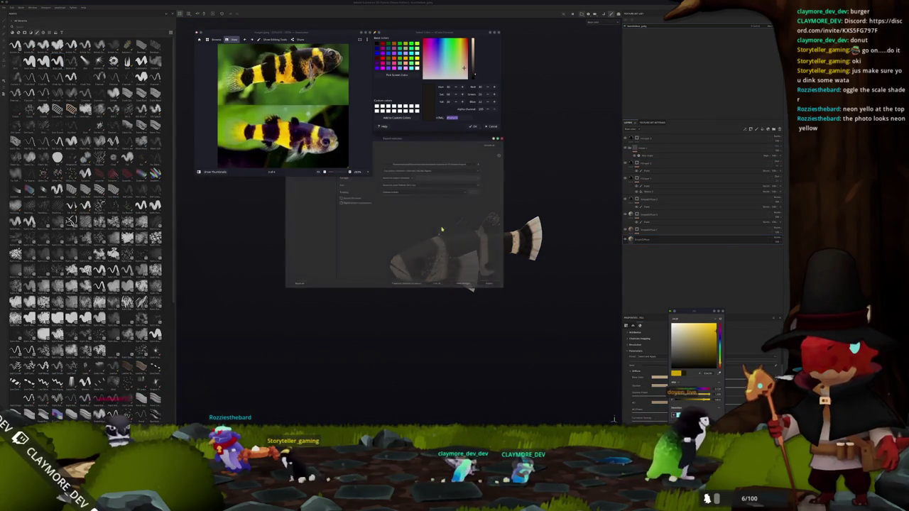
left_click_drag(440, 141, 499, 221)
left_click(501, 240)
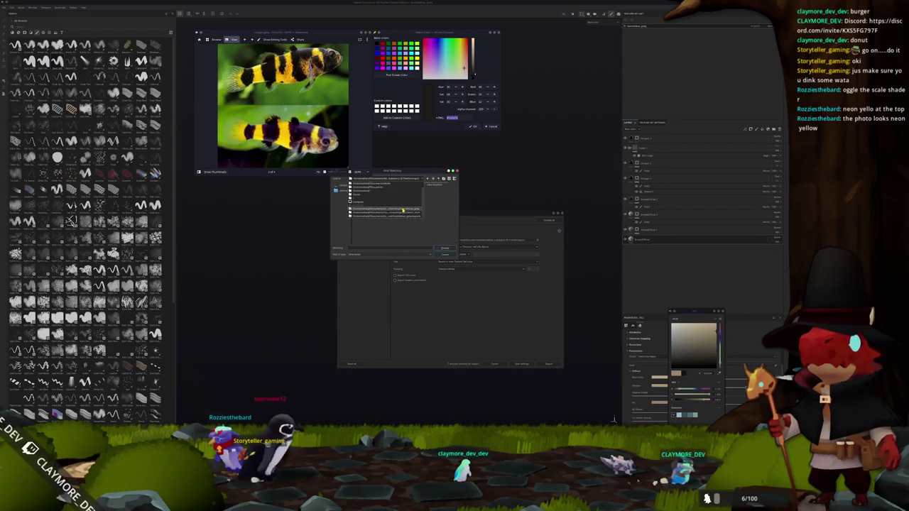
left_click(402, 212)
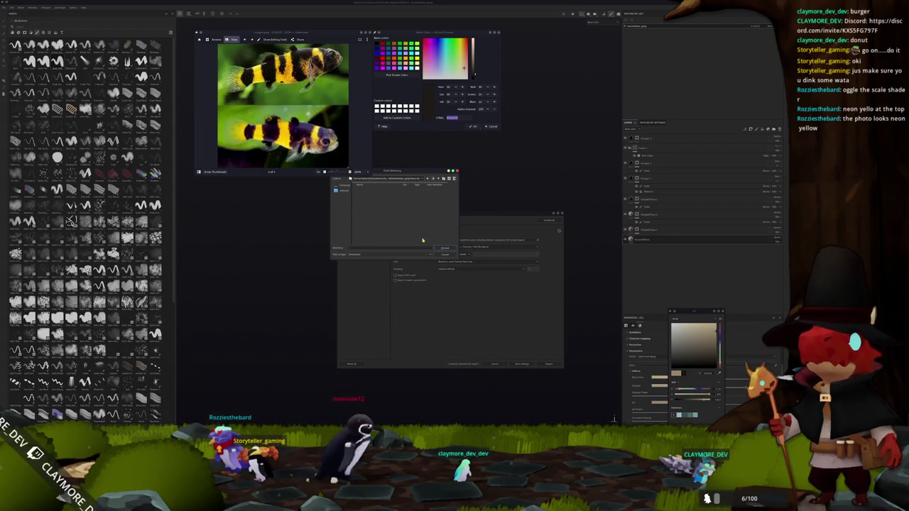
left_click(444, 247)
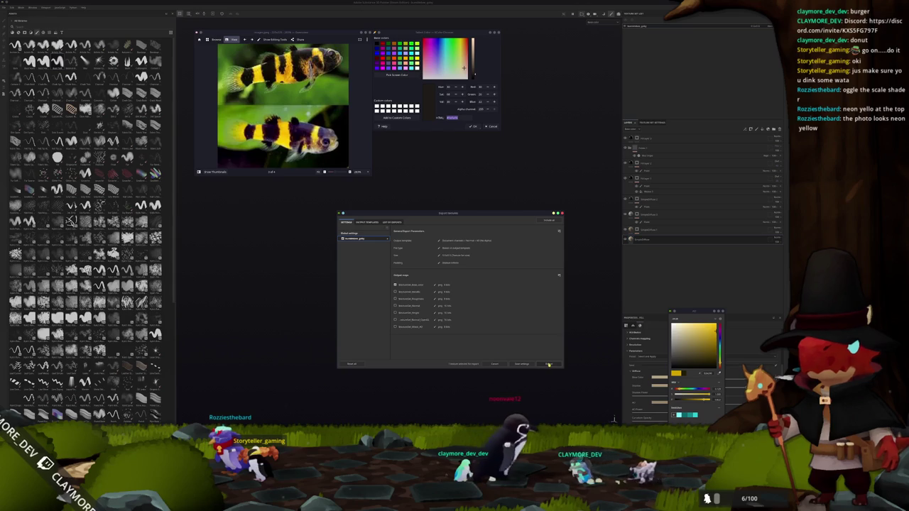
left_click(380, 239)
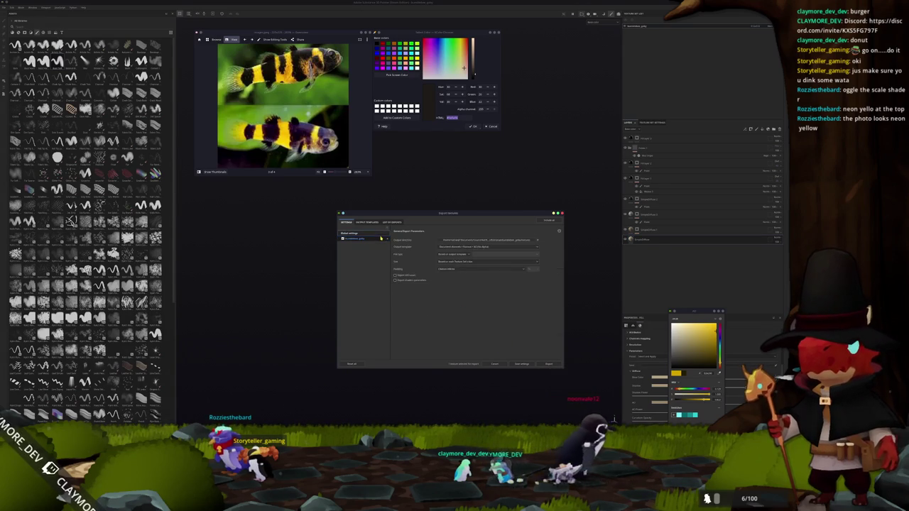
left_click(548, 363)
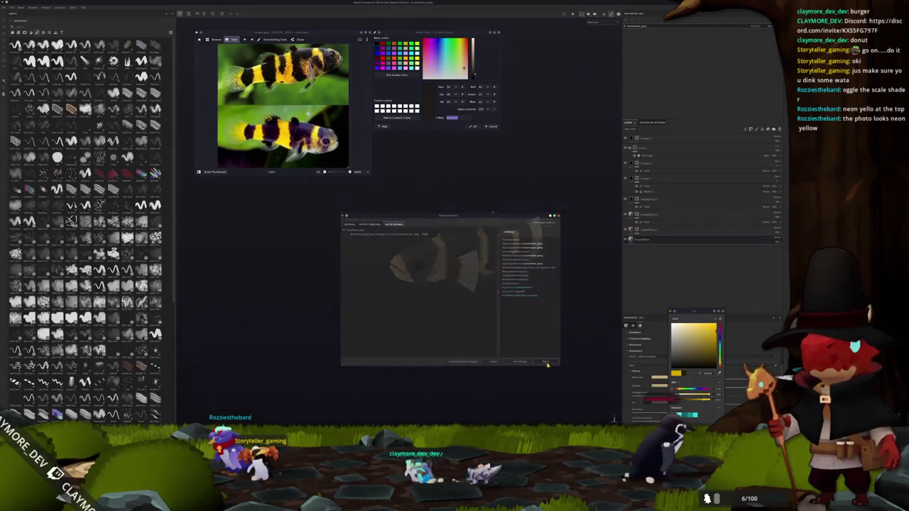
left_click_drag(540, 355, 521, 341, "alt")
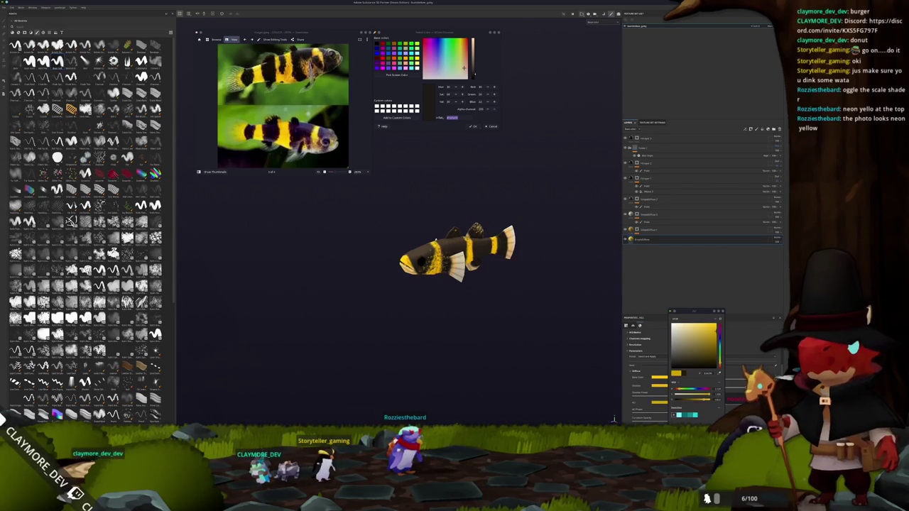
mouse_move(431, 393)
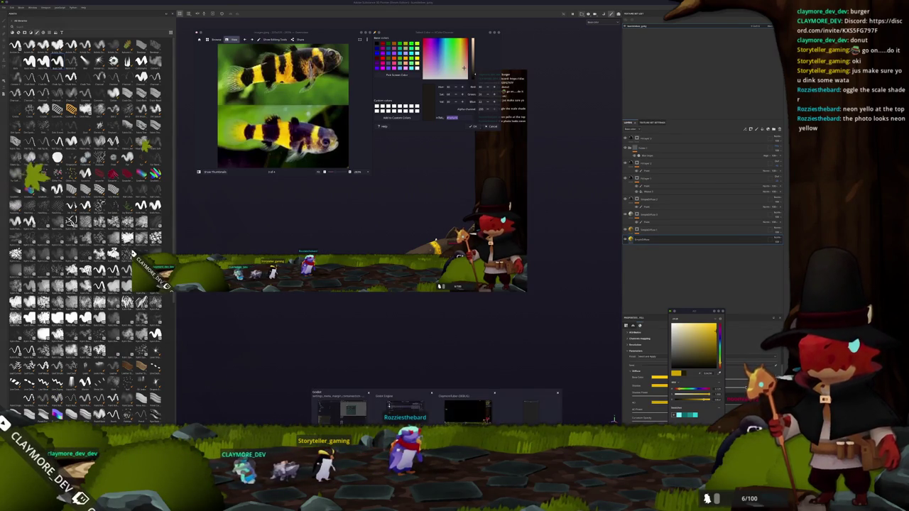
left_click(341, 410)
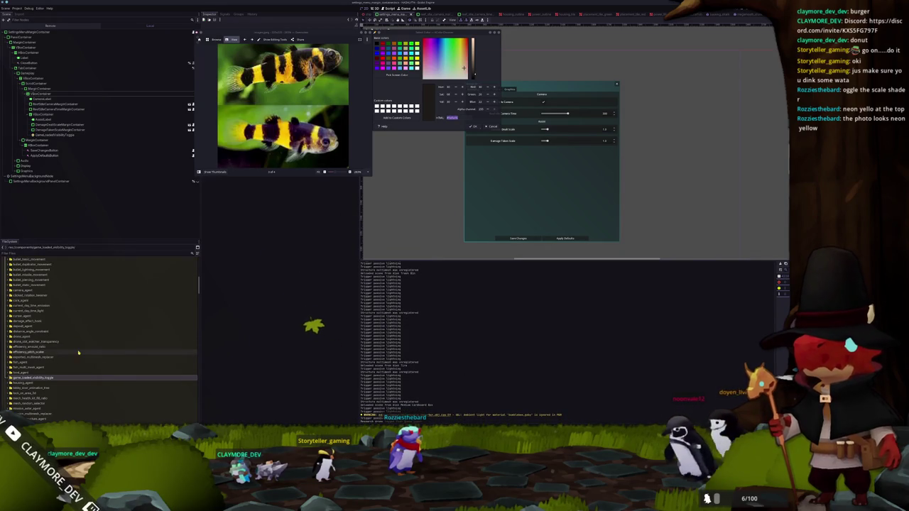
scroll(23, 362, "up", 10)
double_click(23, 362)
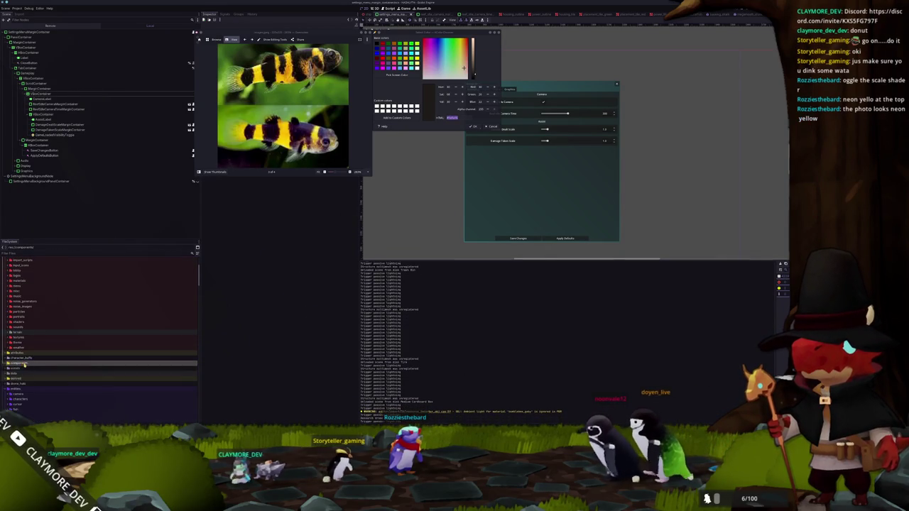
scroll(22, 352, "down", 3)
scroll(21, 341, "down", 3)
double_click(20, 320)
left_click(21, 336)
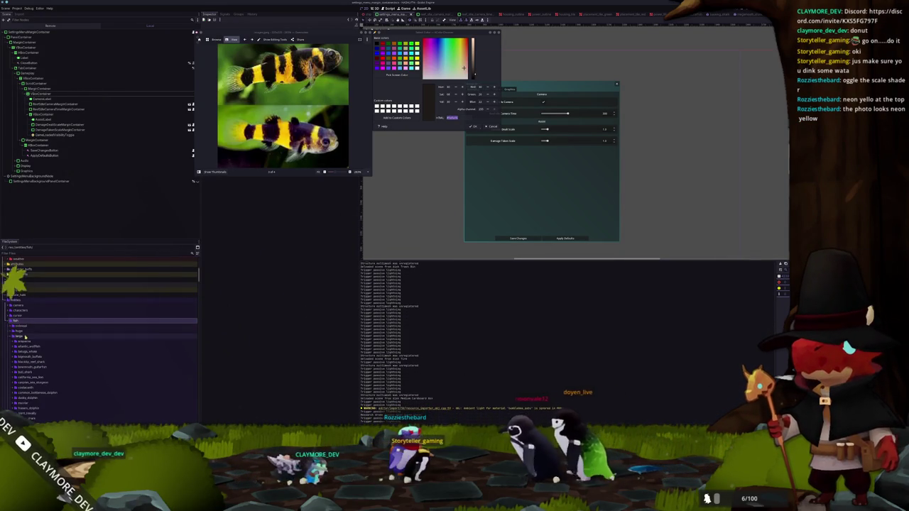
left_click(27, 357)
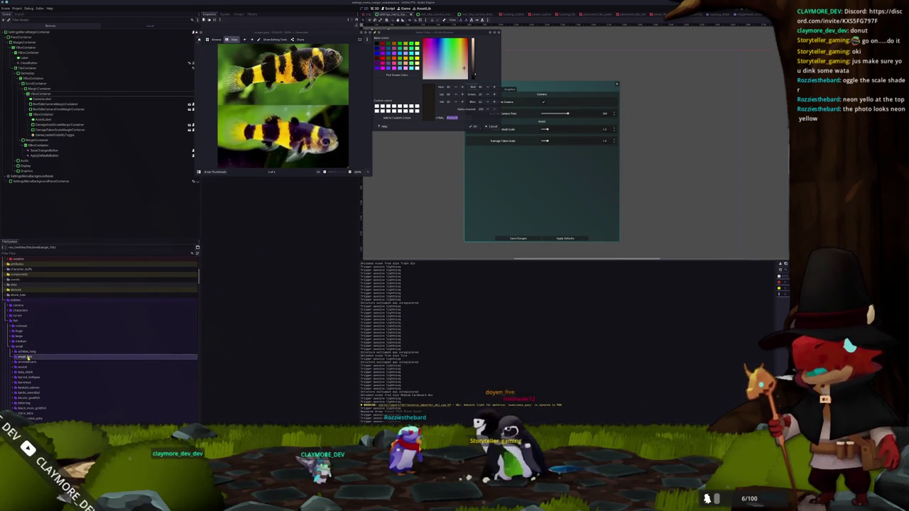
scroll(29, 366, "down", 2)
scroll(31, 368, "down", 2)
scroll(35, 369, "down", 2)
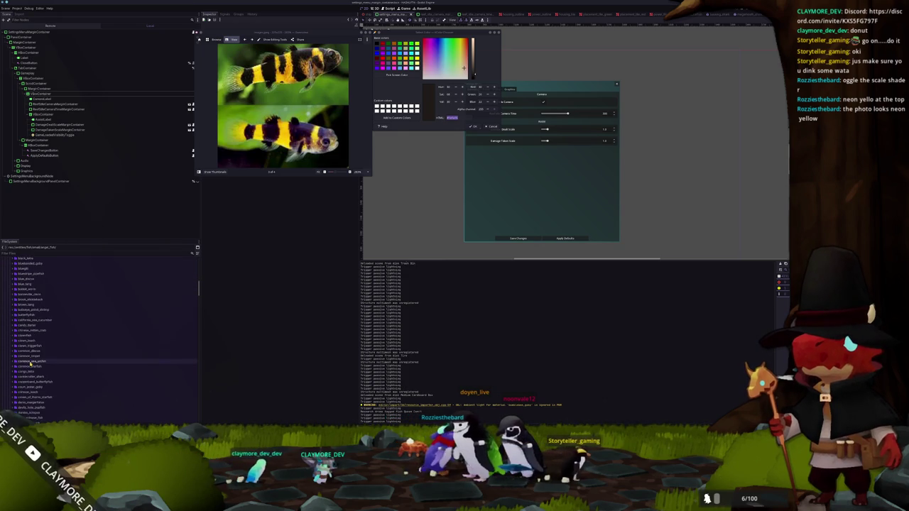
scroll(39, 371, "down", 2)
scroll(41, 371, "down", 3)
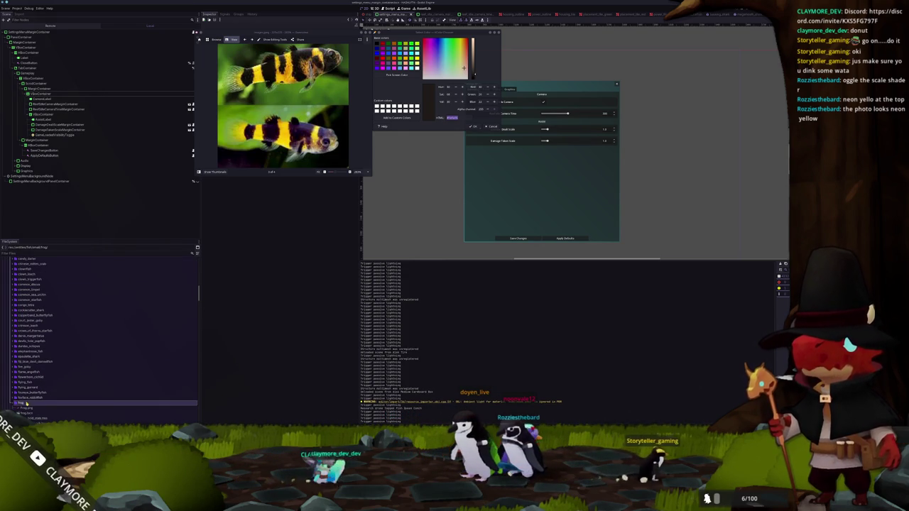
scroll(30, 384, "down", 2)
scroll(31, 341, "down", 1)
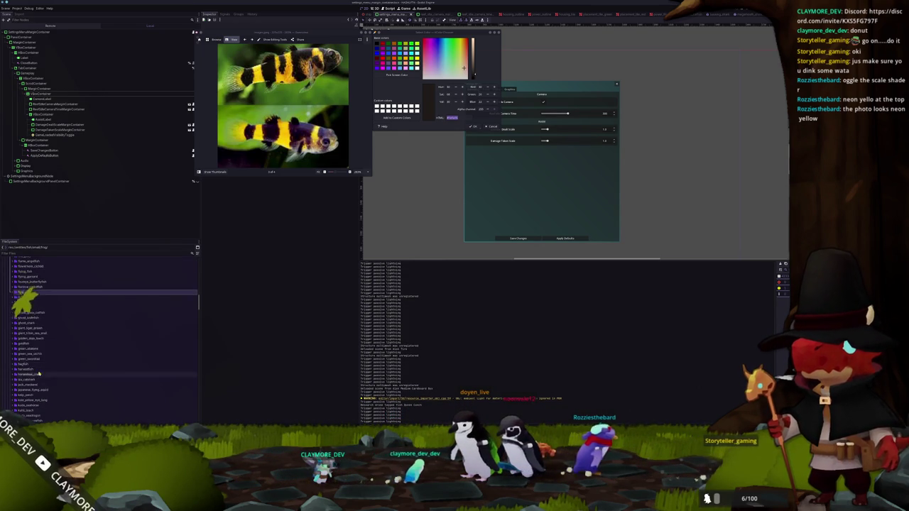
scroll(31, 298, "down", 2)
scroll(31, 266, "down", 5)
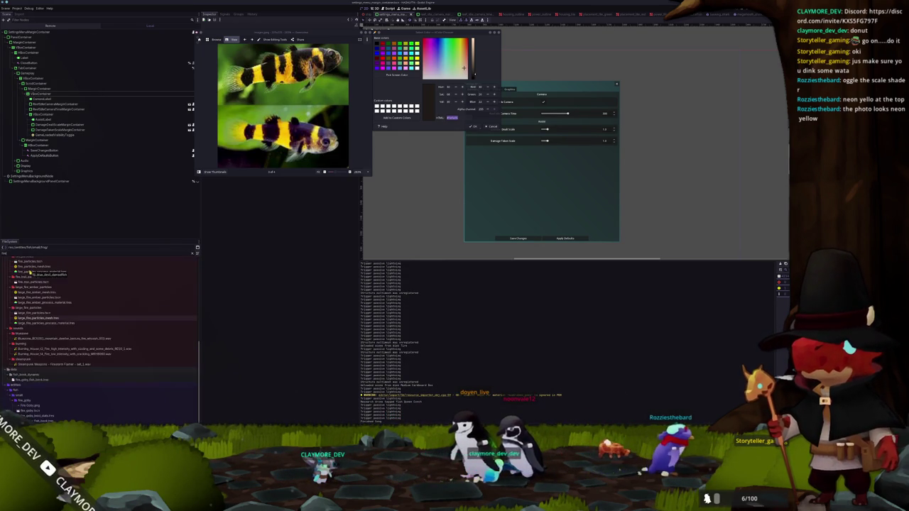
left_click(55, 398)
Duplicate the fire_goby folder as bumblebee_goby and expand the new folder
key("ctrl+d")
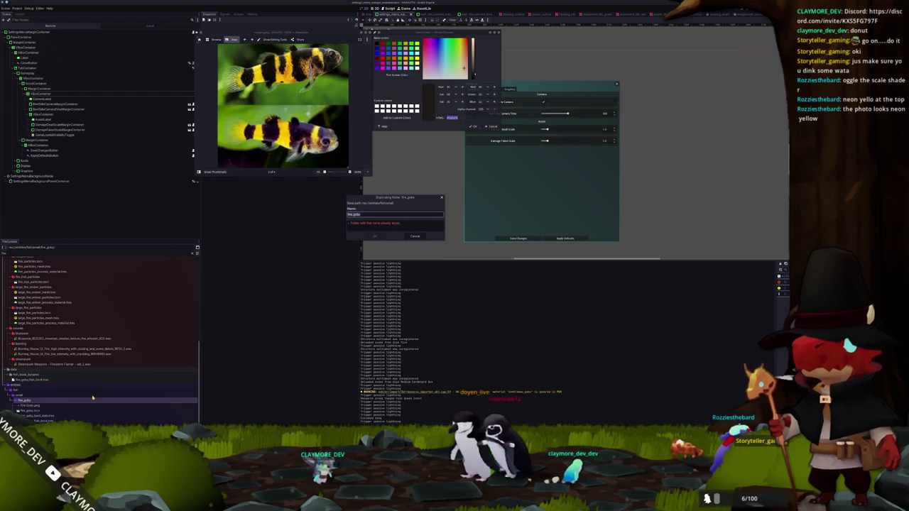
type("bumblebe")
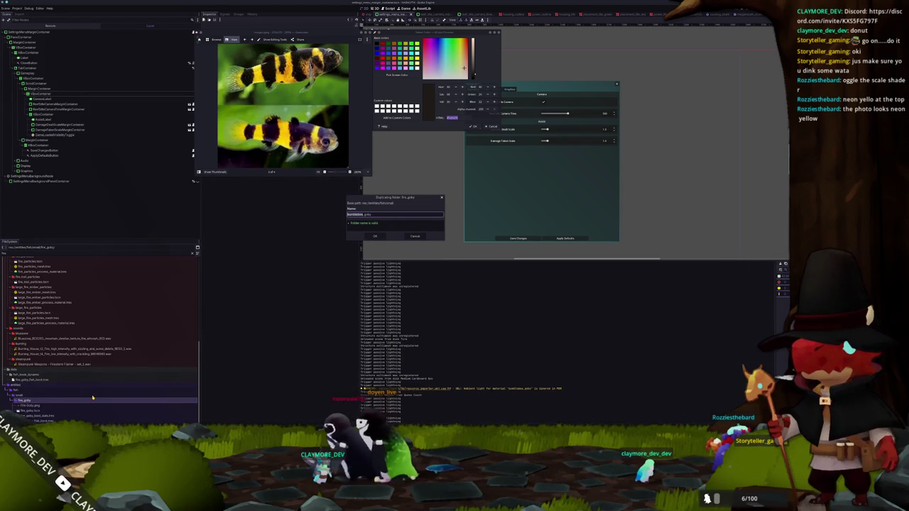
key("Return")
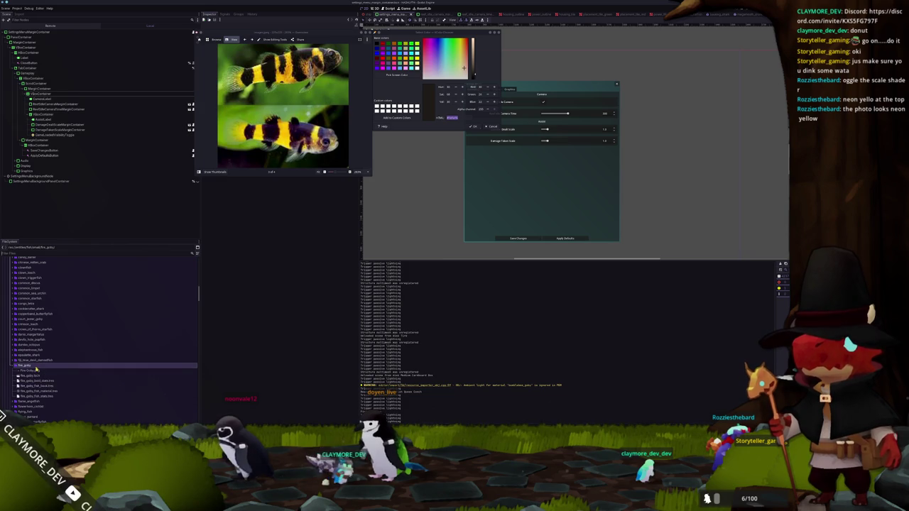
scroll(36, 368, "down", 3)
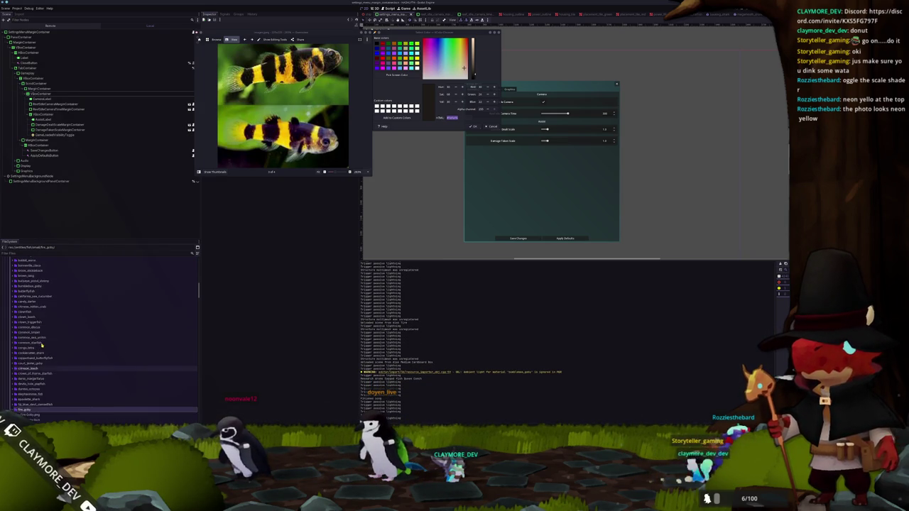
scroll(39, 340, "up", 5)
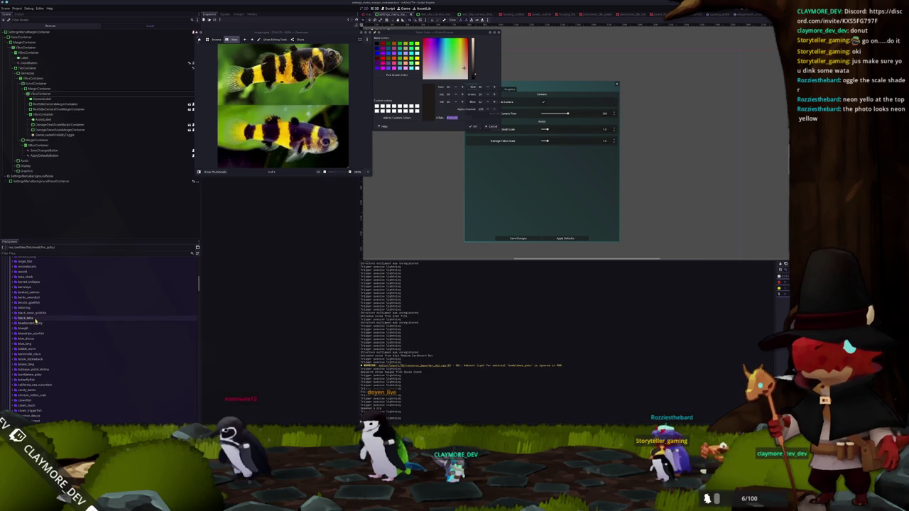
left_click(37, 324)
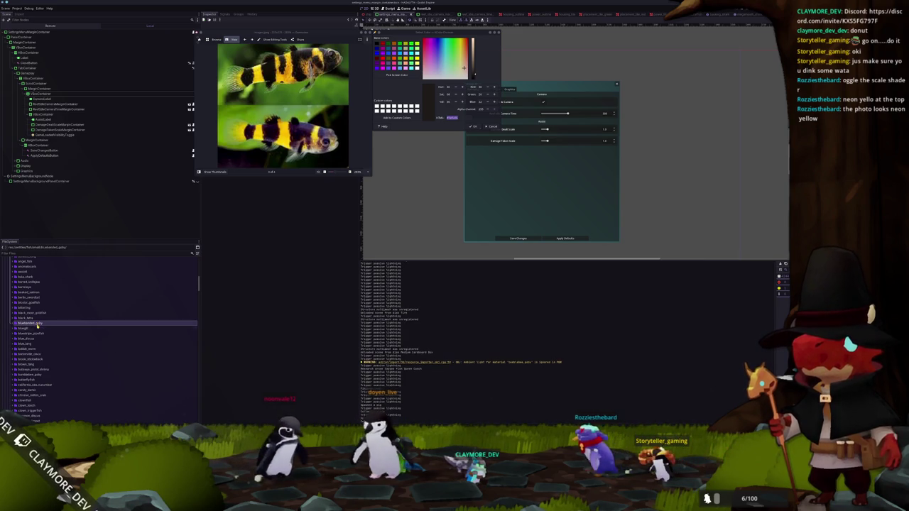
scroll(35, 348, "down", 3)
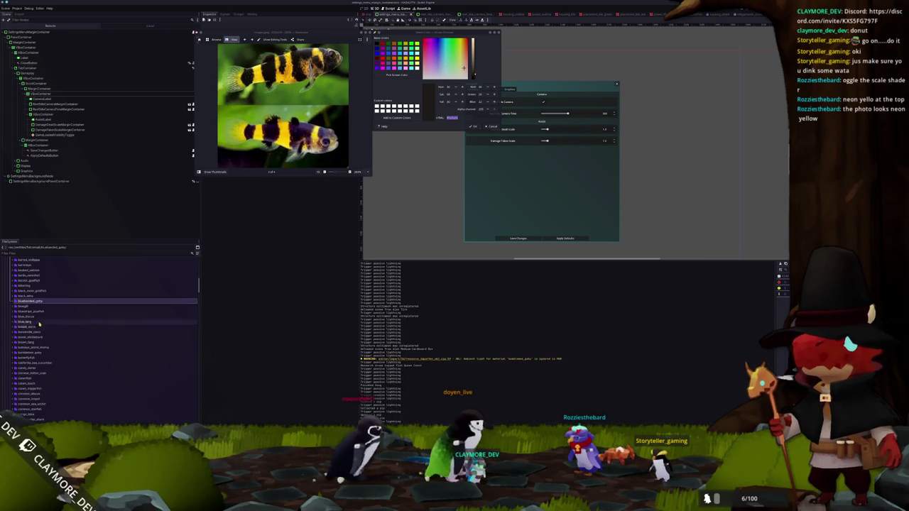
double_click(29, 352)
Rename the copied scene, boid stats and fish book to bumblebee_goby names
left_click(31, 358)
left_click(32, 362)
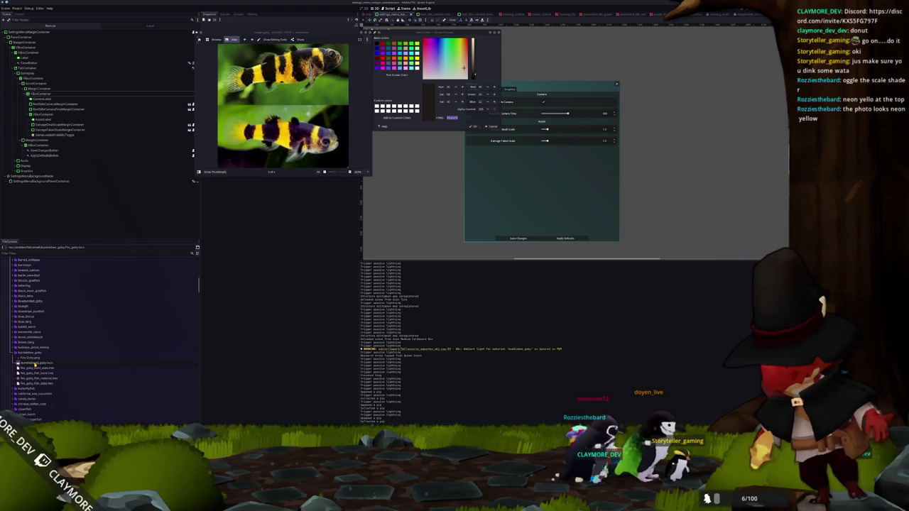
key("Return")
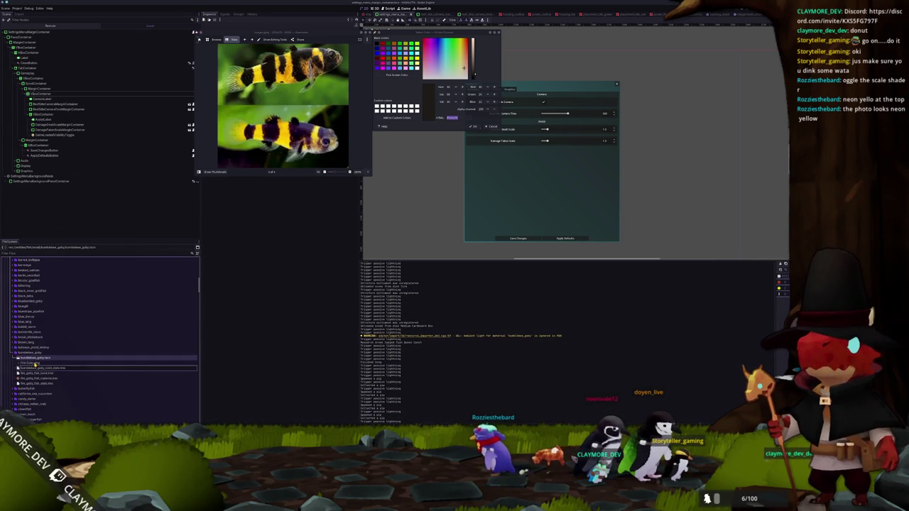
key("Return")
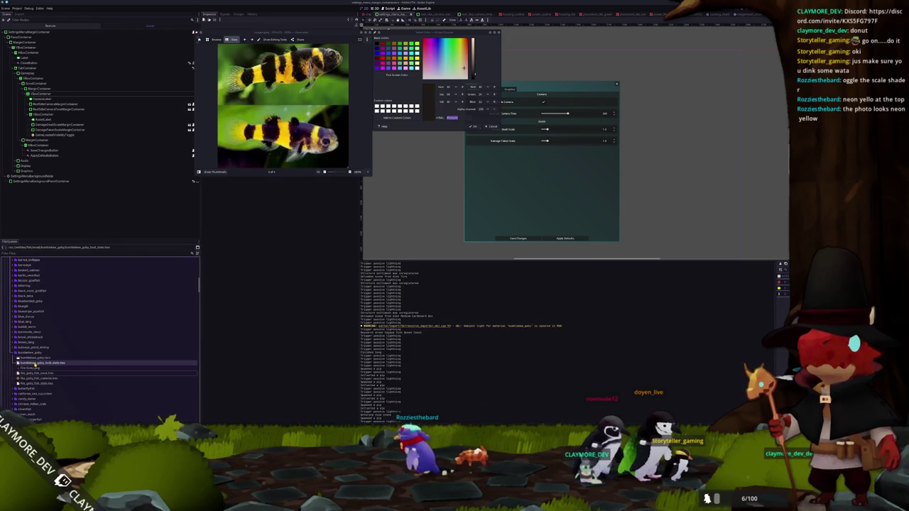
key("Return")
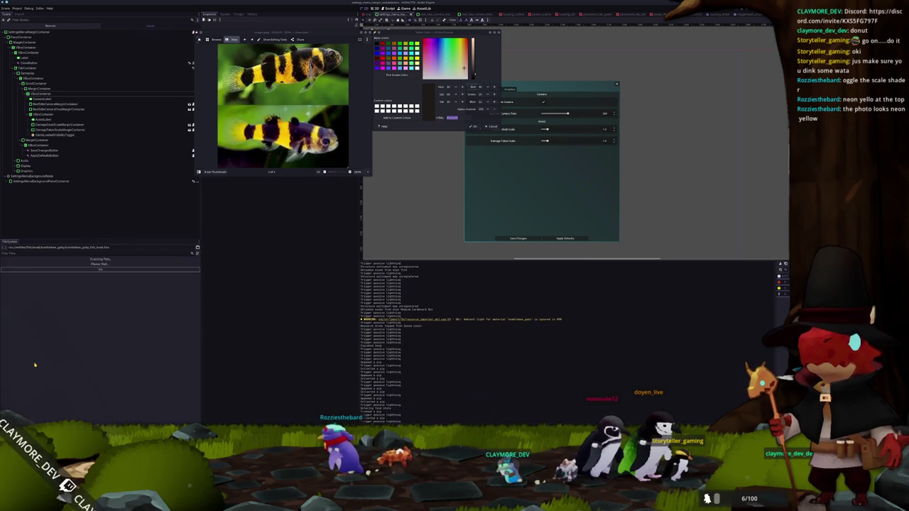
Rename the remaining files to bumblebee_goby_fish_stats and bumblebee_goby_fish_material
type("bumblebee_goby_fish_stats.tres")
key("Return")
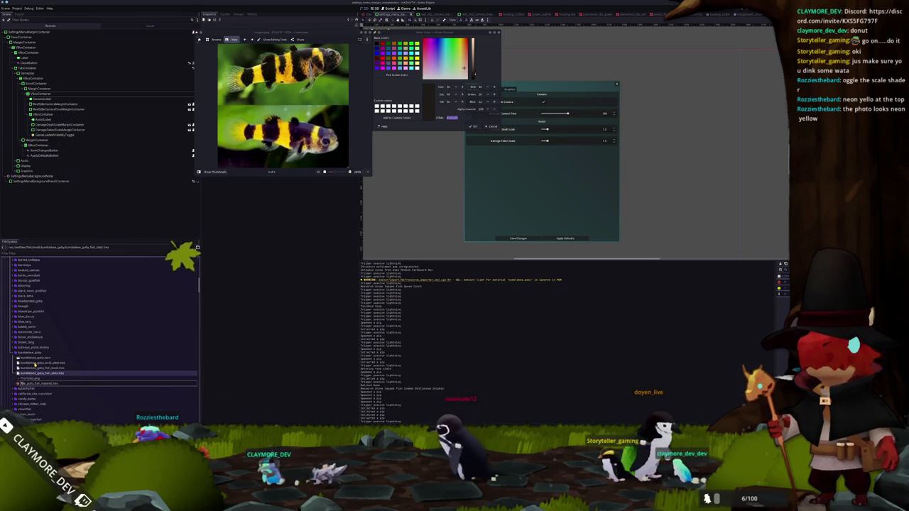
type("bumblebee_goby_fish_material.tres")
key("Return")
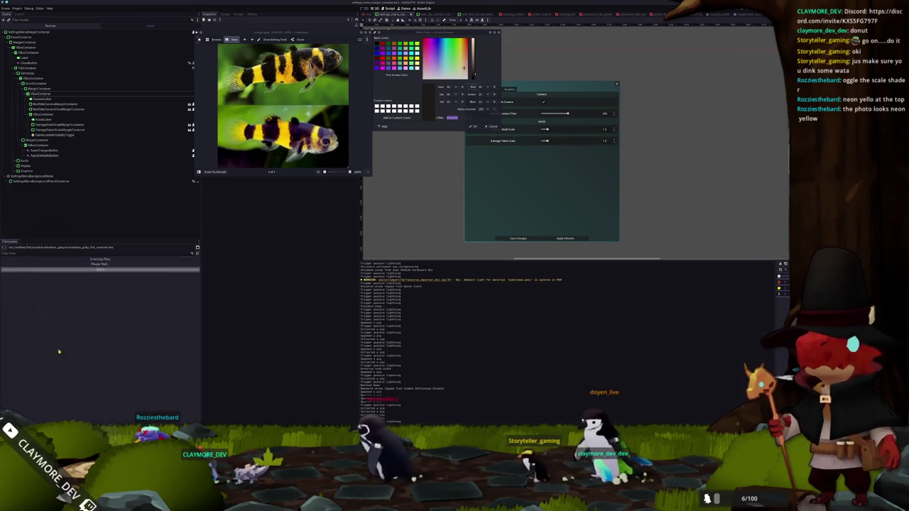
Open bumblebee_goby.tscn and load the goby mesh into its FishMultiMeshAgent
key("alt+F4")
key("Escape")
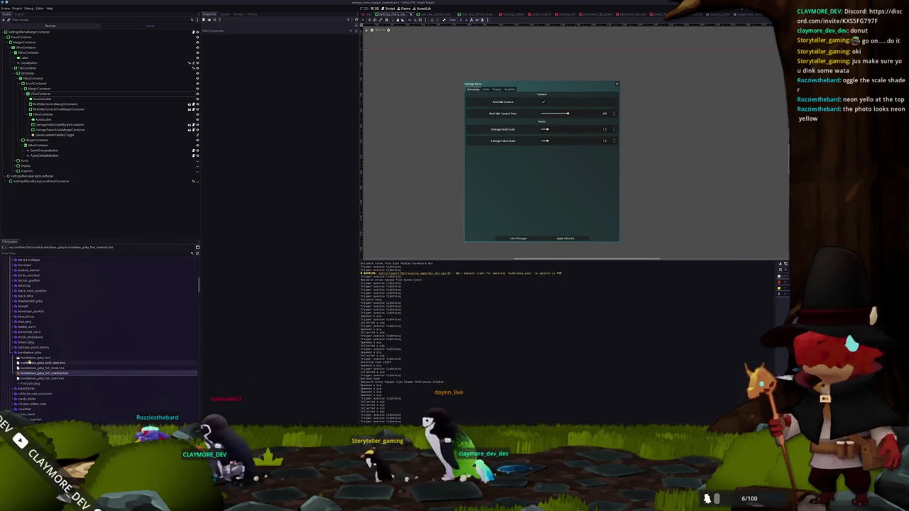
double_click(32, 357)
left_click(30, 32)
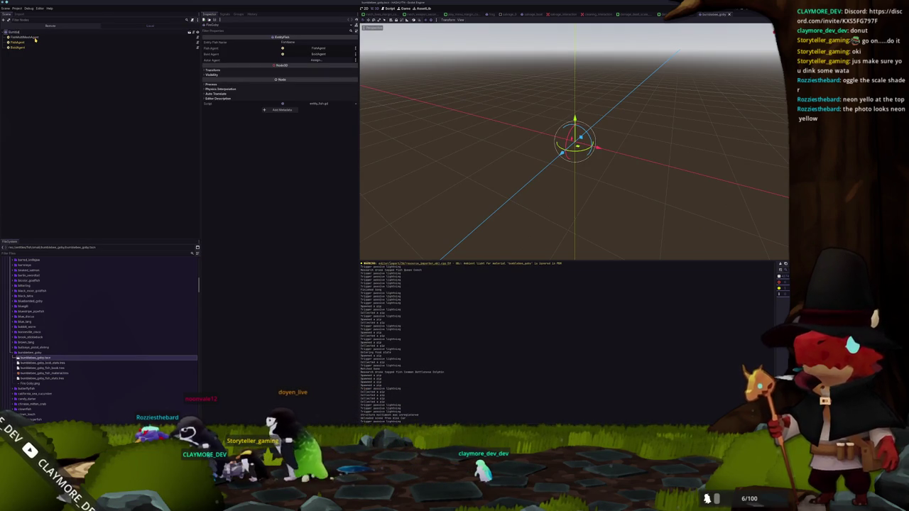
left_click(34, 38)
left_click(356, 66)
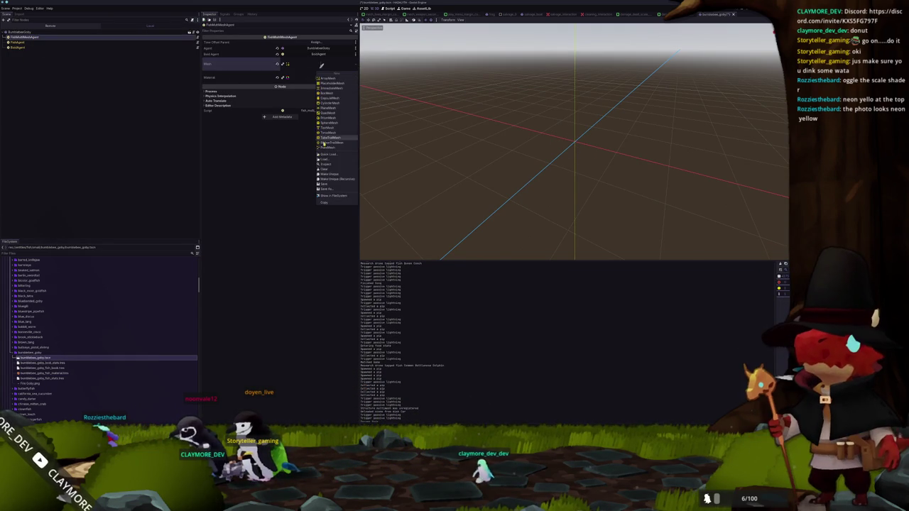
left_click(334, 156)
type("mble")
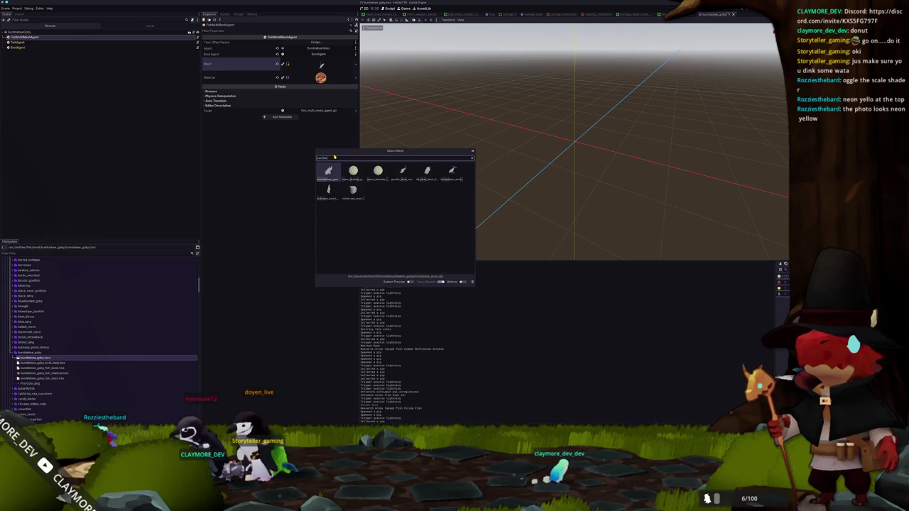
key("Return")
Load the bumblebee texture as the fish material's Albedo
left_click(320, 77)
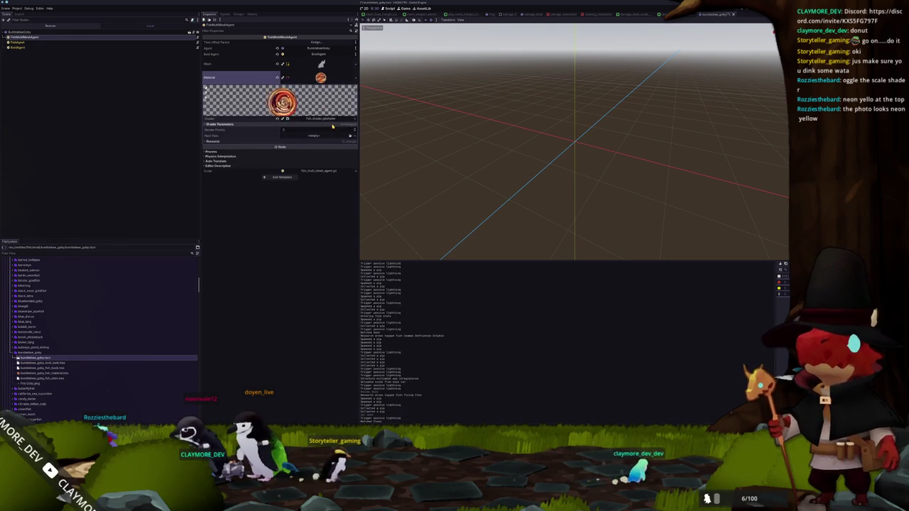
left_click(220, 124)
left_click(329, 133)
left_click(325, 239)
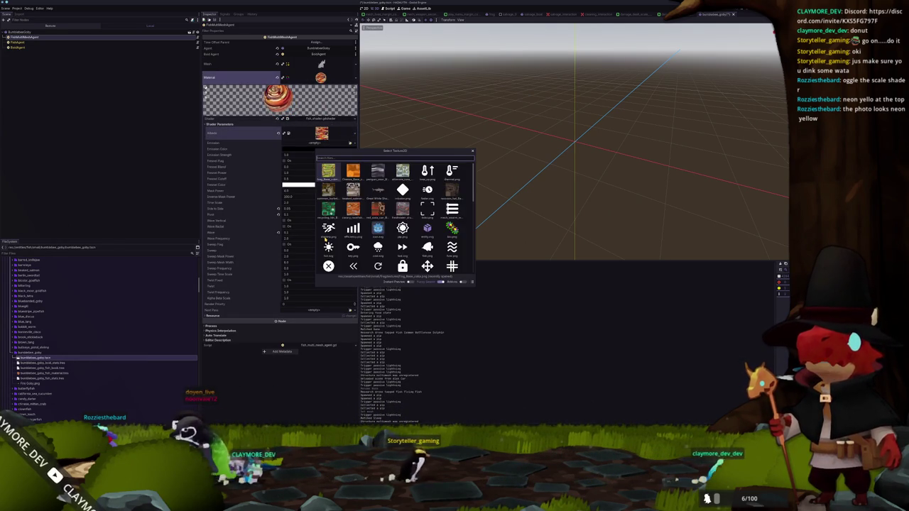
type("bumblebee")
key("Return")
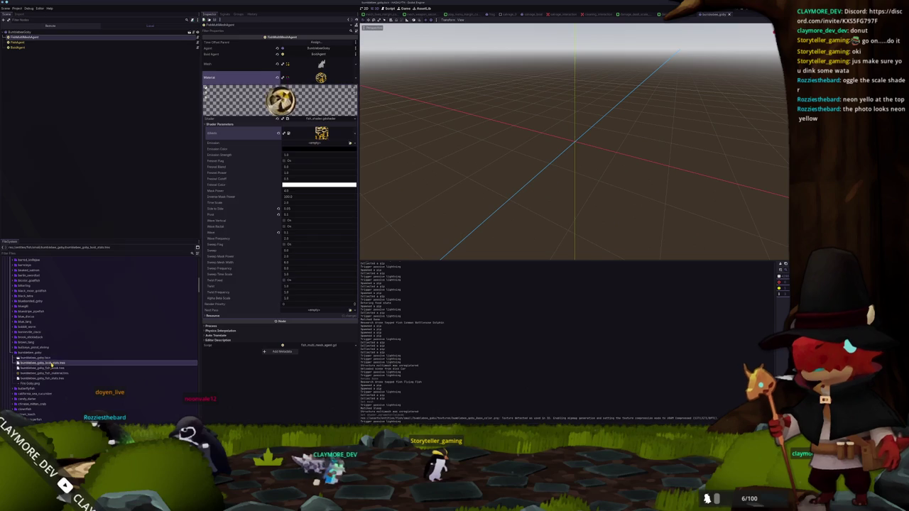
left_click(49, 372)
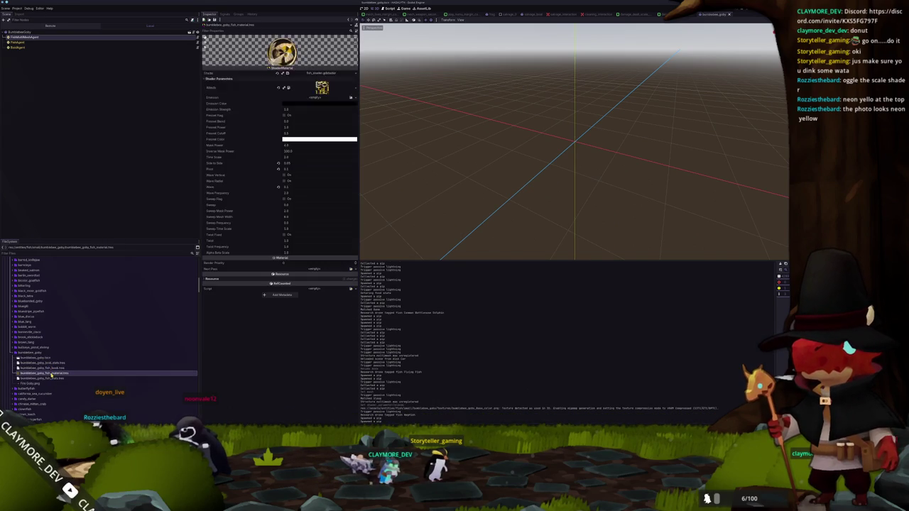
Enter 'Bumblebee Goby' as bumblebee_goby_fish_stats.tres's Name and delete Fire Goby.png from the folder
left_click(43, 378)
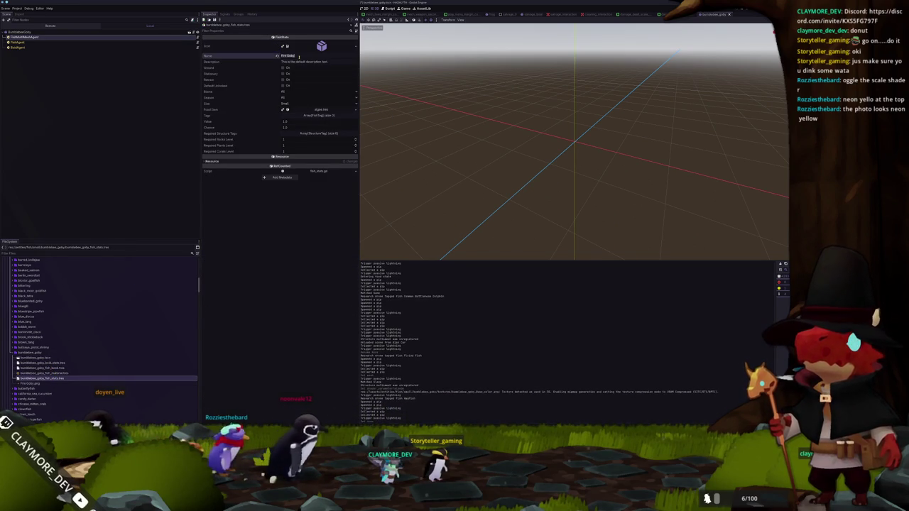
type("Bumblebee Goby")
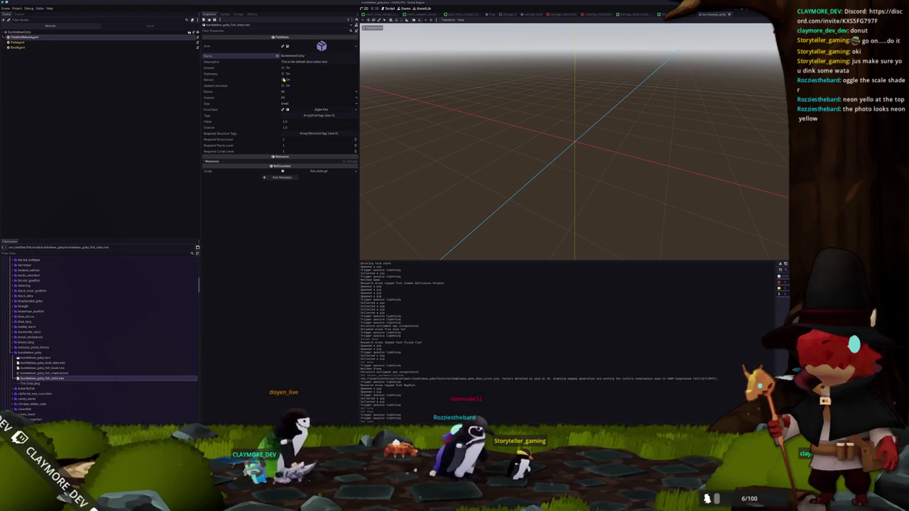
left_click(43, 384)
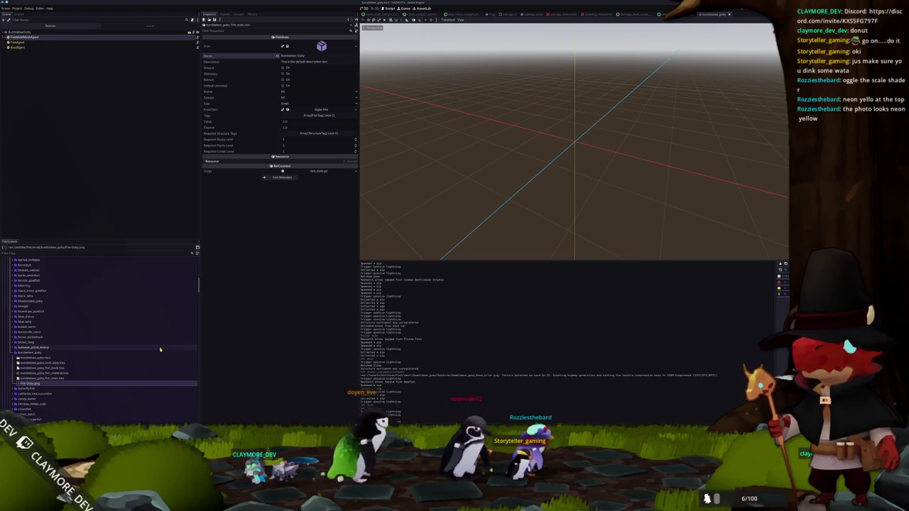
key("Delete")
key("Return")
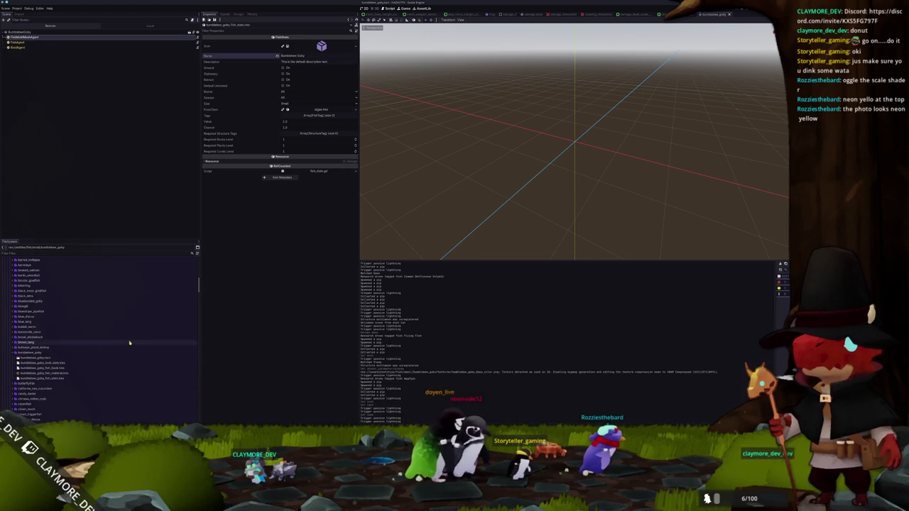
scroll(129, 367, "up", 3)
scroll(126, 367, "up", 3)
scroll(100, 355, "up", 5)
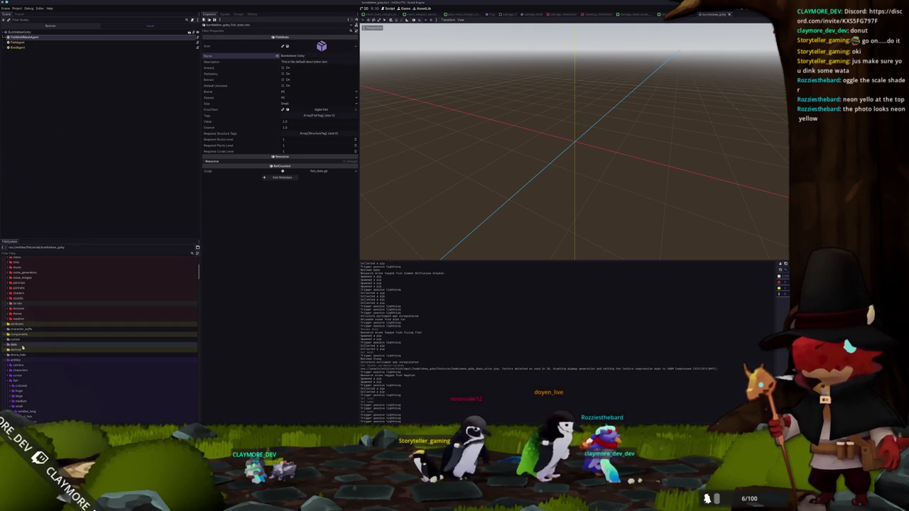
scroll(23, 348, "down", 5)
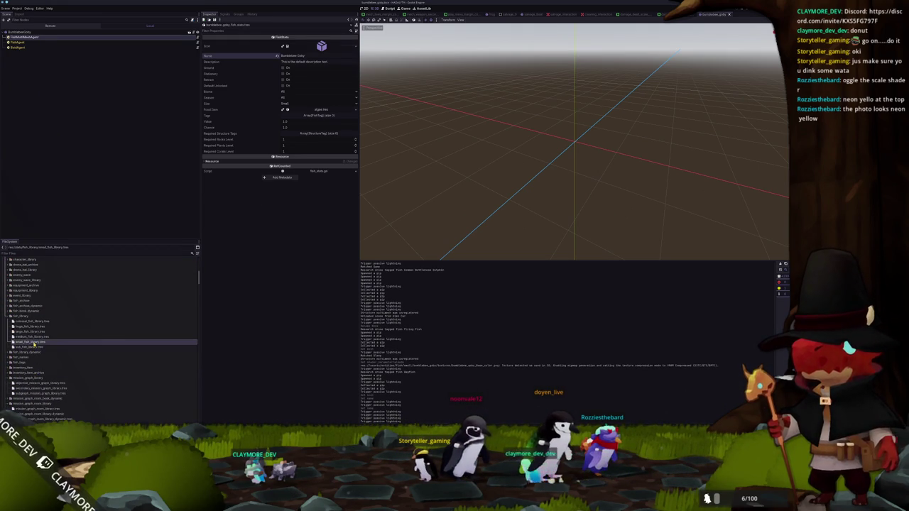
Append bumblebee_goby_fish_book.tres to the small fish library's Fish Books list and run the game
left_click(32, 343)
left_click(294, 173)
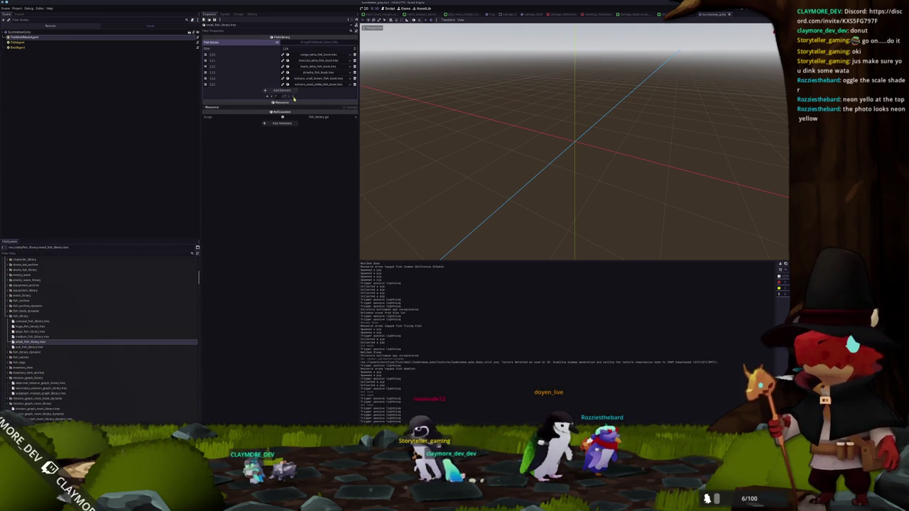
left_click(277, 90)
left_click(345, 90)
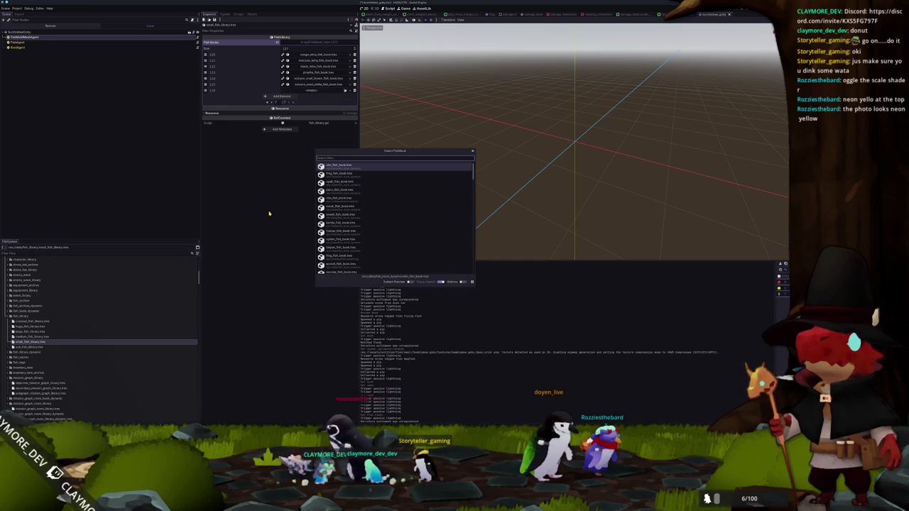
type("bumblebee")
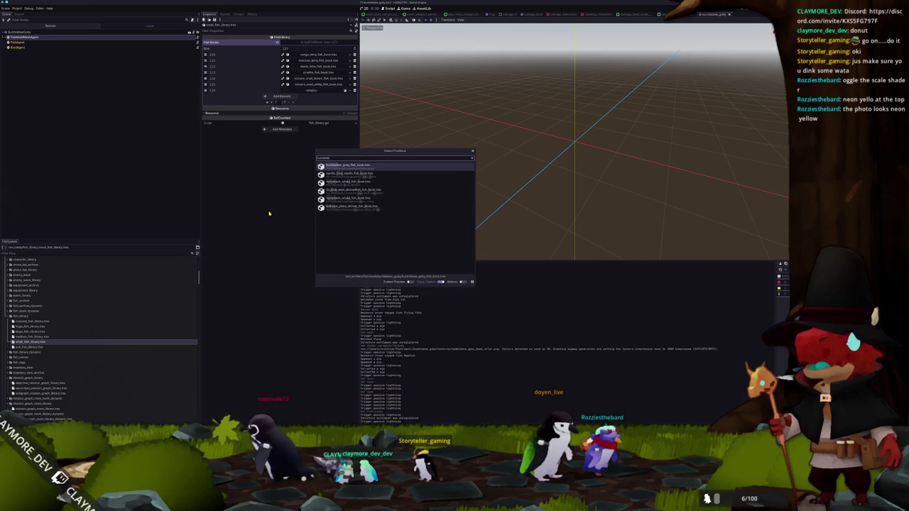
key("Return")
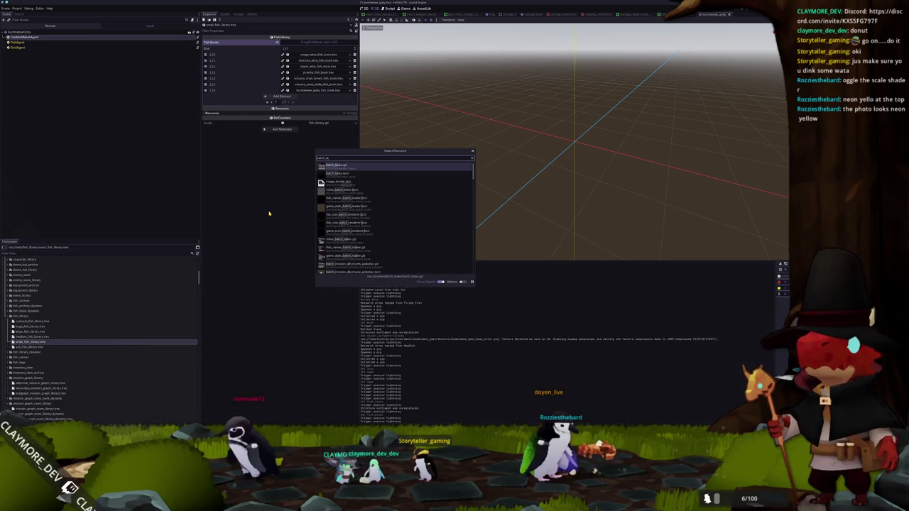
key("Return")
key("F6")
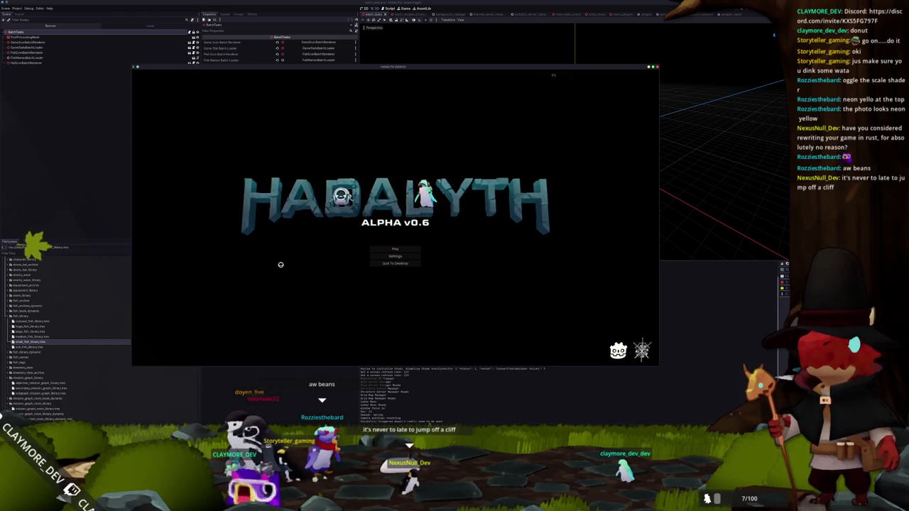
Start the Voyager save from Habalyth's title screen through the Play menu
left_click(383, 248)
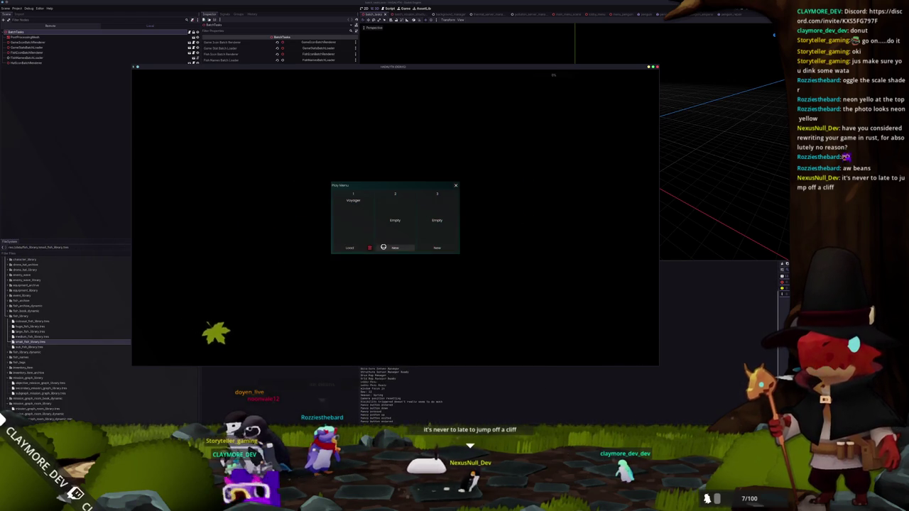
left_click(347, 247)
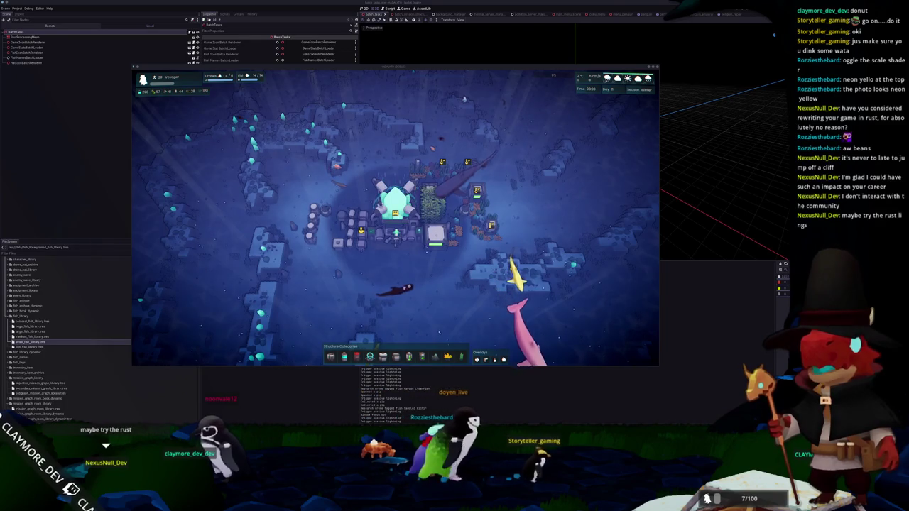
Switch from the running Habalyth game to the browser showing Bevy's Learn page
key("alt+Tab")
left_click_drag(558, 128, 550, 122)
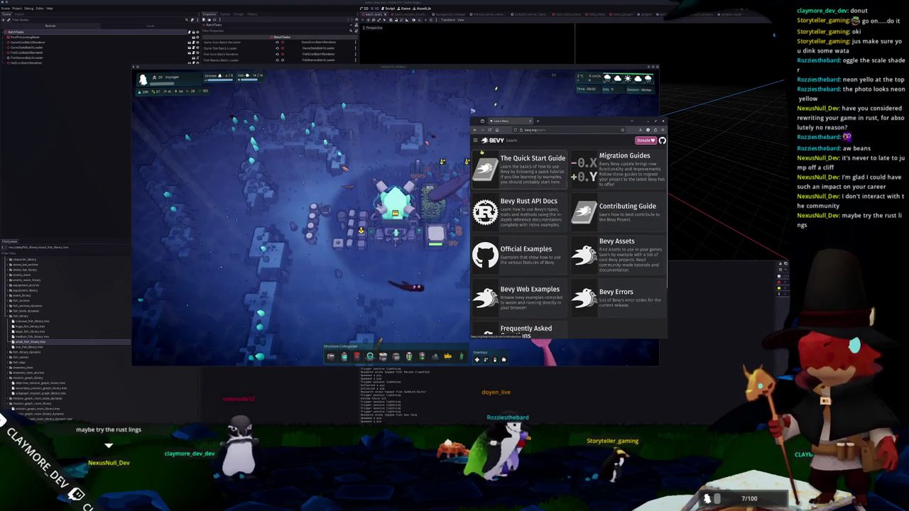
Widen the browser and read the Quick Start Guide's Getting Started and Apps pages
left_click_drag(471, 120, 310, 121)
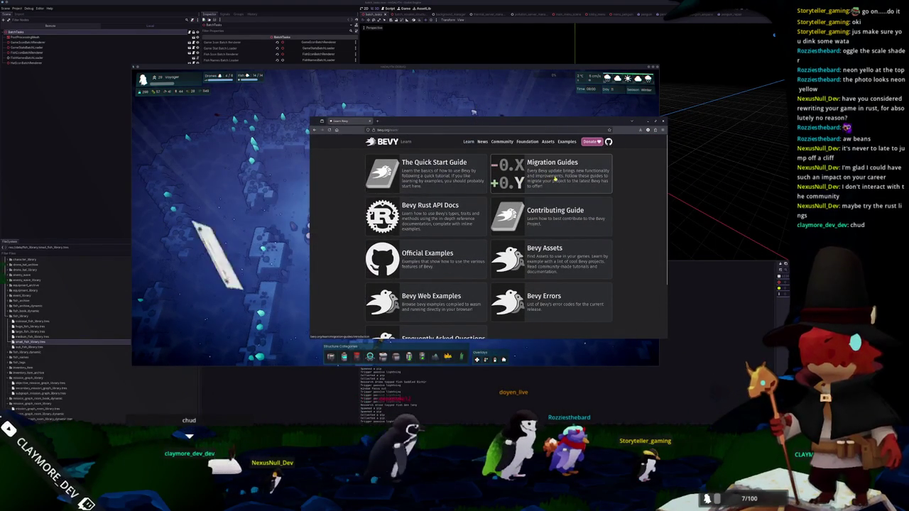
left_click(434, 186)
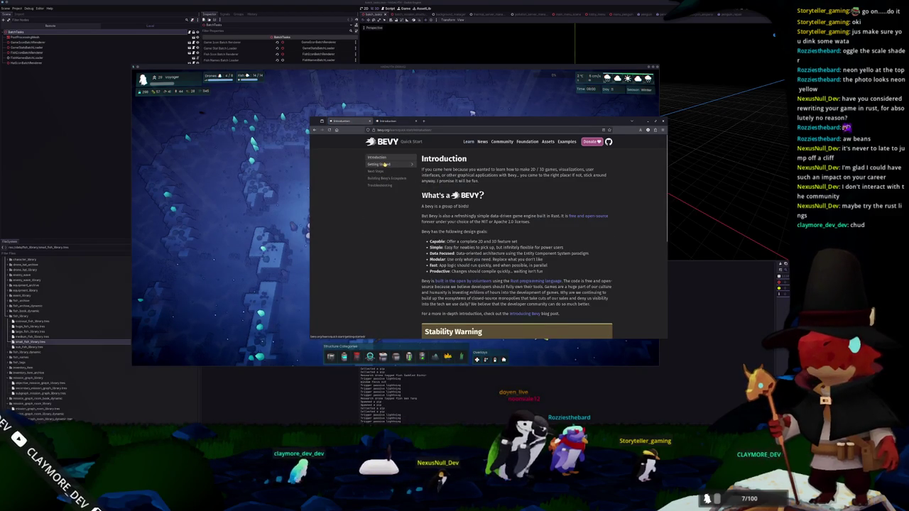
left_click(385, 164)
scroll(419, 197, "down", 2)
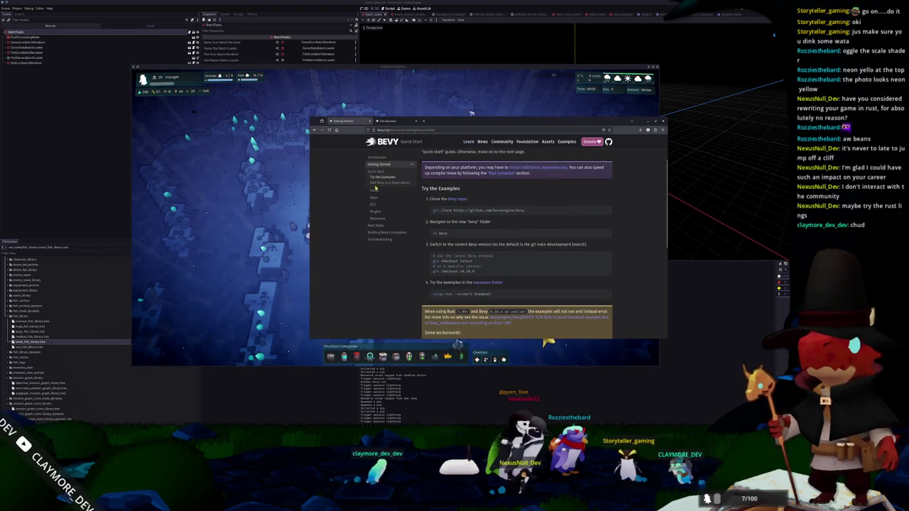
left_click(374, 198)
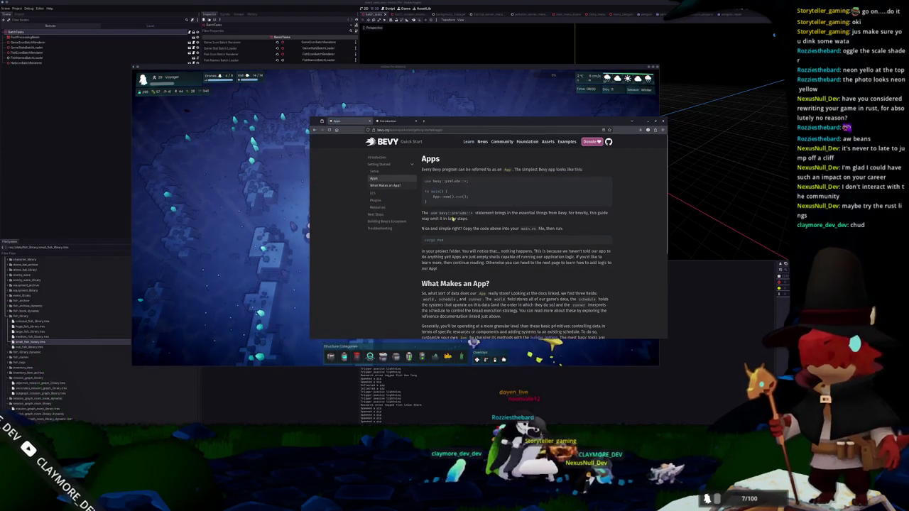
scroll(451, 213, "down", 2)
scroll(441, 230, "down", 4)
scroll(440, 229, "up", 4)
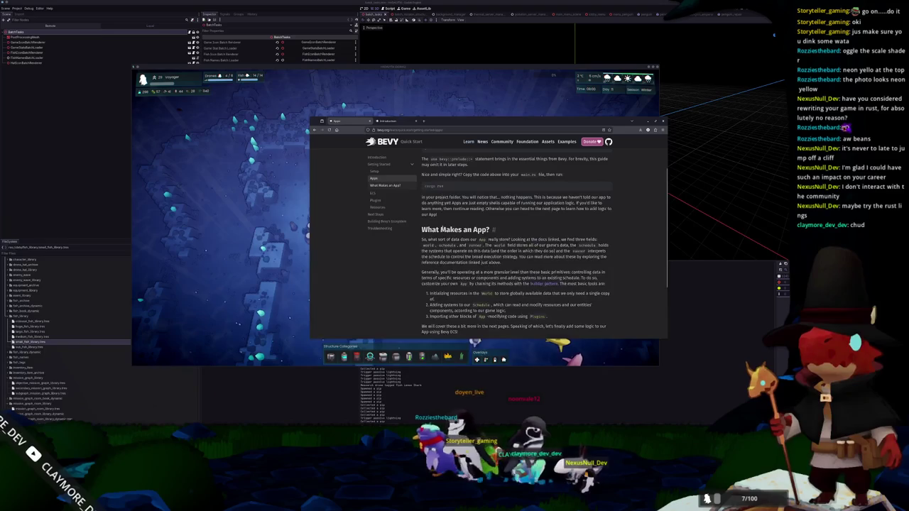
scroll(458, 181, "up", 1)
scroll(426, 191, "down", 1)
scroll(371, 207, "up", 1)
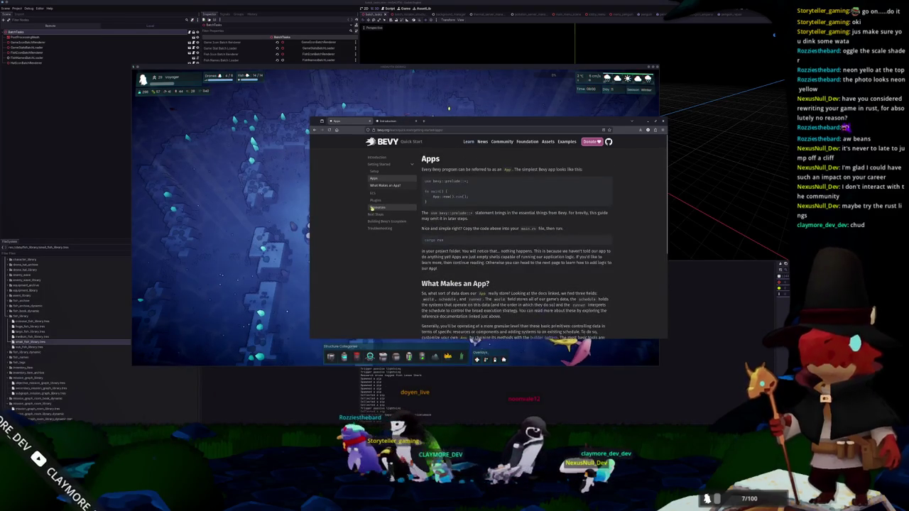
Look at the Next Steps page, then return through history to the Learn Bevy page
left_click(376, 214)
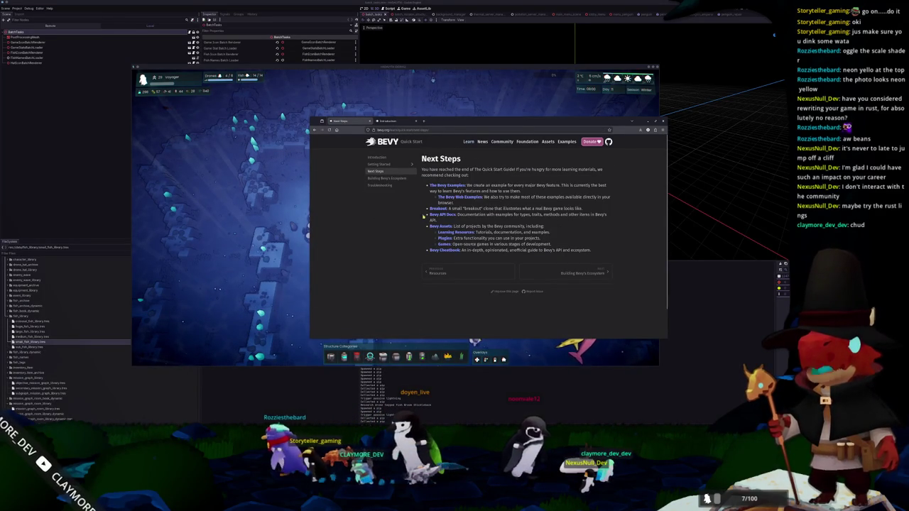
left_click(376, 157)
left_click(314, 130)
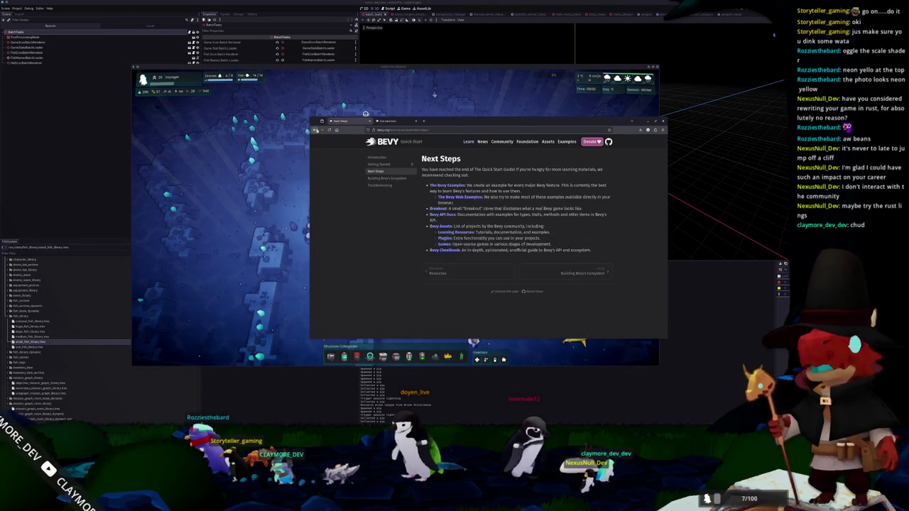
right_click(315, 130)
left_click(328, 153)
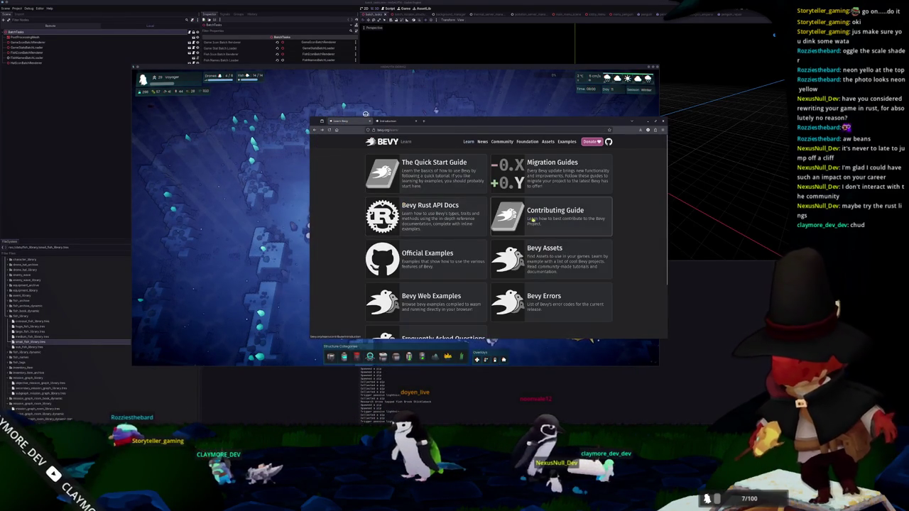
Follow the Official Examples link to the bevy examples folder on GitHub and browse it
left_click(415, 250)
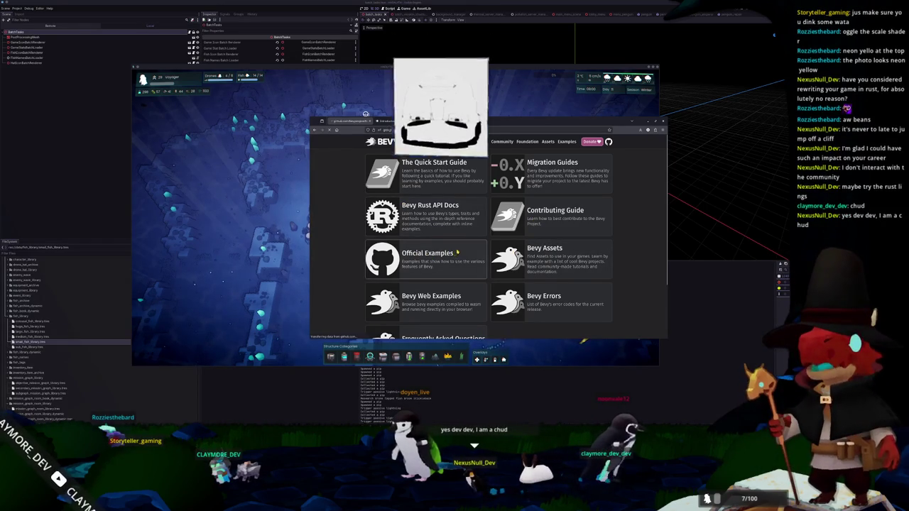
scroll(462, 240, "down", 10)
scroll(458, 238, "down", 3)
scroll(455, 236, "up", 5)
scroll(448, 232, "up", 2)
scroll(455, 241, "up", 10)
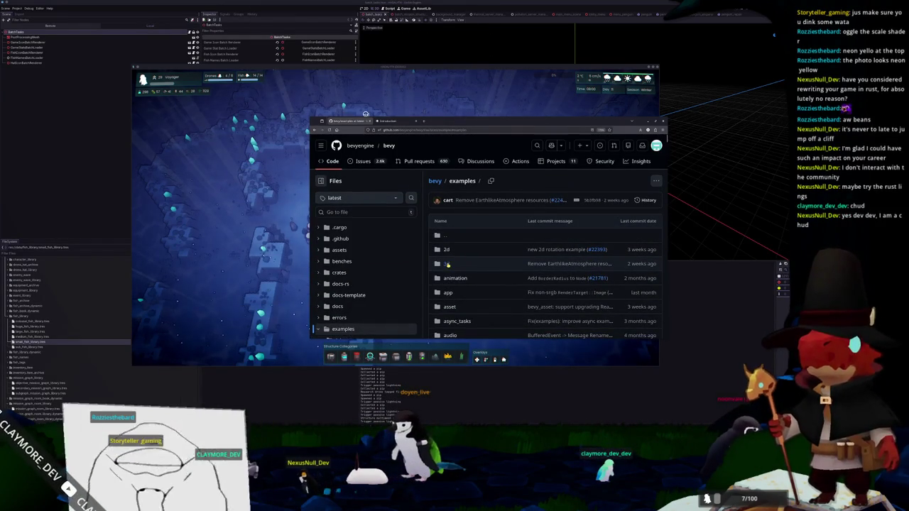
Open the 3d examples folder, zoomed out, and read the main function of 3d_scene.rs
left_click(469, 264)
key("ctrl+minus")
key("ctrl+minus")
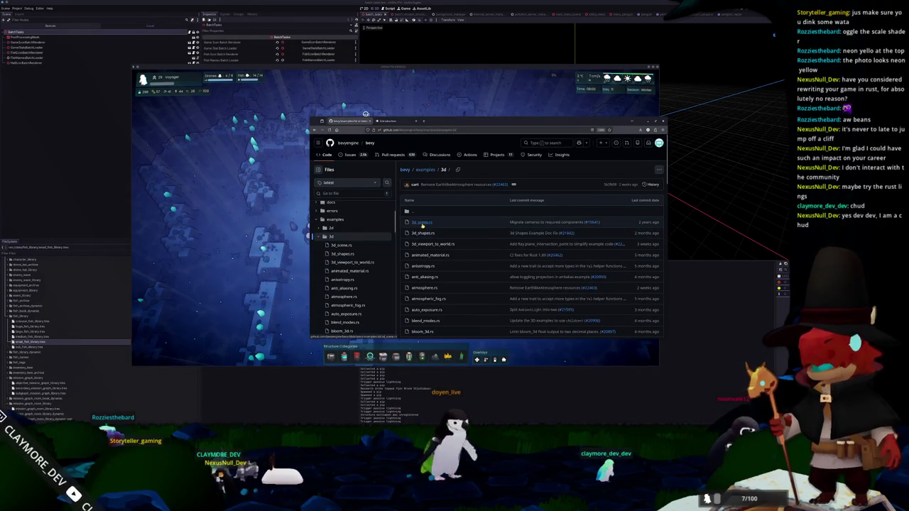
left_click(422, 222)
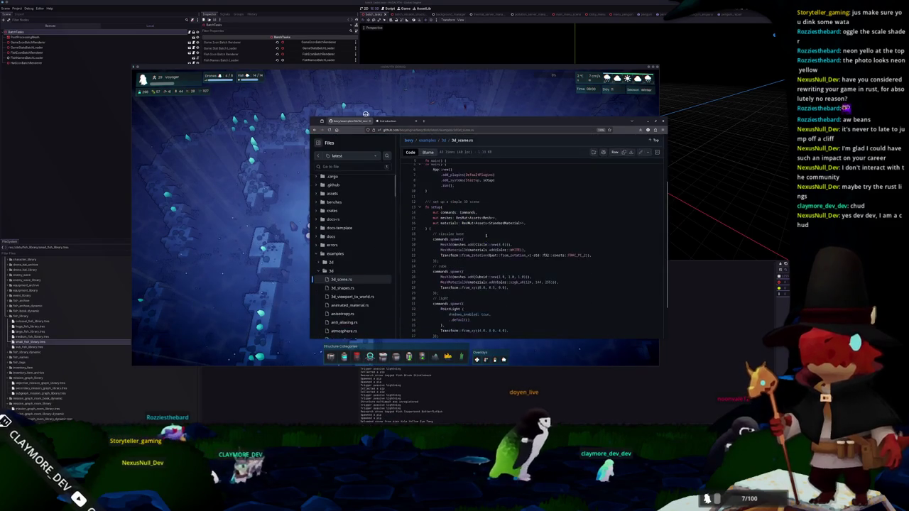
left_click_drag(479, 221, 410, 204)
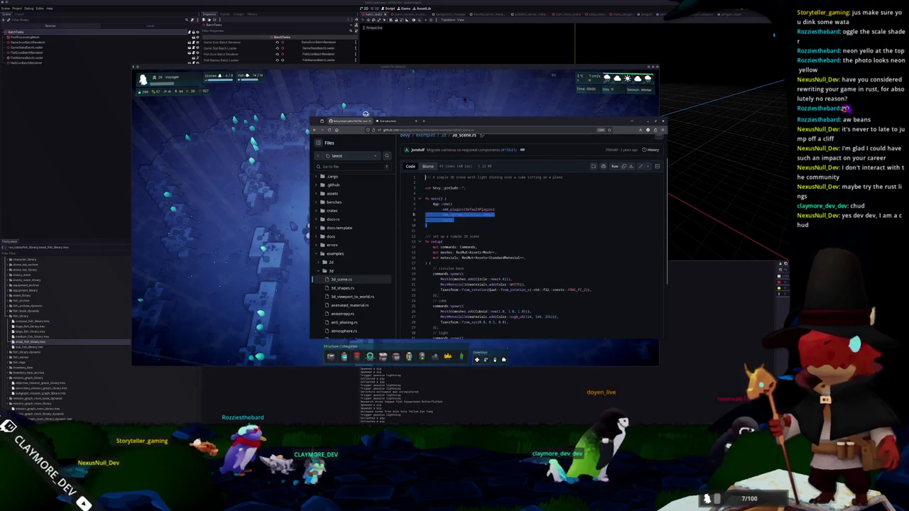
left_click(430, 222)
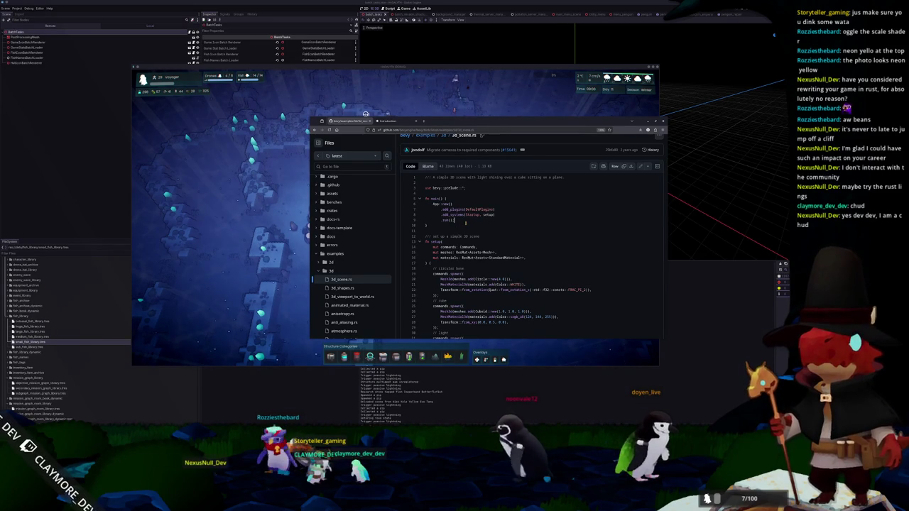
scroll(497, 248, "down", 2)
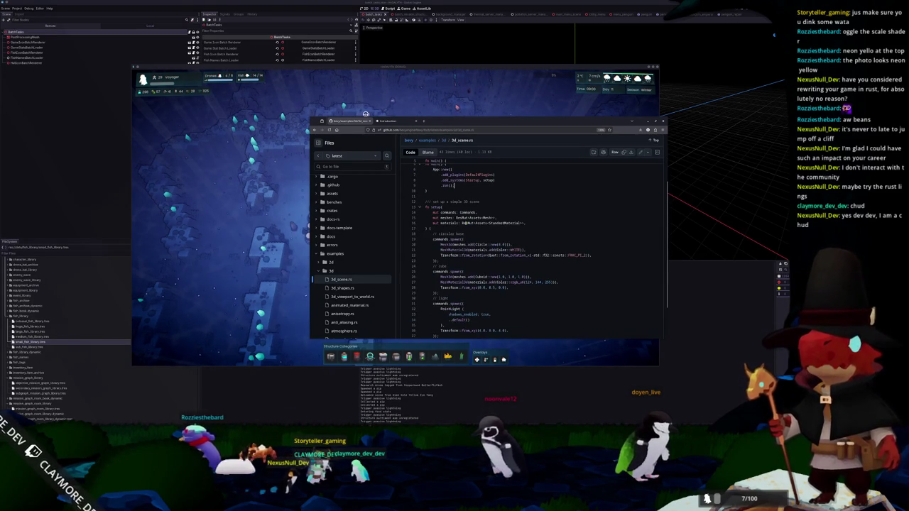
scroll(462, 223, "up", 2)
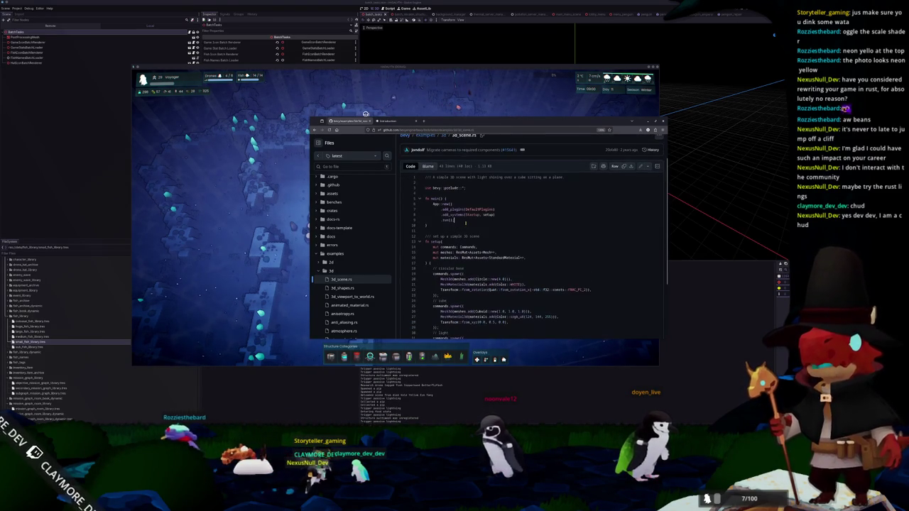
Open 3d_shapes.rs and read down to its main function's app setup code
left_click(341, 287)
scroll(450, 274, "down", 3)
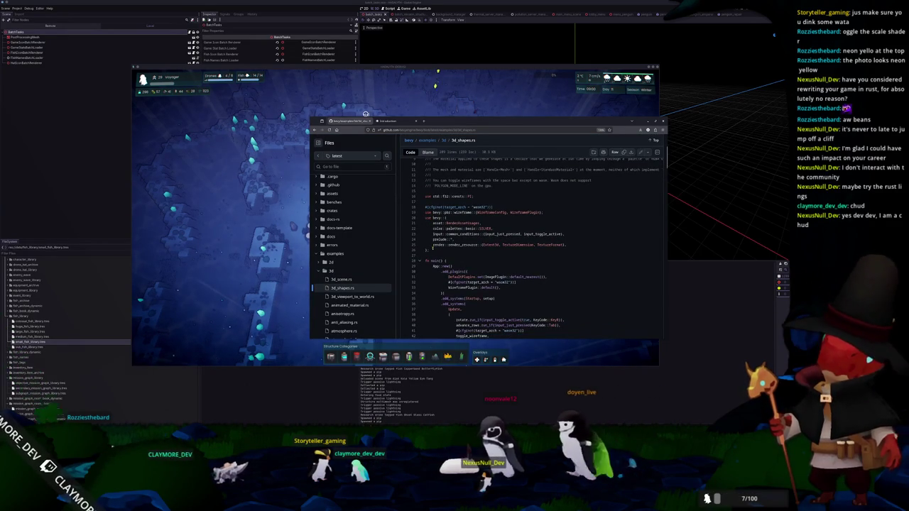
scroll(432, 247, "down", 2)
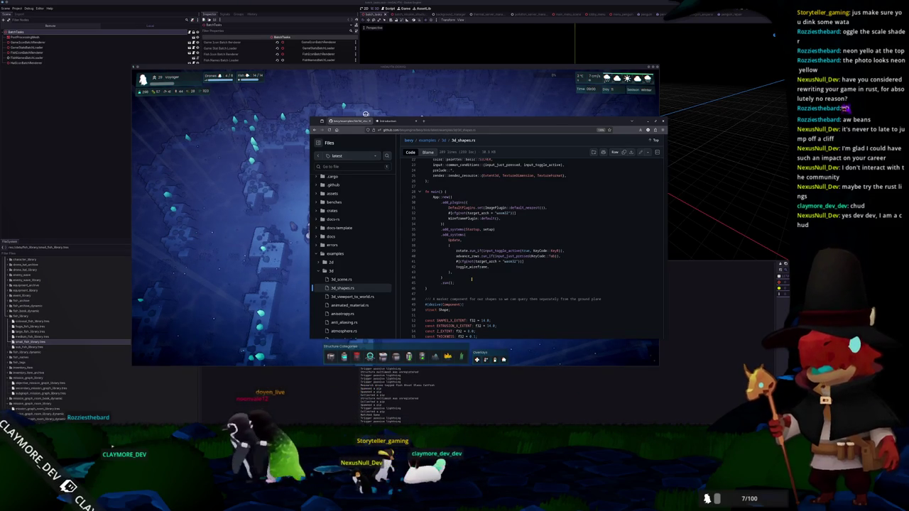
left_click_drag(471, 281, 424, 198)
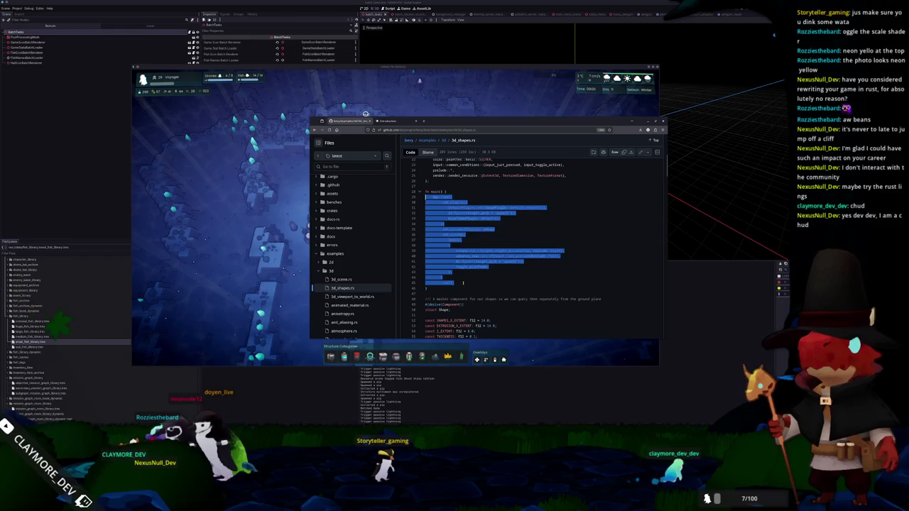
left_click(463, 282)
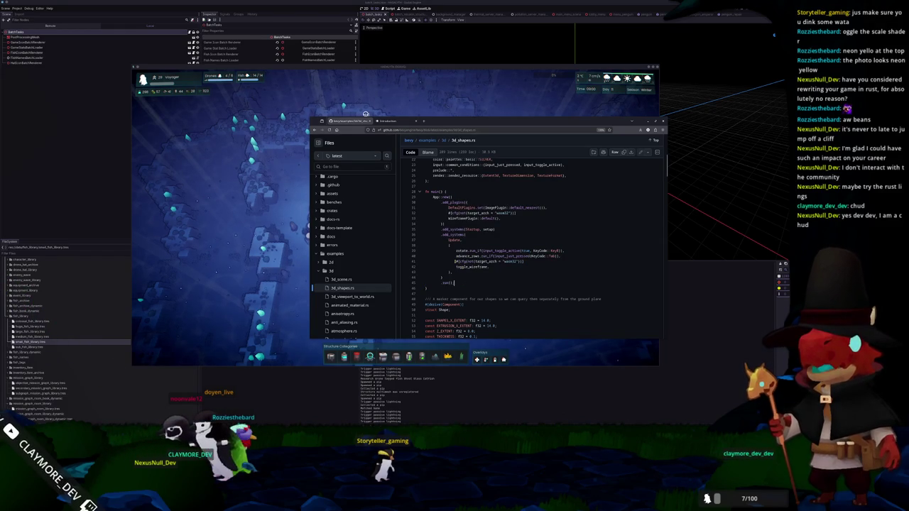
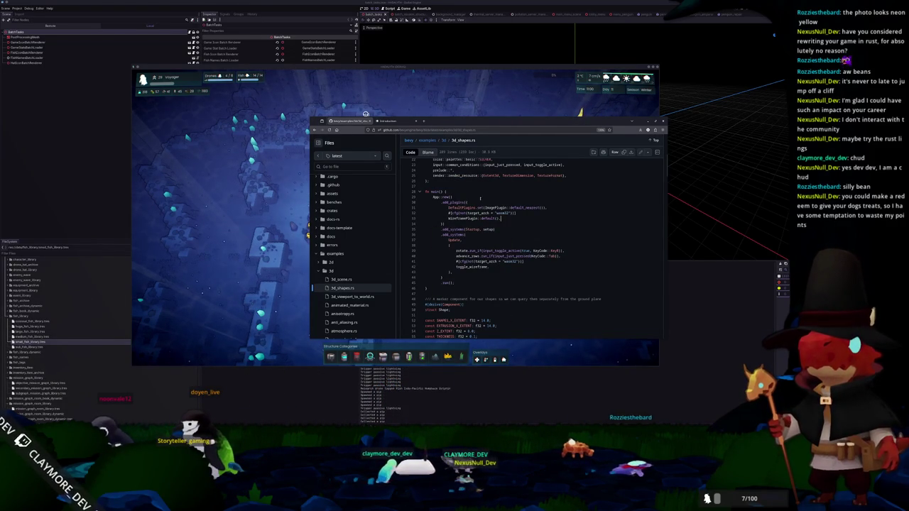
Scroll through Bevy's 3d_shapes.rs example and select the shape-mesh block, lines 70–83
scroll(480, 199, "down", 3)
scroll(480, 200, "down", 8)
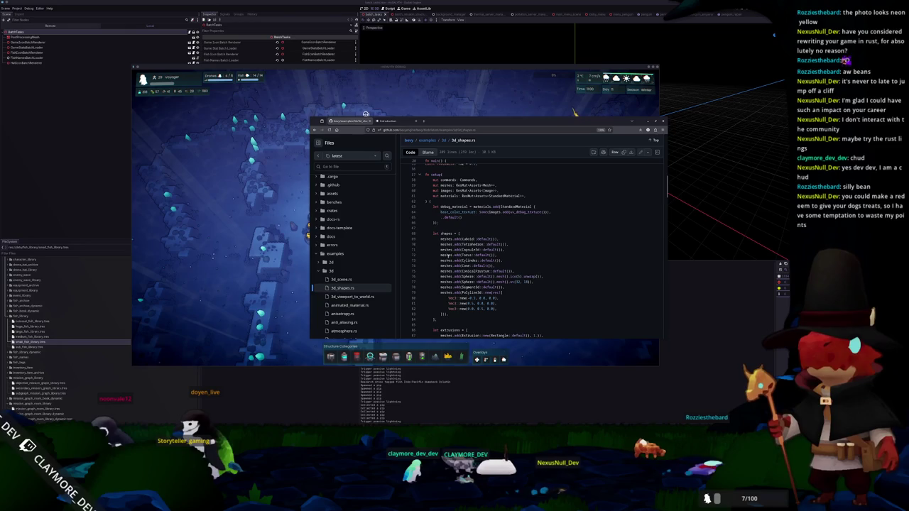
scroll(444, 252, "down", 2)
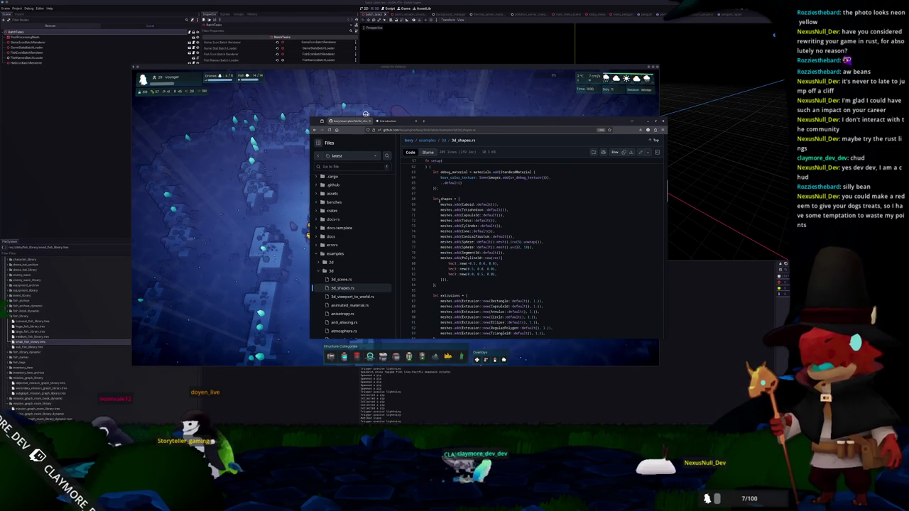
left_click_drag(437, 202, 464, 280)
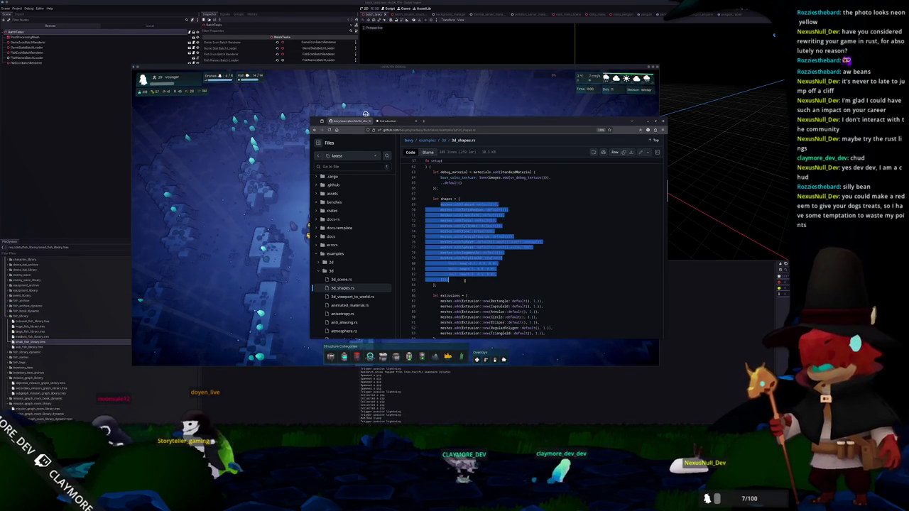
left_click(464, 280)
Scroll further down to the rest of the 3d_shapes.rs example
scroll(464, 279, "down", 2)
scroll(464, 277, "down", 2)
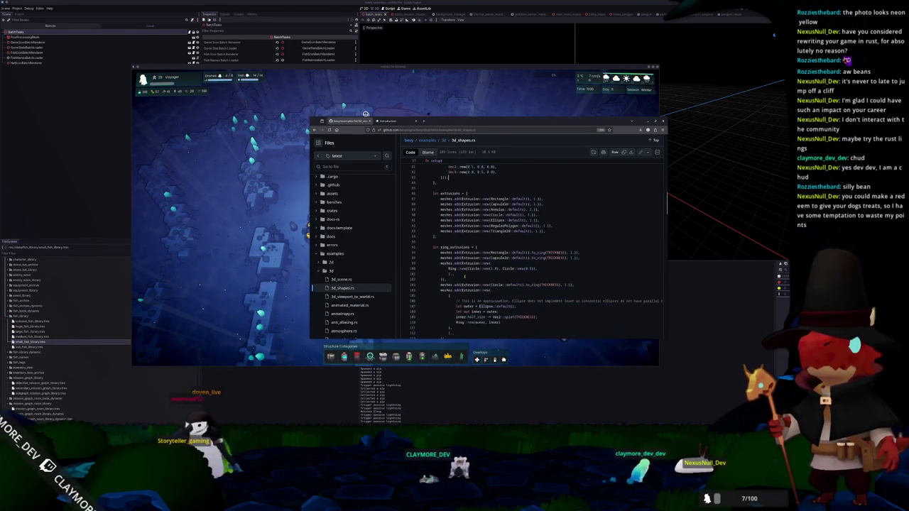
scroll(465, 276, "down", 3)
scroll(464, 274, "down", 2)
scroll(465, 274, "down", 2)
scroll(464, 274, "down", 2)
scroll(464, 274, "down", 2)
scroll(464, 274, "down", 3)
scroll(465, 274, "down", 5)
scroll(464, 274, "down", 5)
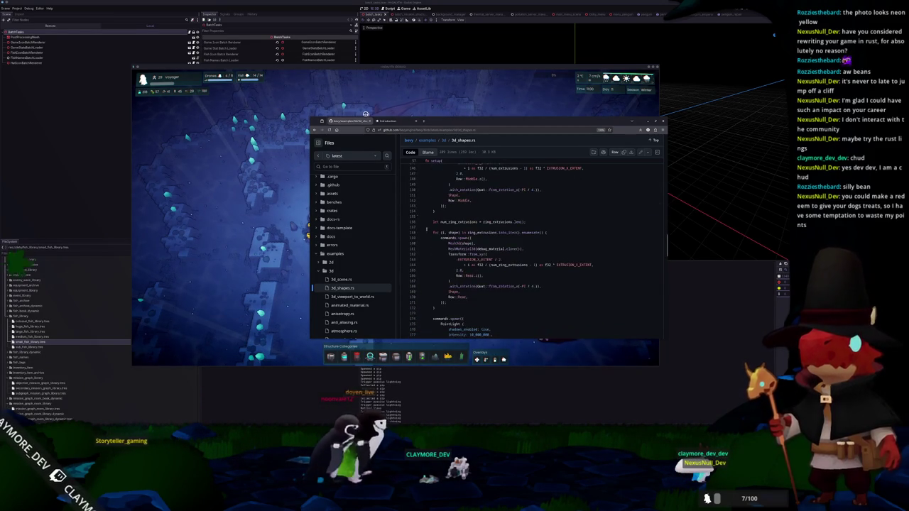
Glance at the Bevy migration guide, return to the code tab, and minimize Firefox
left_click(396, 124)
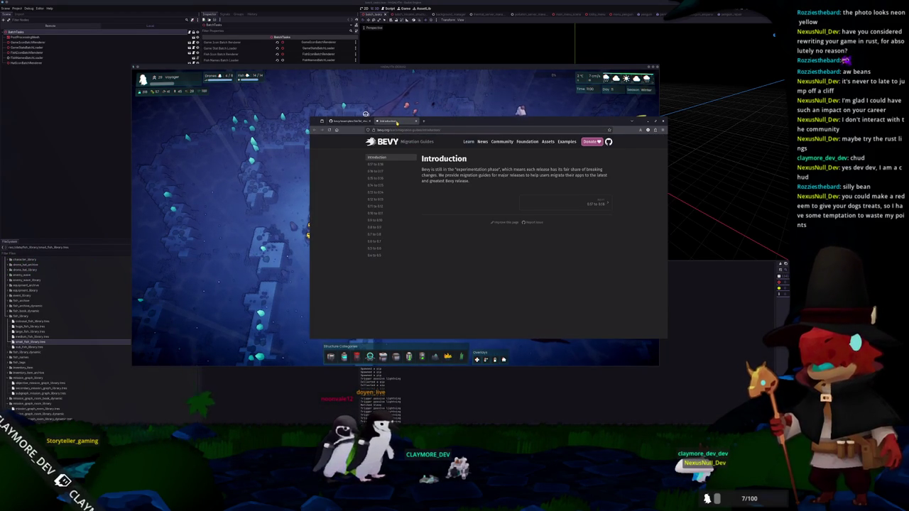
left_click(348, 122)
left_click(647, 120)
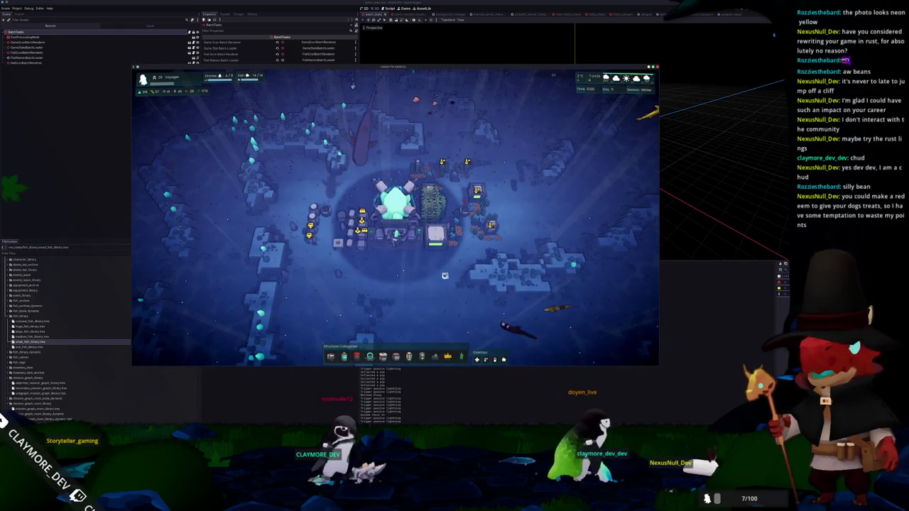
Spawn 100 Bumblebee Goby fish using the debug console's fish command
key("grave")
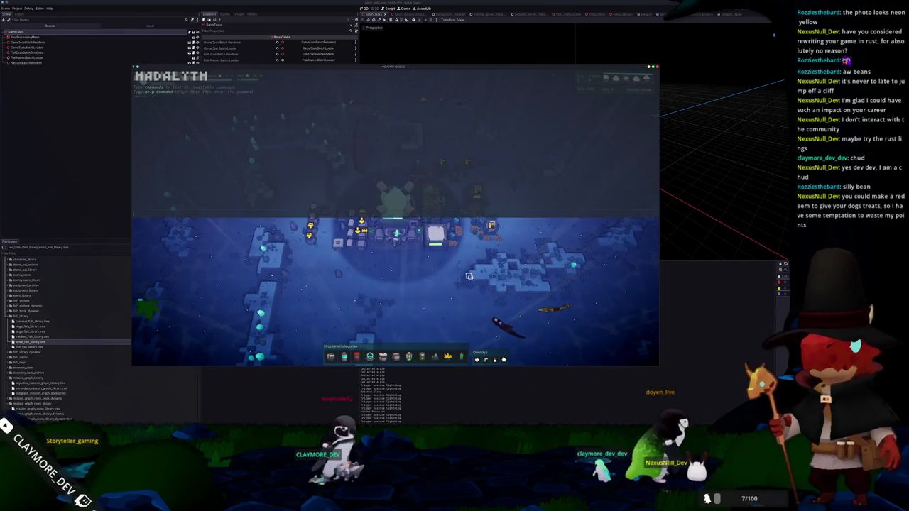
type("fish \"Bumblebee Goby\" 100")
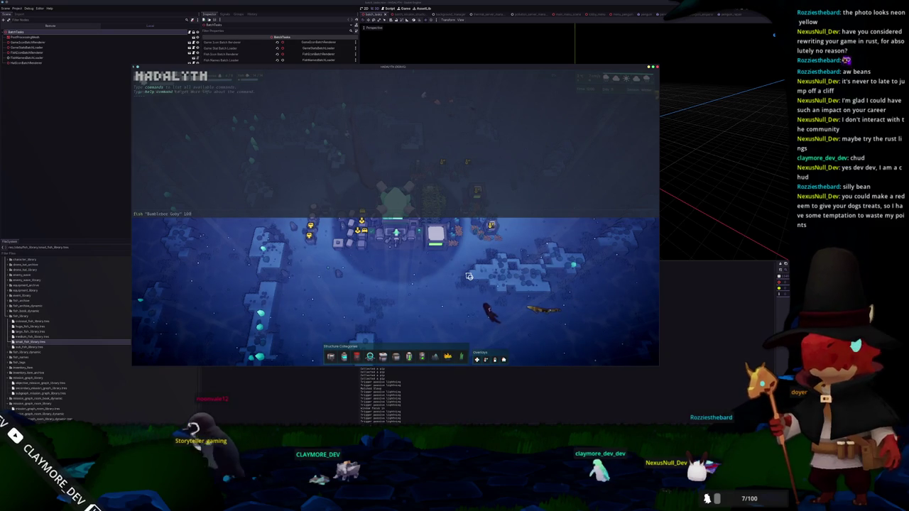
key("Return")
key("grave")
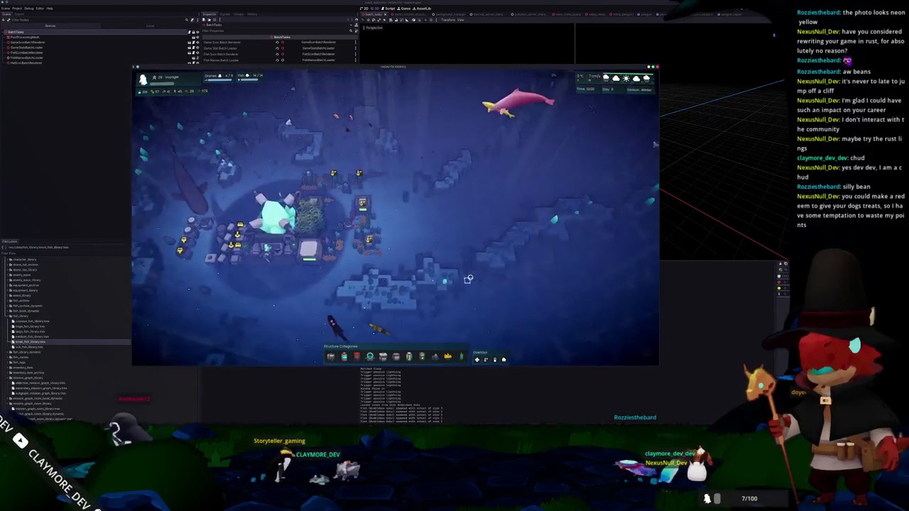
Pan the camera to the spawned fish and along the rocky ridge, then switch to OBS Studio
key("d")
key("w")
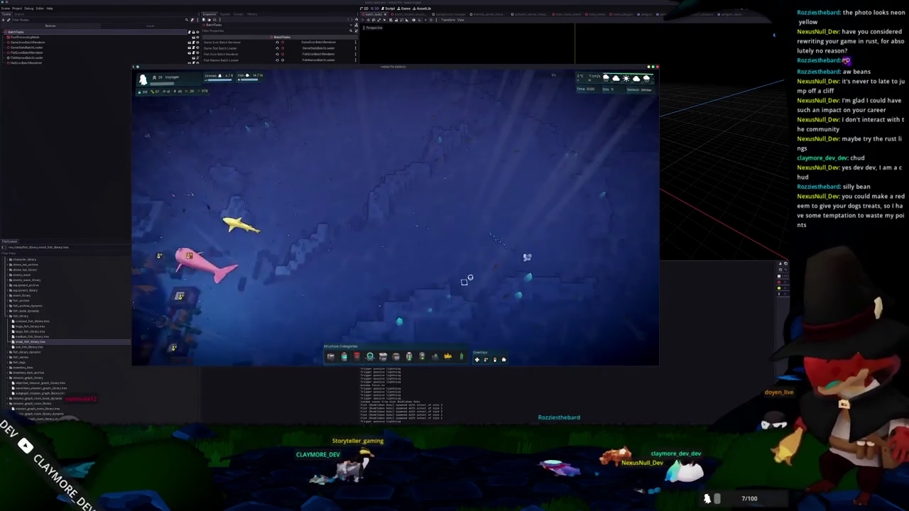
key("d")
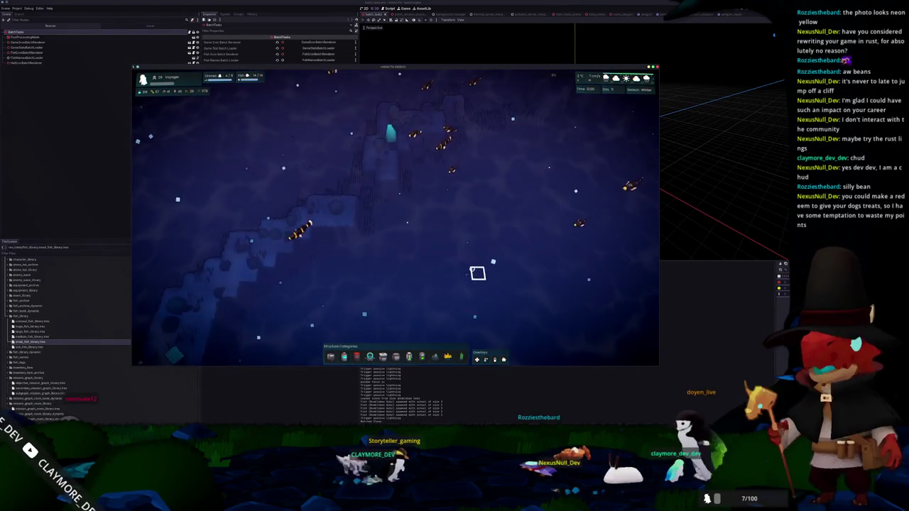
key("a")
key("w")
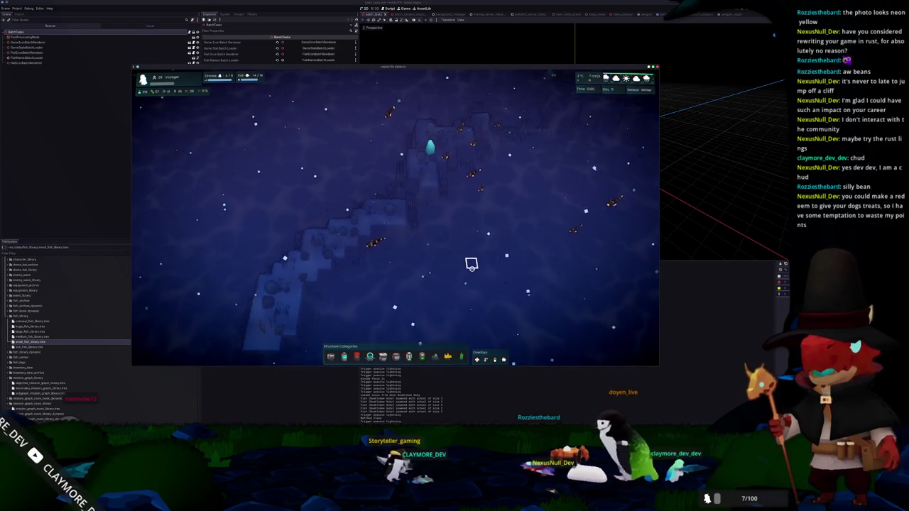
key("a")
scroll(474, 271, "up", 2)
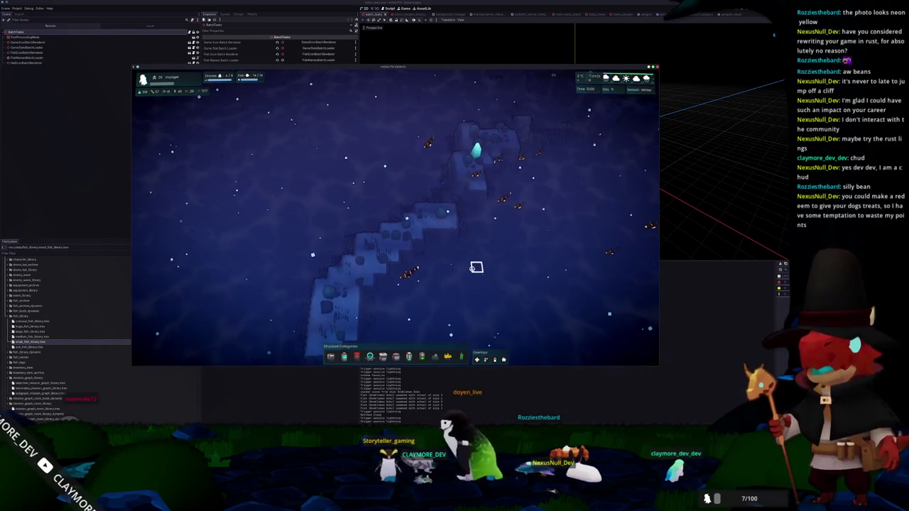
key("a")
key("s")
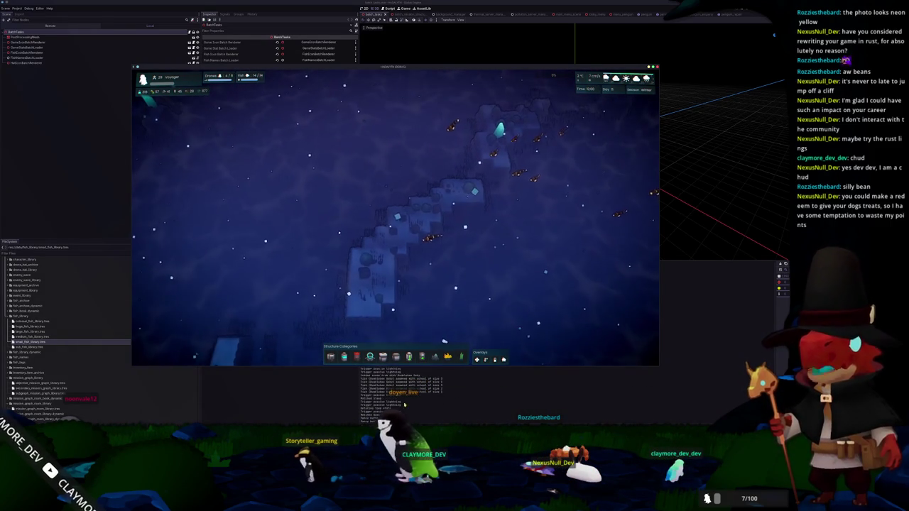
key("alt+Tab")
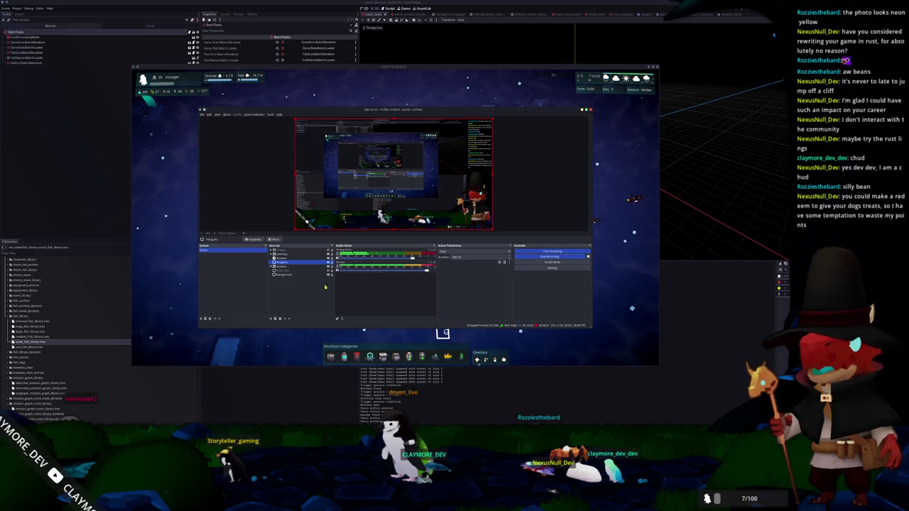
Open the screen-capture source's properties and browse the Screen Sharing picker
double_click(296, 271)
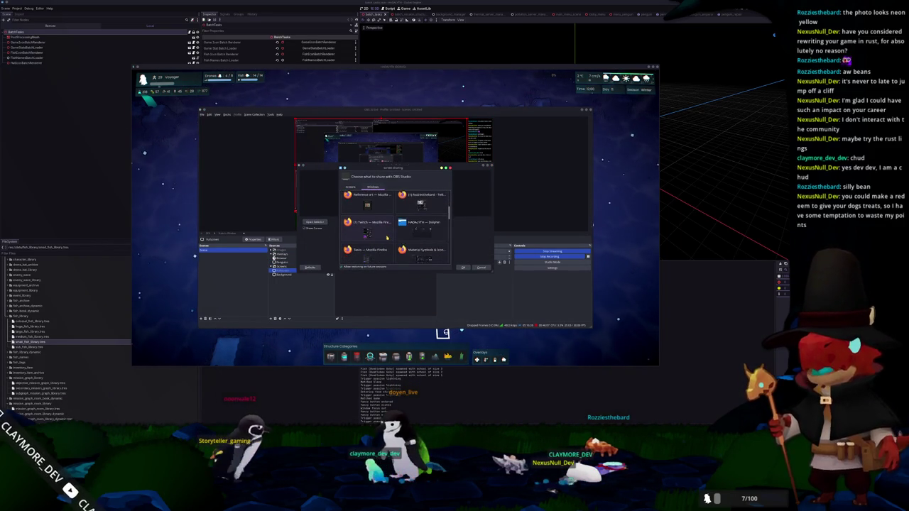
scroll(386, 239, "down", 5)
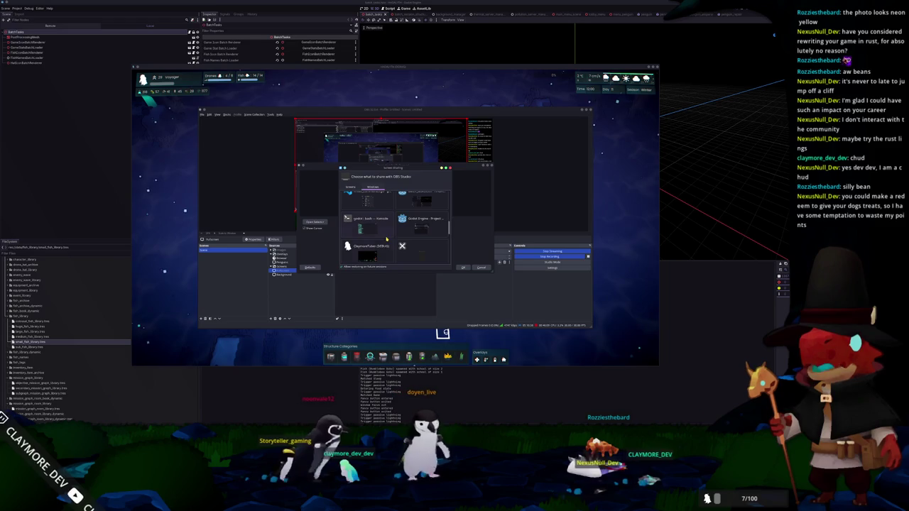
scroll(381, 253, "up", 3)
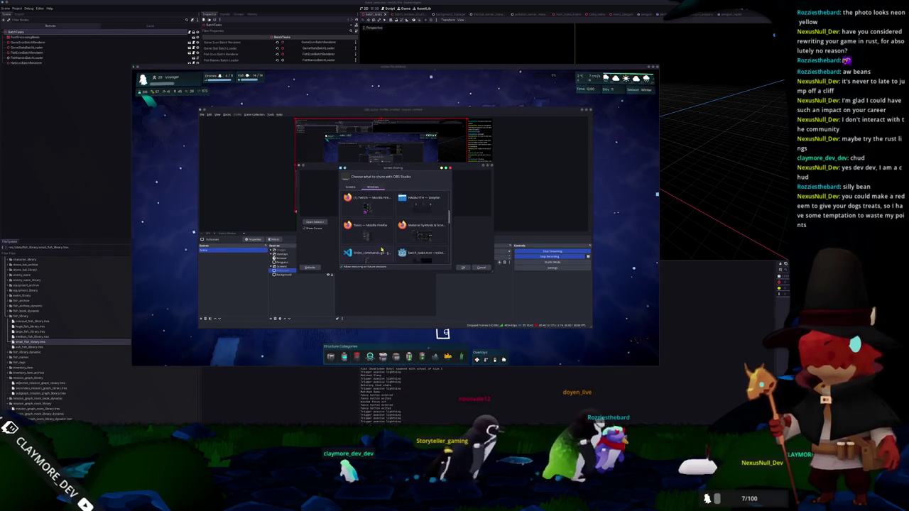
scroll(381, 248, "down", 2)
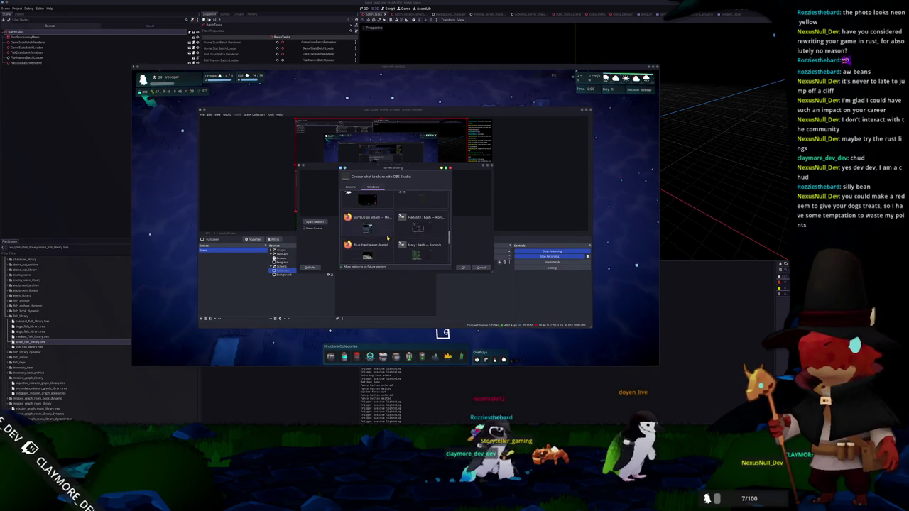
scroll(387, 237, "up", 2)
scroll(387, 238, "up", 2)
scroll(387, 238, "up", 1)
scroll(387, 239, "up", 2)
scroll(387, 240, "up", 1)
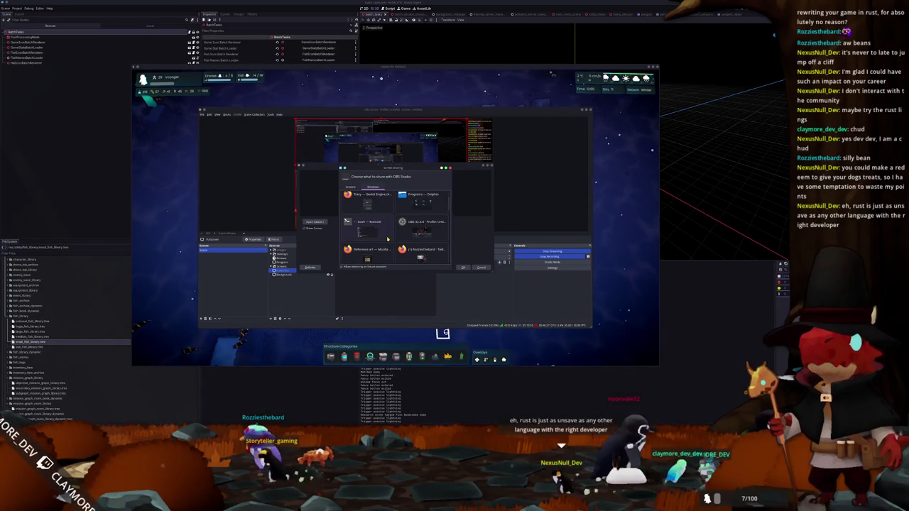
scroll(387, 239, "up", 2)
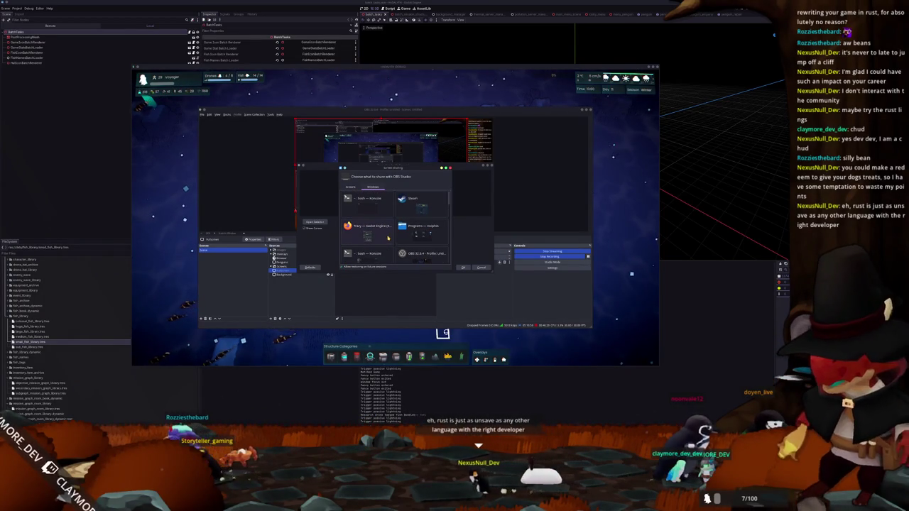
scroll(387, 239, "down", 2)
scroll(389, 234, "down", 2)
scroll(389, 231, "down", 2)
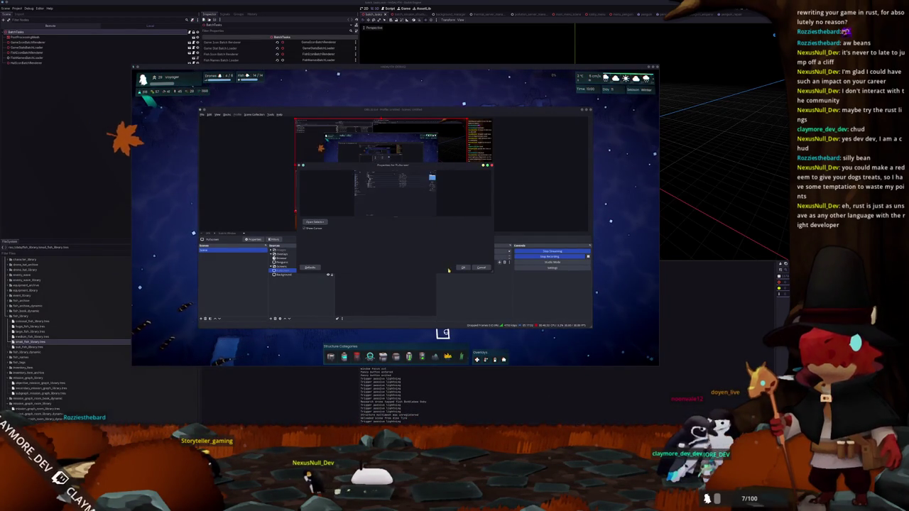
double_click(418, 222)
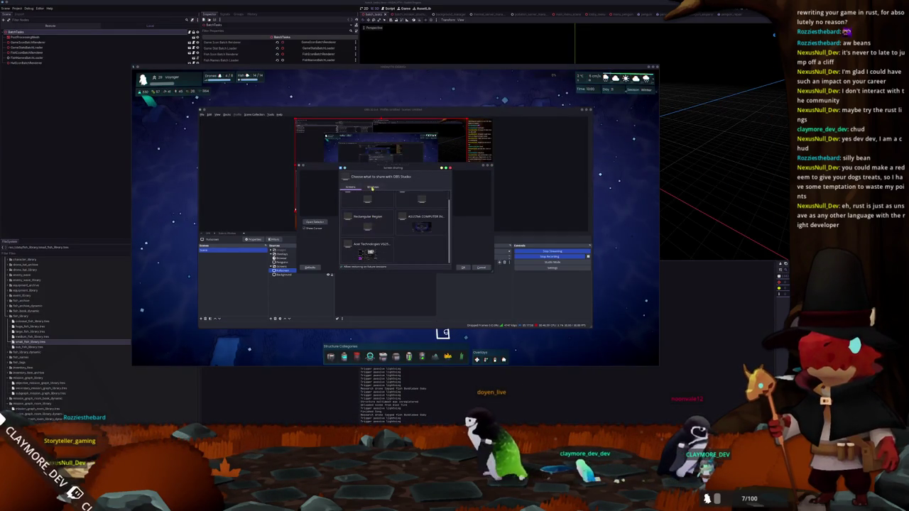
Switch the picker to the Windows list and capture the HADALYTH game window
key("ctrl+Tab")
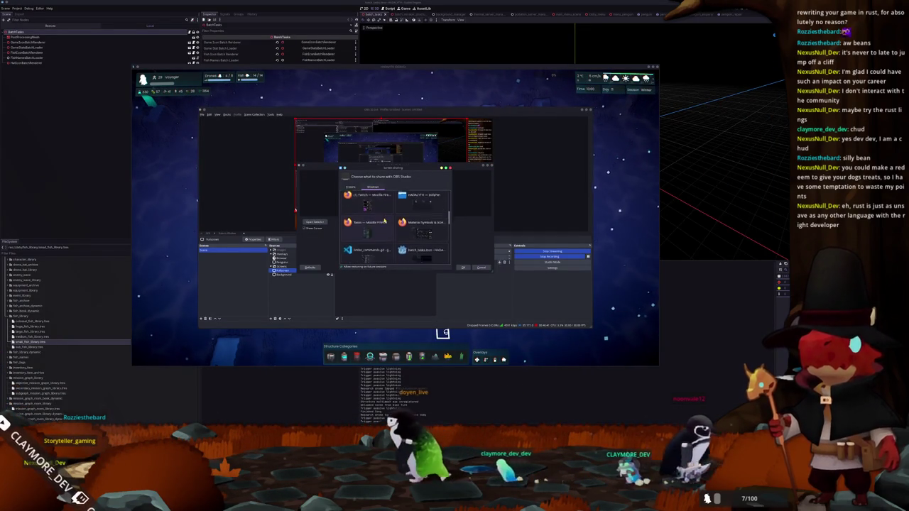
scroll(384, 221, "down", 5)
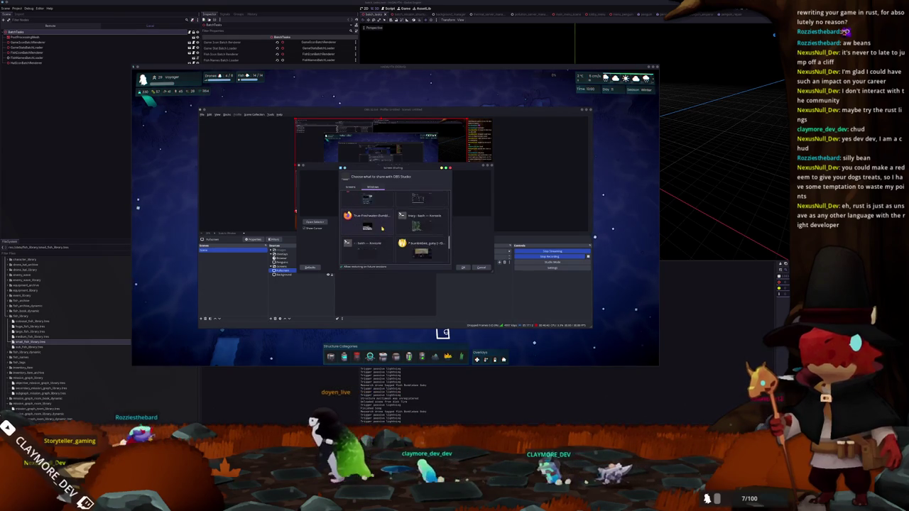
scroll(382, 228, "down", 3)
double_click(367, 244)
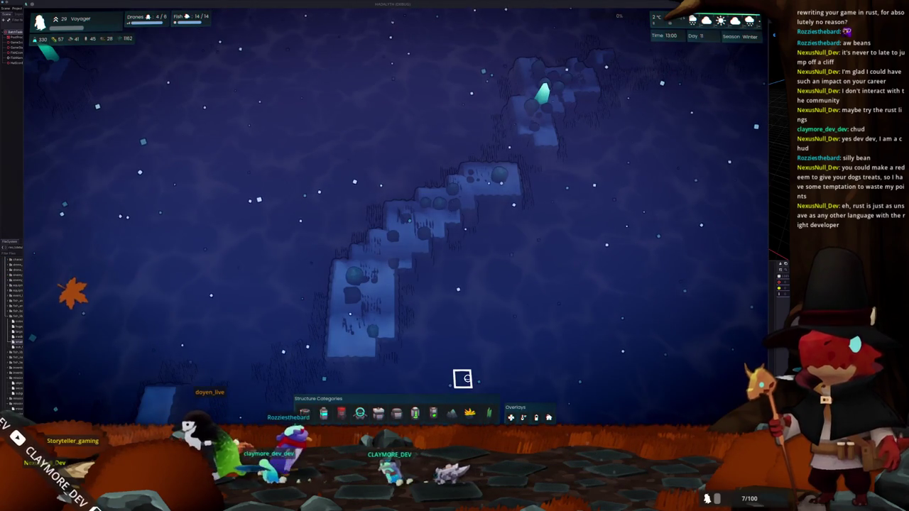
Zoom the view and enter a Goby spawn in the debug console, accepting the Fire Goby suggestion
scroll(724, 286, "up", 5)
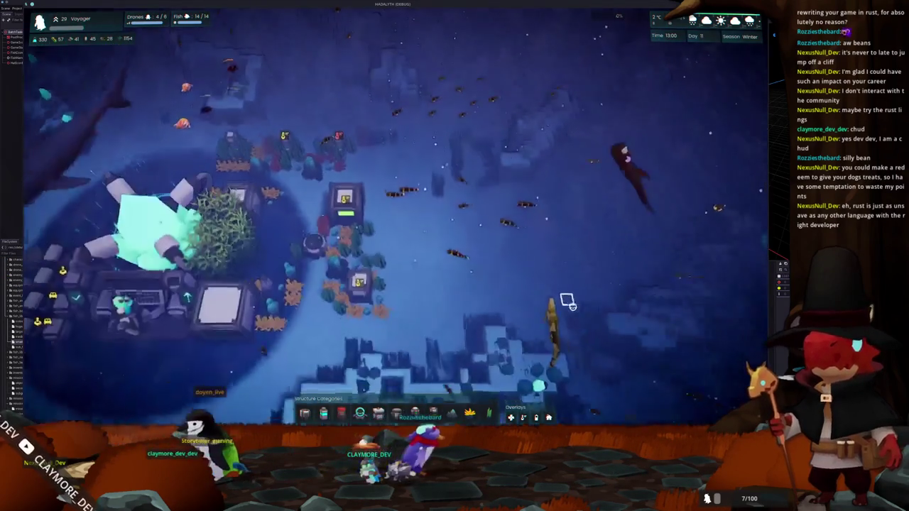
scroll(572, 306, "up", 2)
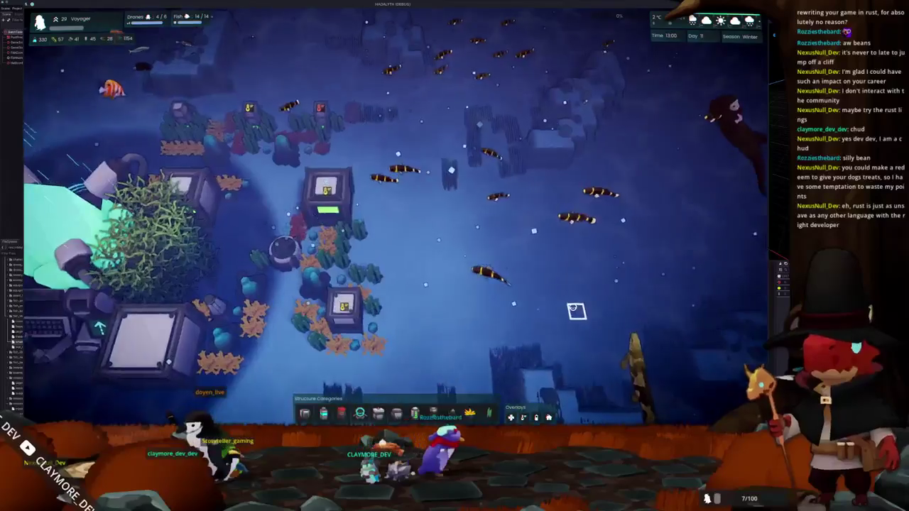
scroll(561, 307, "up", 2)
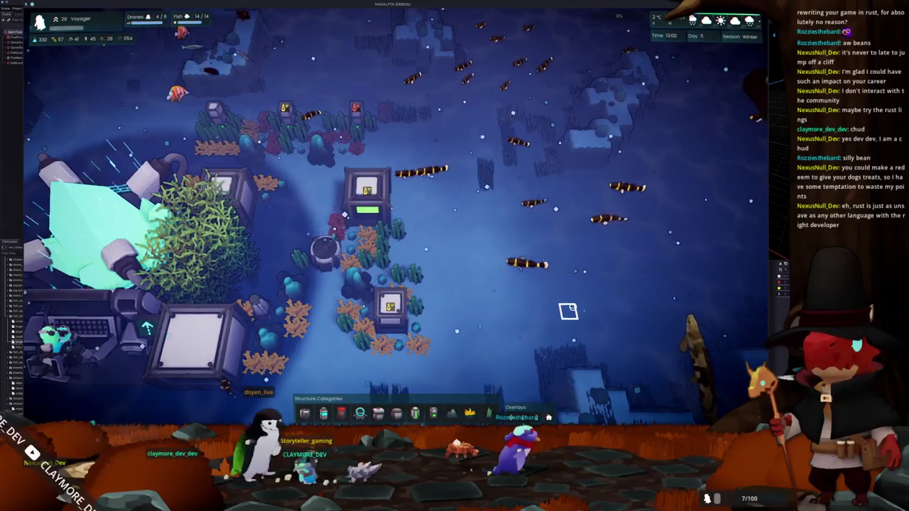
scroll(569, 311, "up", 2)
scroll(574, 311, "up", 1)
key("grave")
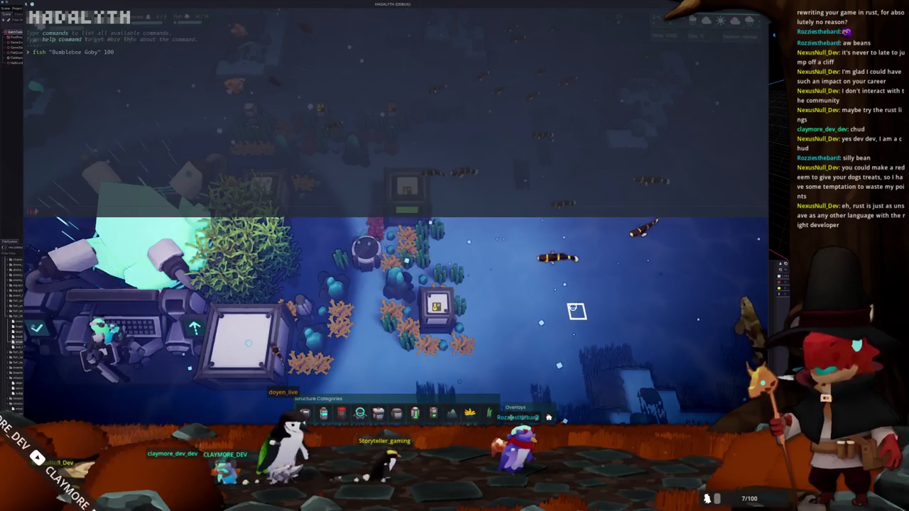
type("fishG")
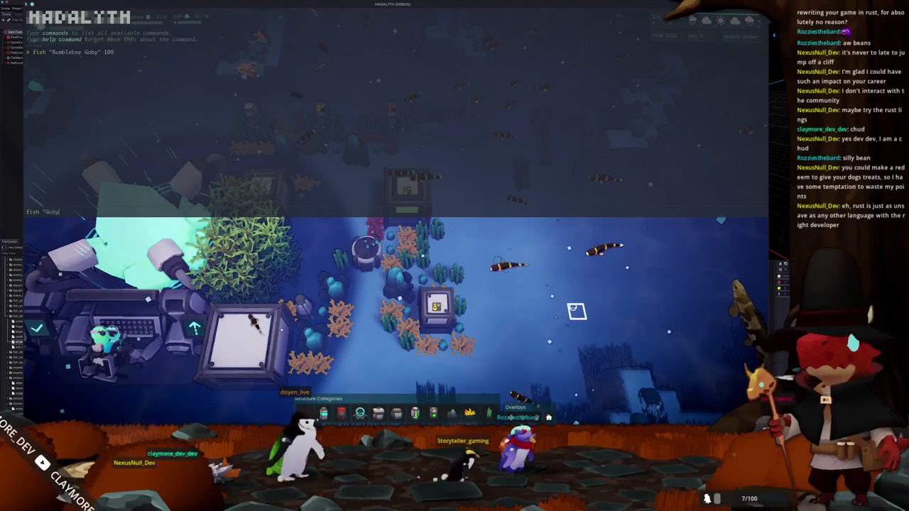
key("Tab")
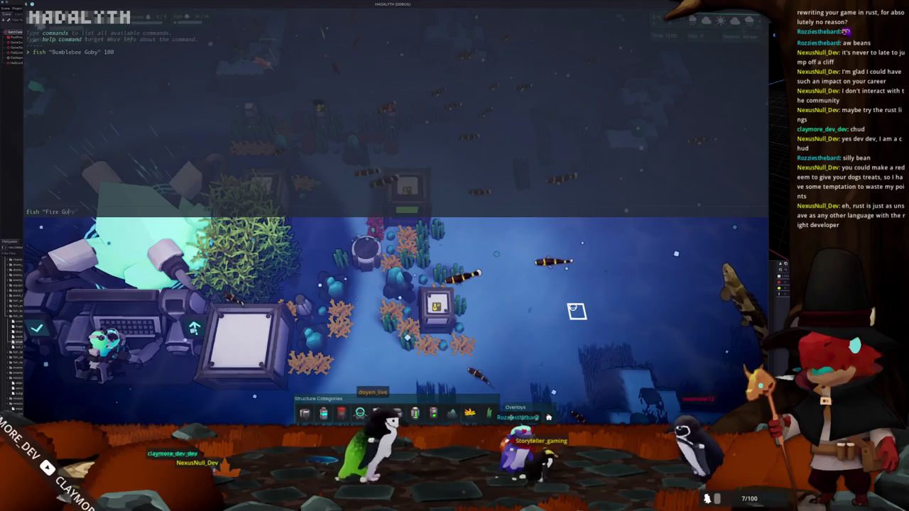
key("Return")
Pan away from the base and rerun the 100 Bumblebee Goby spawn from console history
scroll(576, 311, "down", 3)
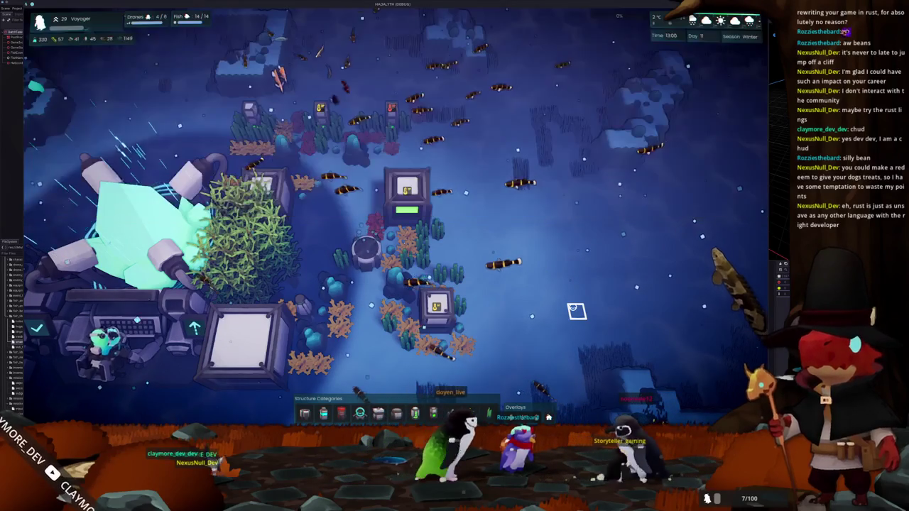
scroll(603, 299, "up", 1)
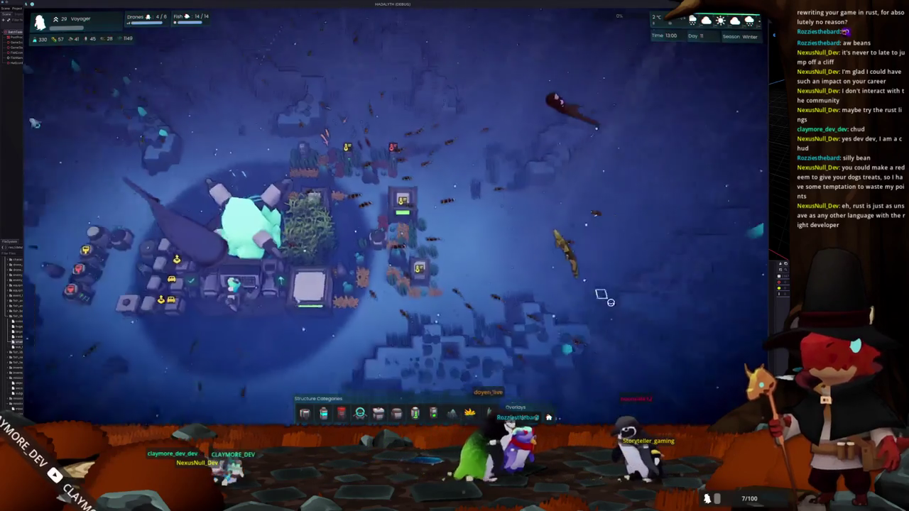
scroll(602, 296, "down", 2)
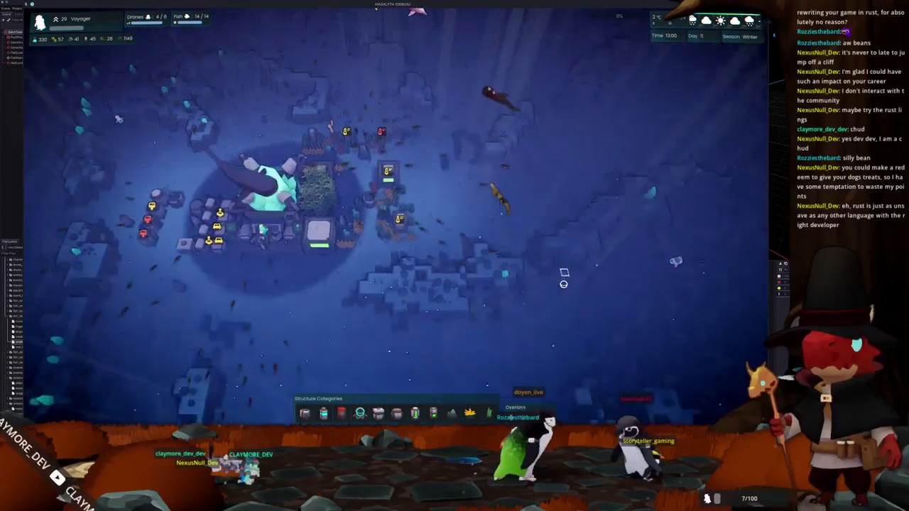
key("s")
key("s")
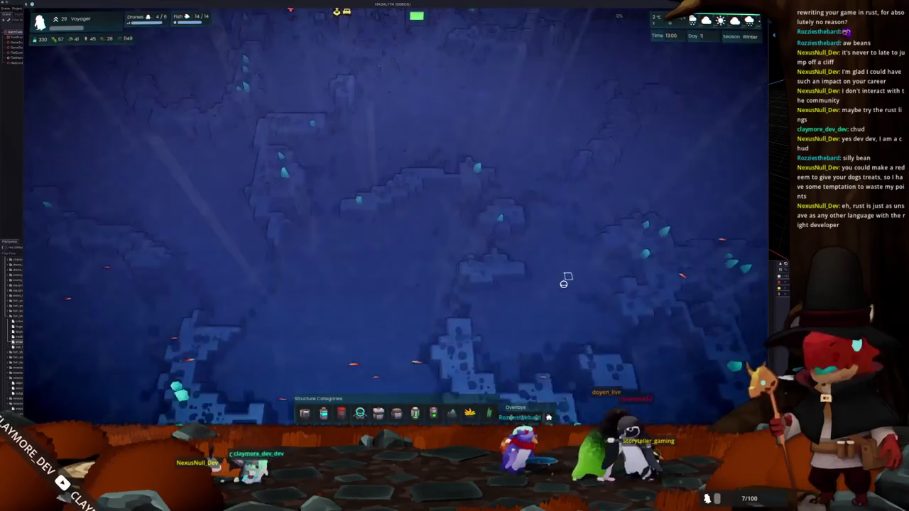
key("grave")
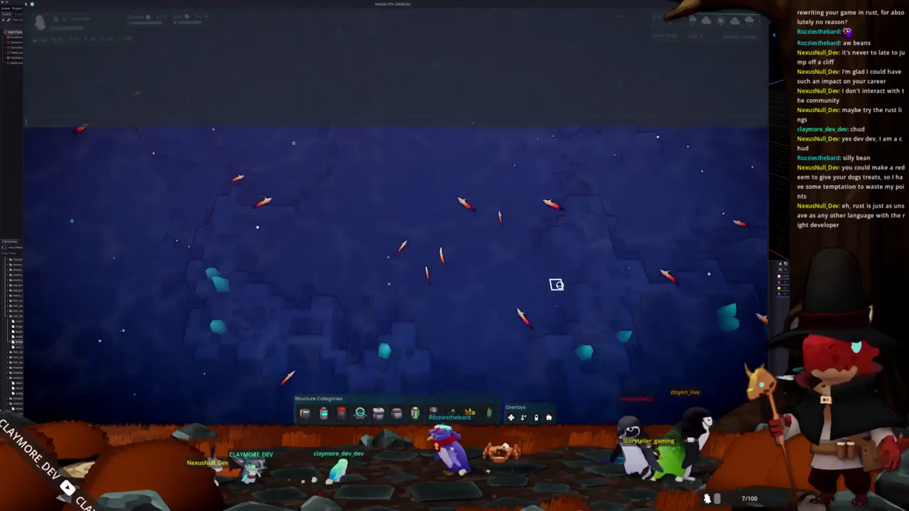
key("Up")
key("Up")
key("Return")
key("grave")
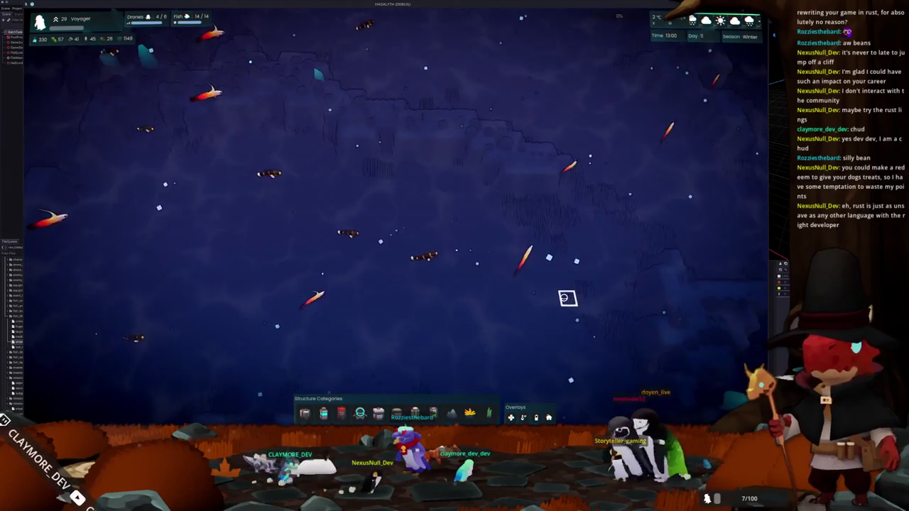
Rotate and pan the camera over the seabed back to the base, then switch to the code editor
key("e")
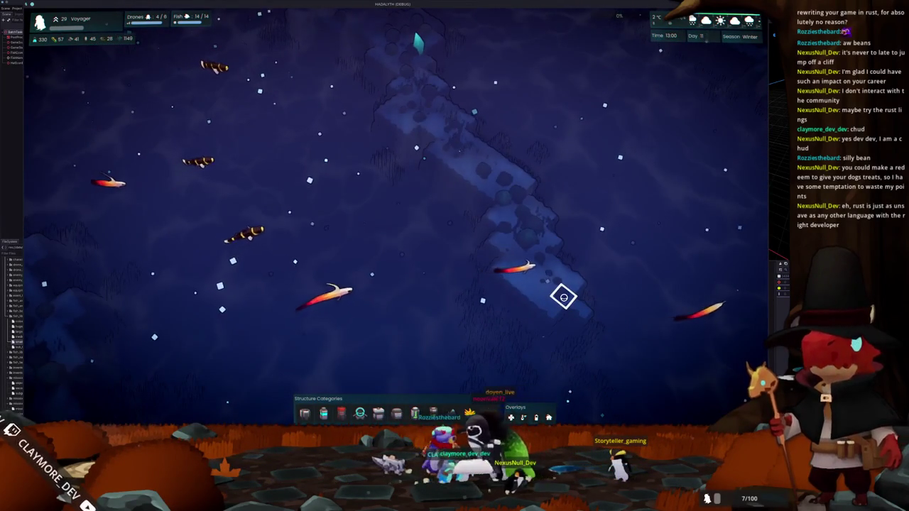
scroll(563, 297, "down", 3)
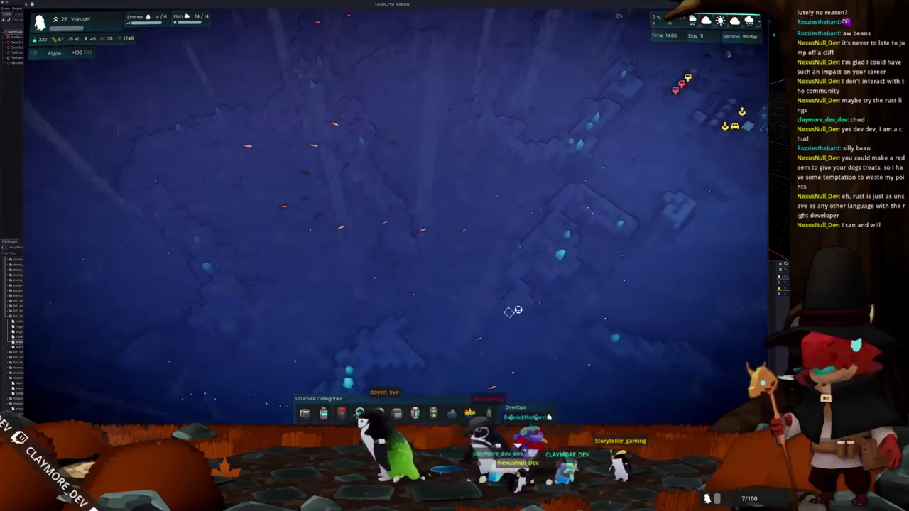
key("d")
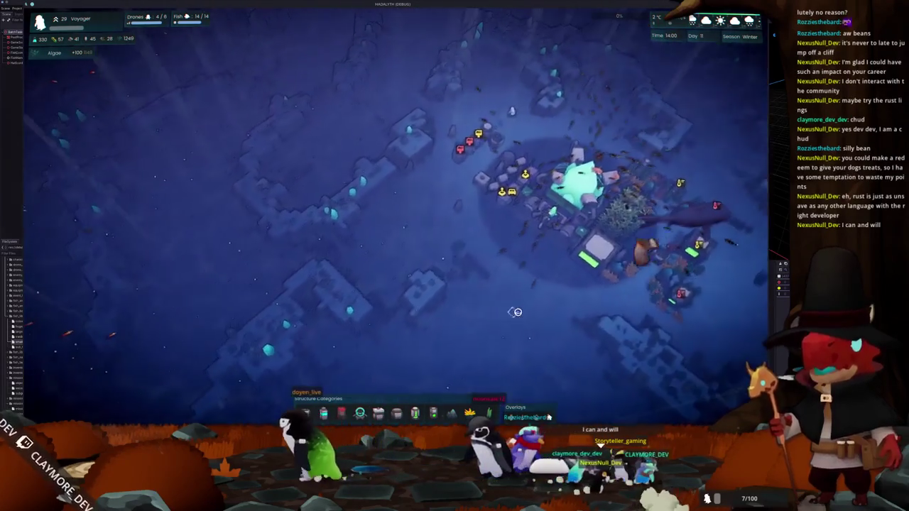
scroll(515, 312, "up", 2)
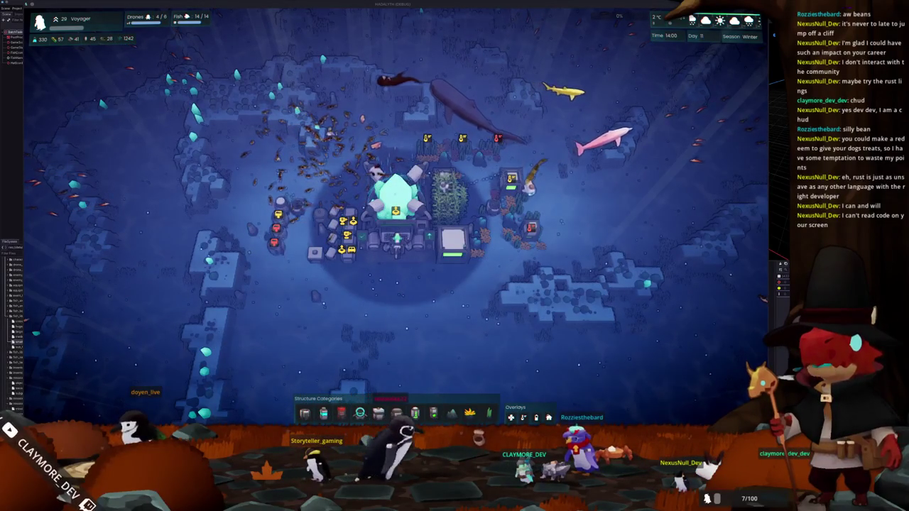
key("alt+Tab")
Widen the VS Code window so full lines show and scroll through global_input.rs
scroll(511, 235, "up", 2)
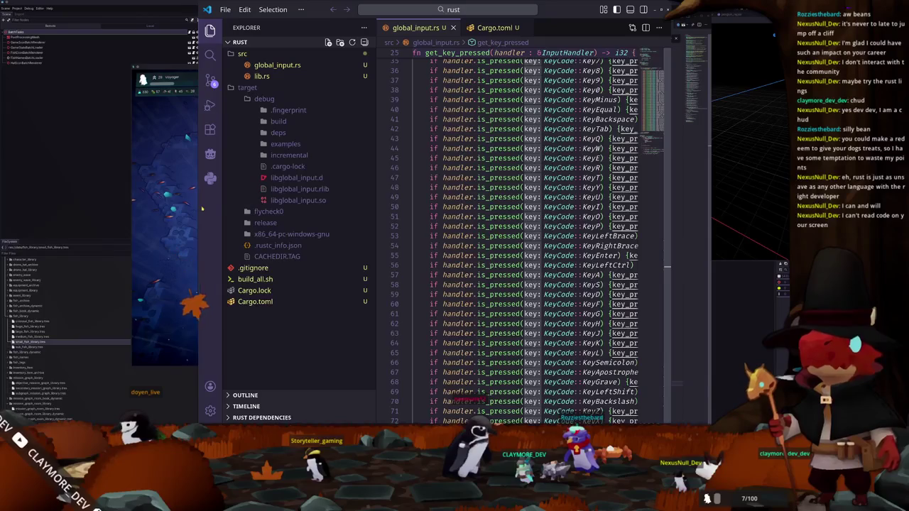
left_click_drag(198, 208, 91, 212)
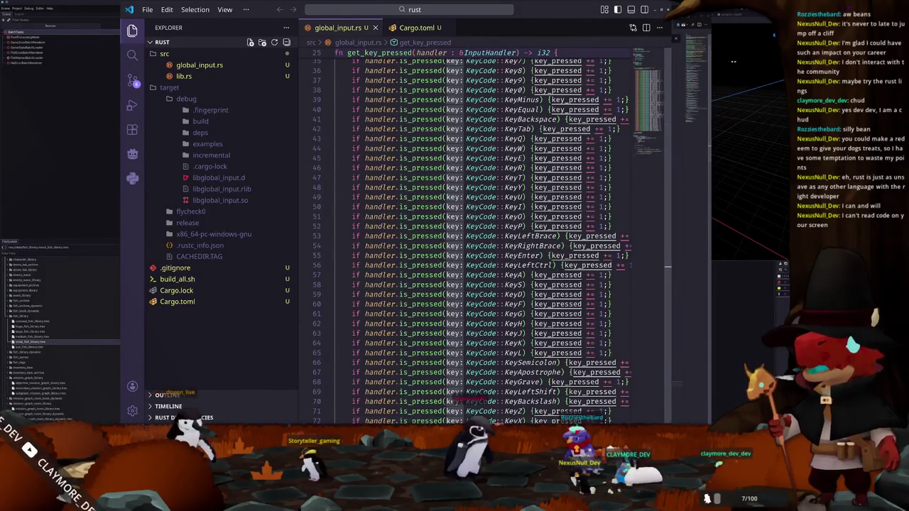
scroll(546, 190, "down", 3)
scroll(549, 192, "down", 5)
scroll(554, 188, "down", 10)
scroll(560, 186, "down", 3)
scroll(560, 186, "up", 2)
scroll(560, 187, "up", 14)
scroll(560, 187, "up", 16)
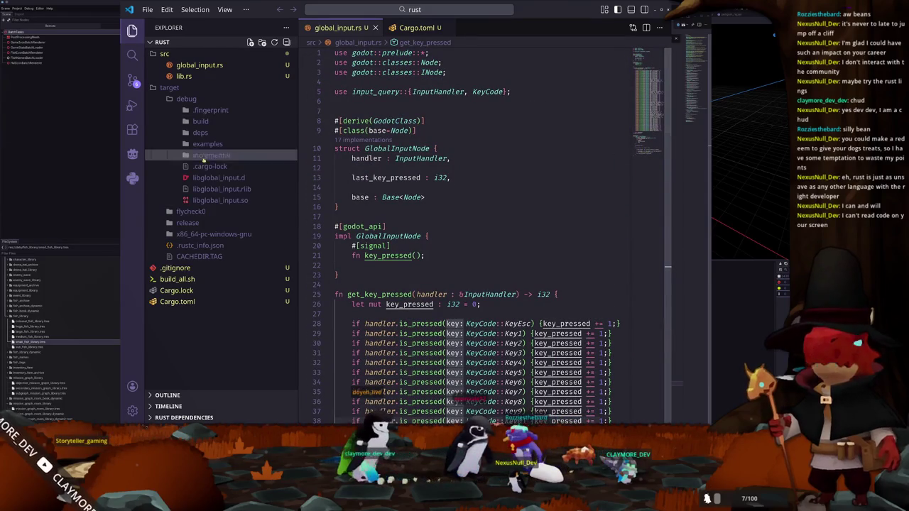
In lib.rs, select GlobalInput and ExtensionLibrary, then return to global_input.rs
left_click(184, 76)
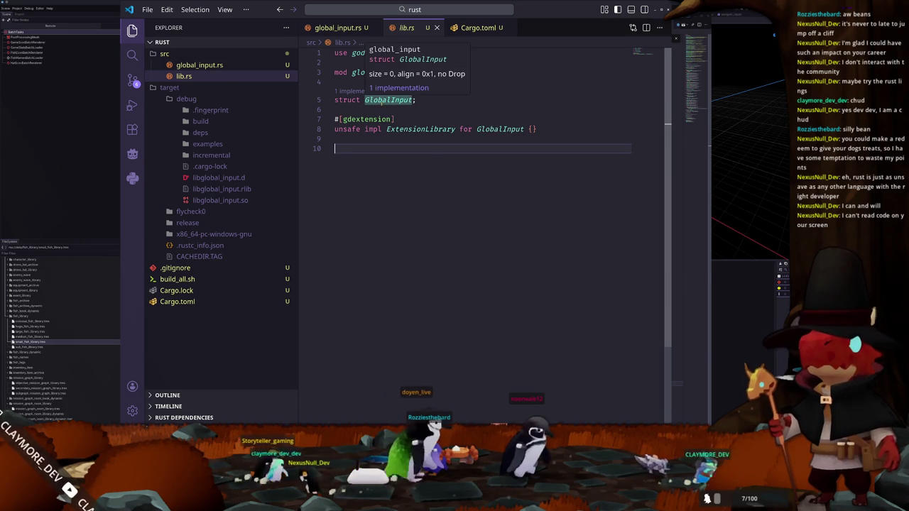
double_click(388, 100)
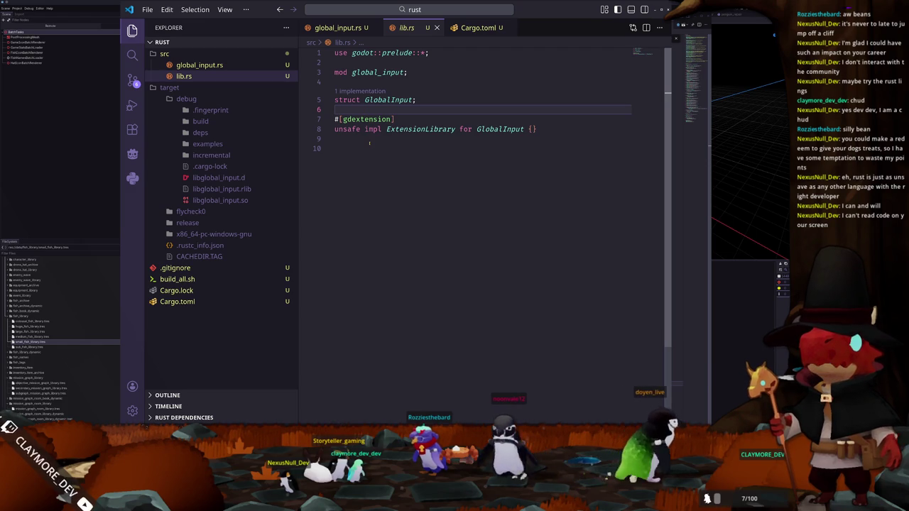
double_click(501, 129)
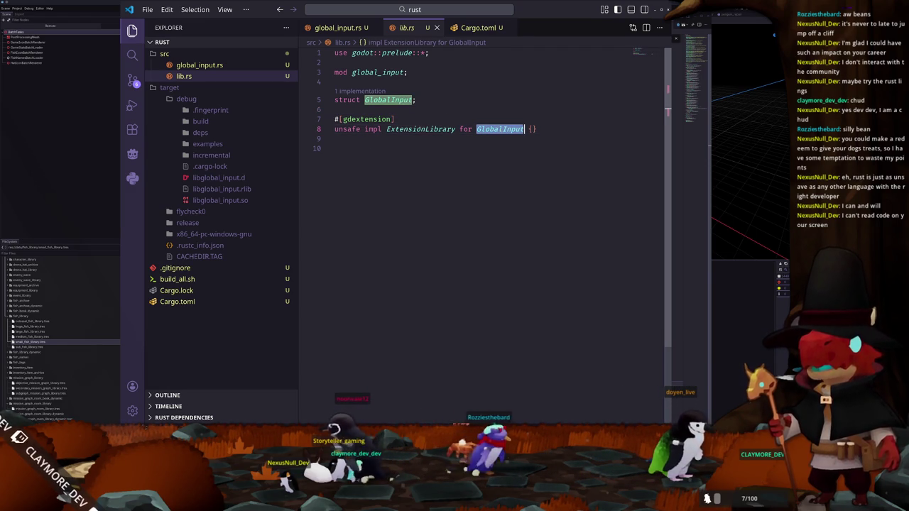
double_click(421, 130)
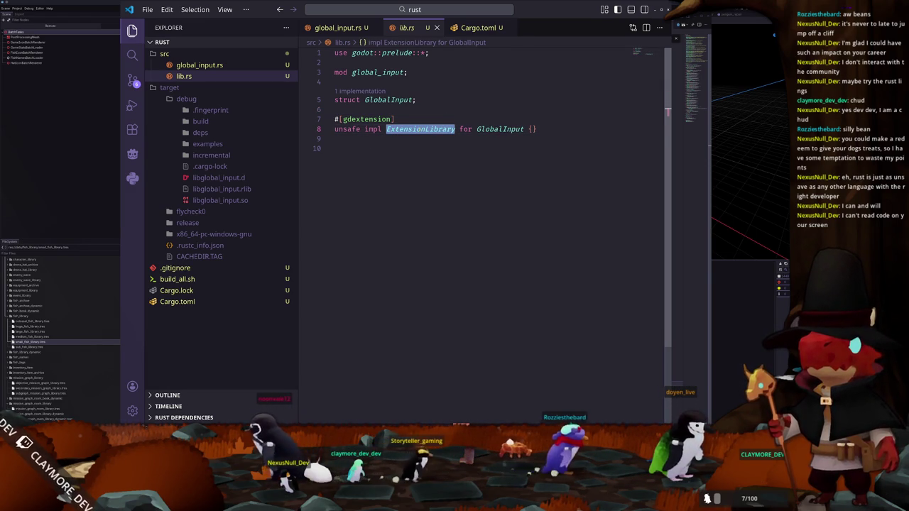
left_click(347, 99)
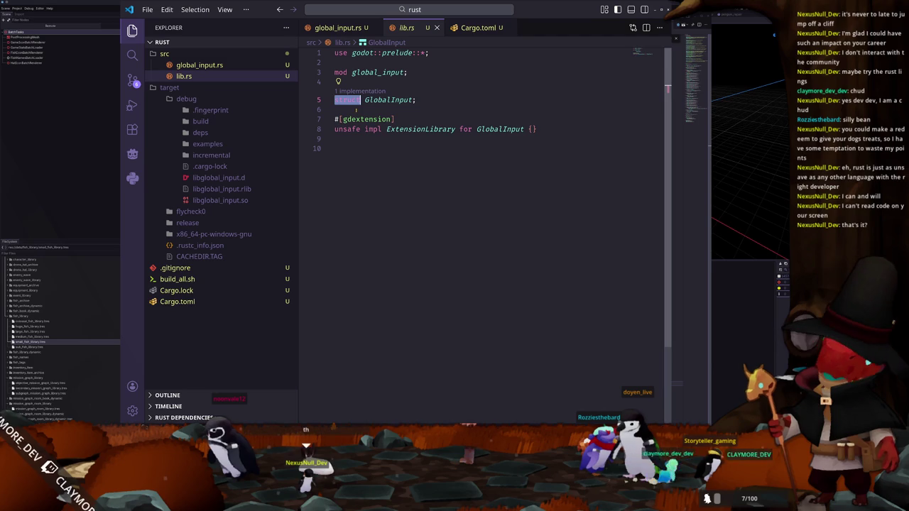
left_click(198, 65)
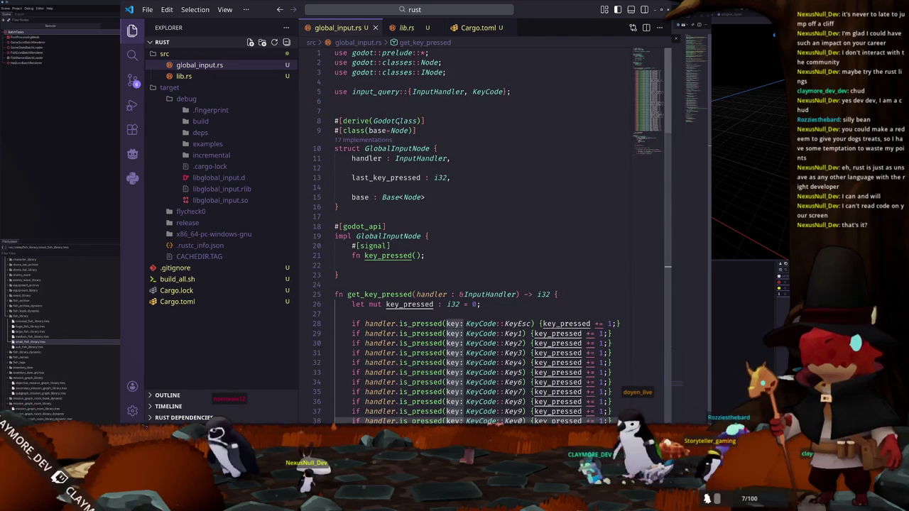
scroll(482, 235, "down", 1)
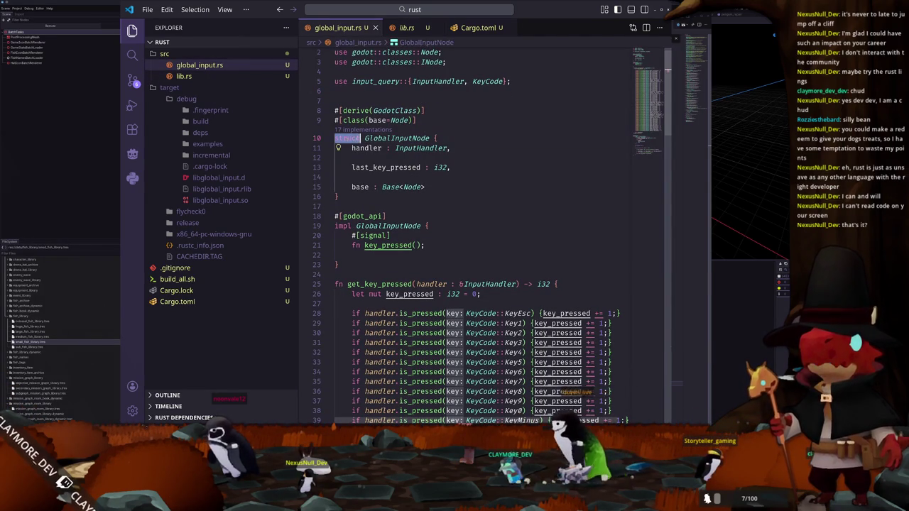
double_click(396, 138)
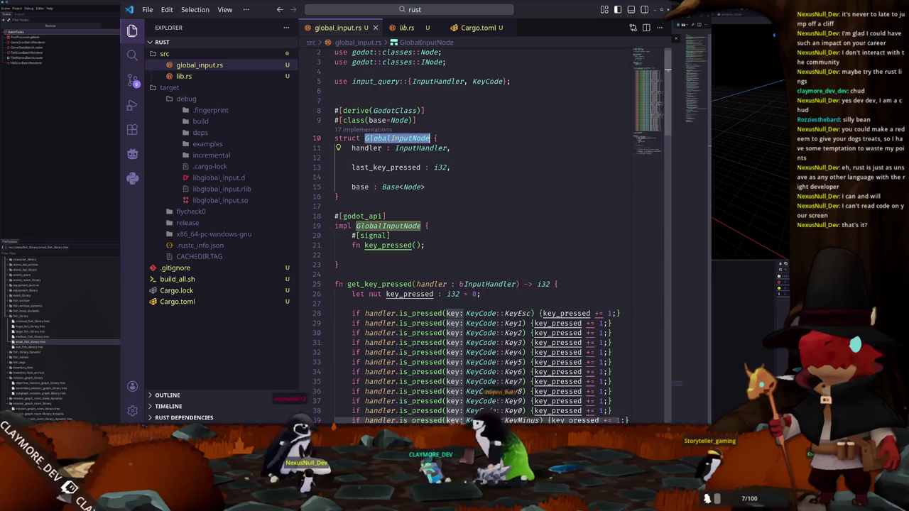
mouse_move(421, 149)
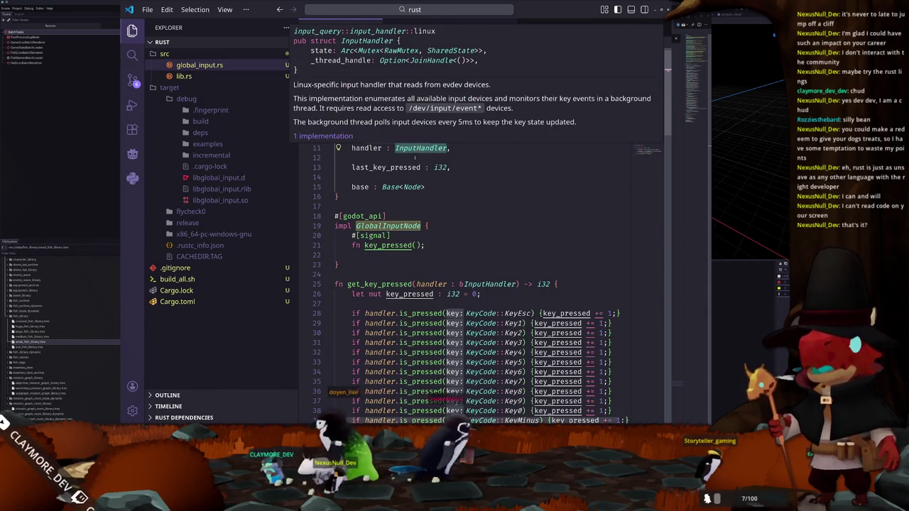
left_click(413, 158)
double_click(440, 167)
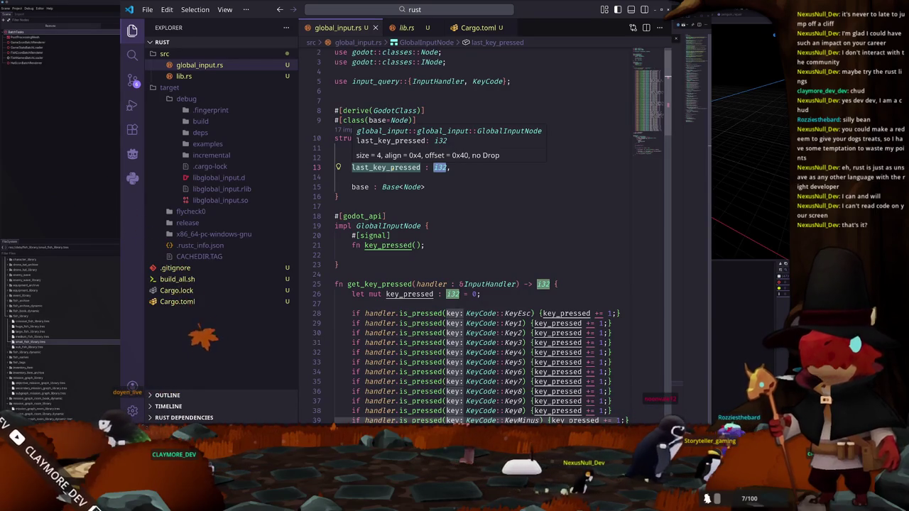
key("ctrl+z")
scroll(391, 170, "down", 1)
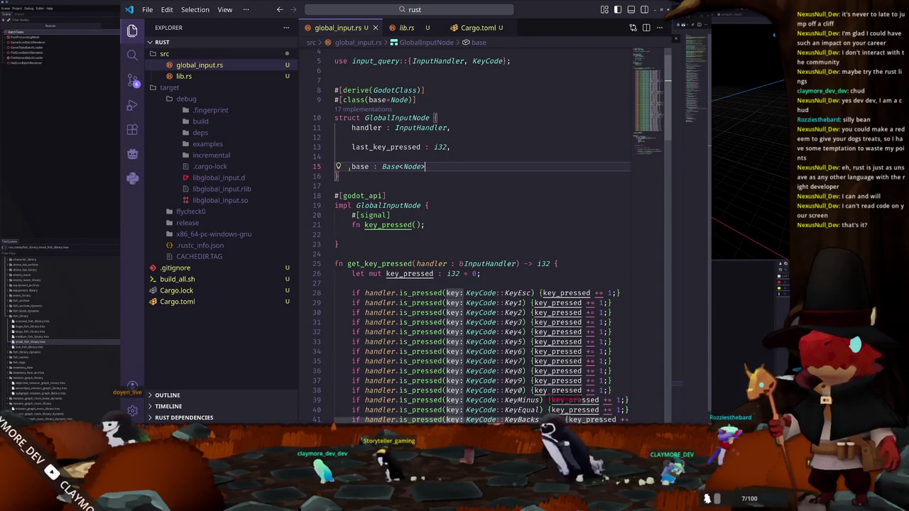
left_click_drag(349, 166, 425, 166)
left_click(433, 166)
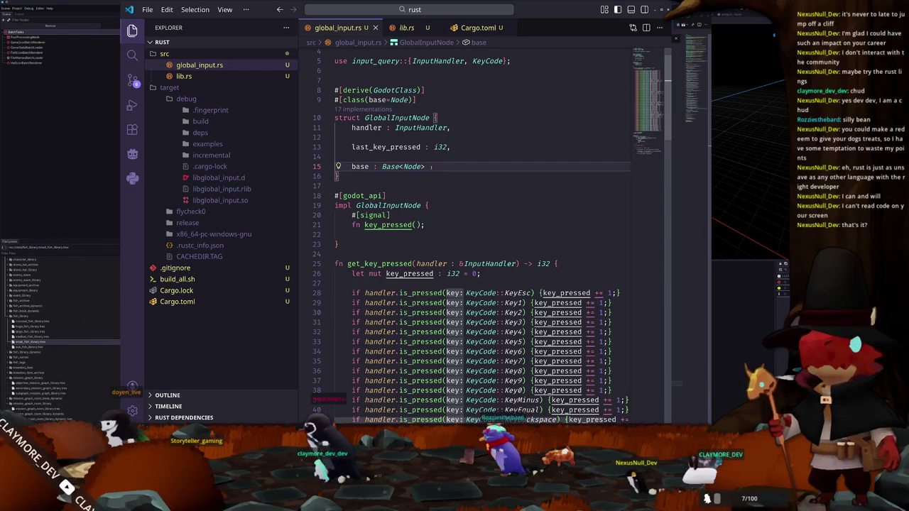
left_click(335, 185)
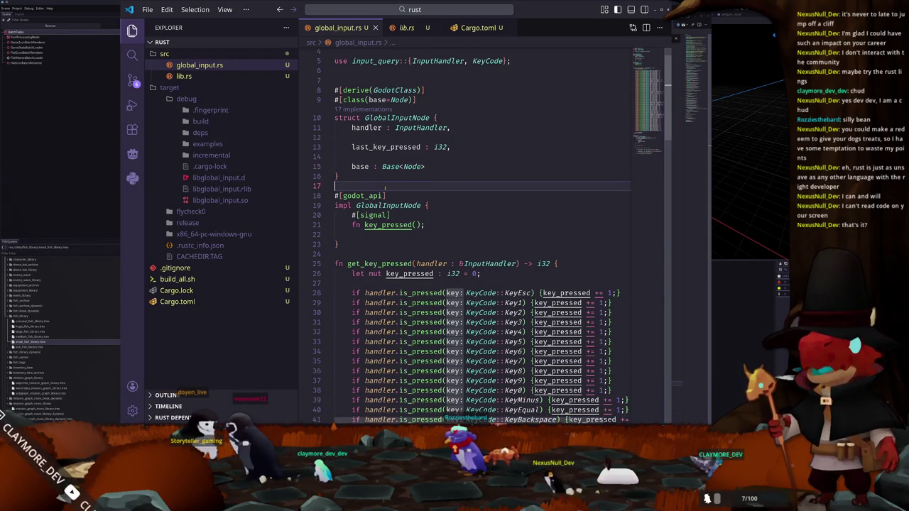
scroll(483, 284, "down", 1)
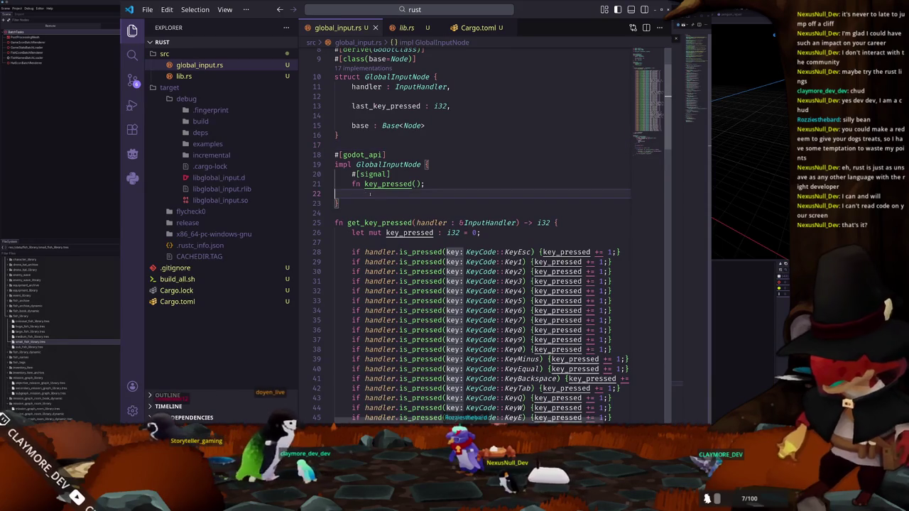
left_click(398, 214)
double_click(394, 185)
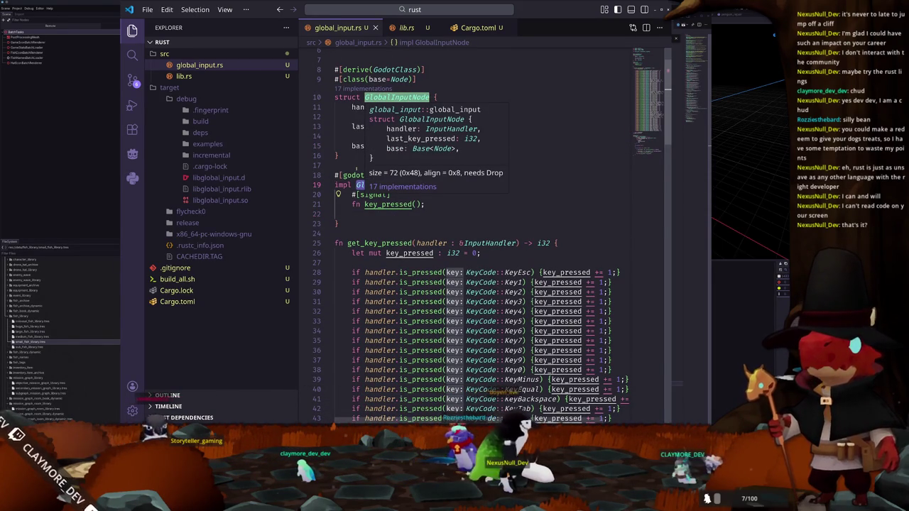
double_click(362, 174)
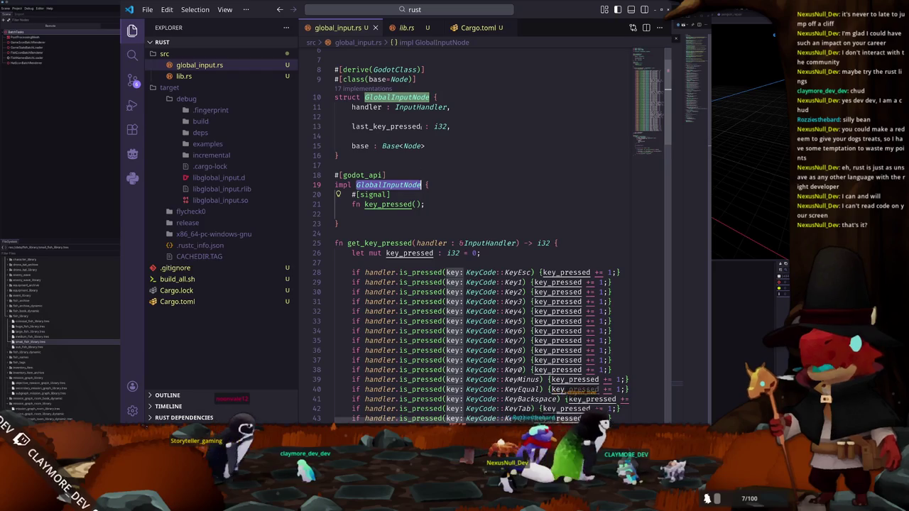
key("F12")
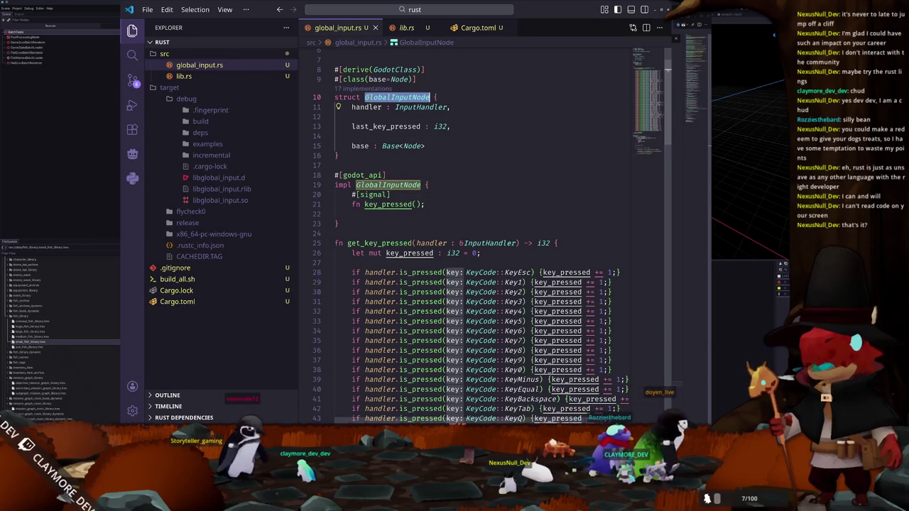
left_click(395, 174)
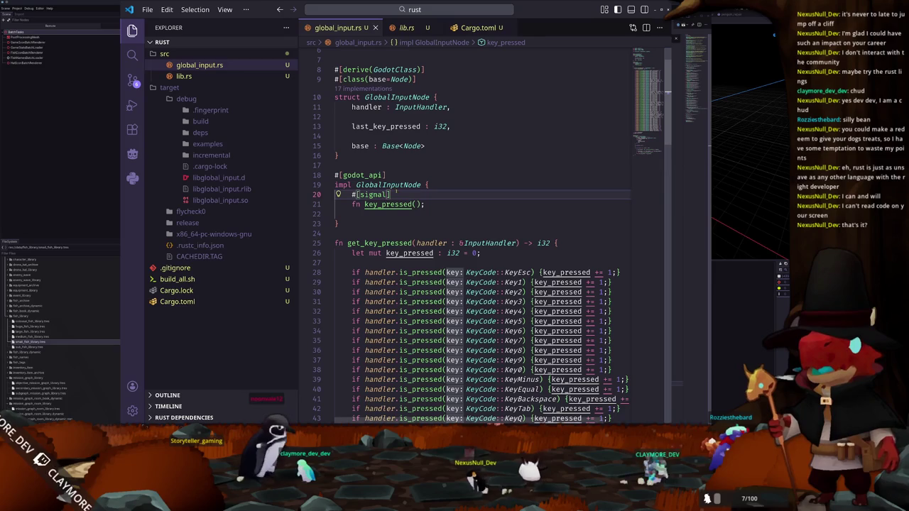
scroll(396, 193, "down", 1)
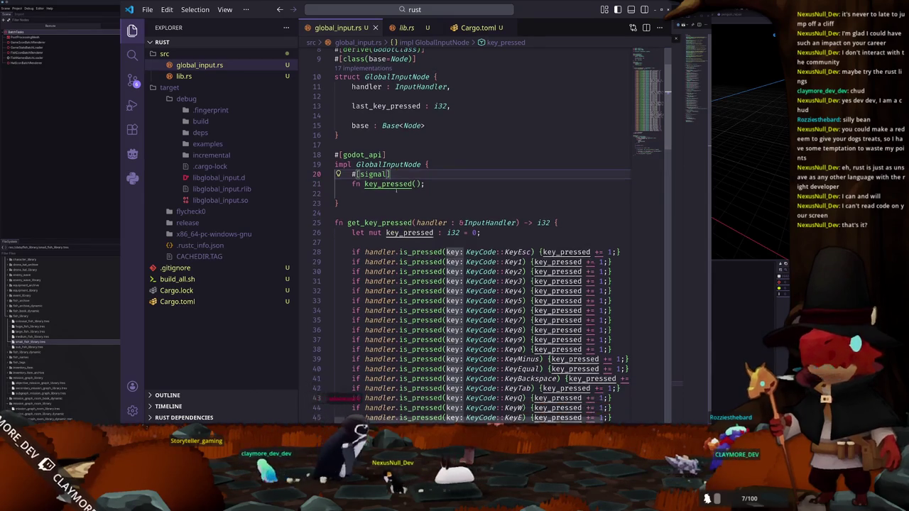
scroll(395, 193, "down", 2)
scroll(395, 193, "down", 2)
scroll(396, 193, "down", 3)
scroll(396, 193, "up", 4)
left_click(485, 229)
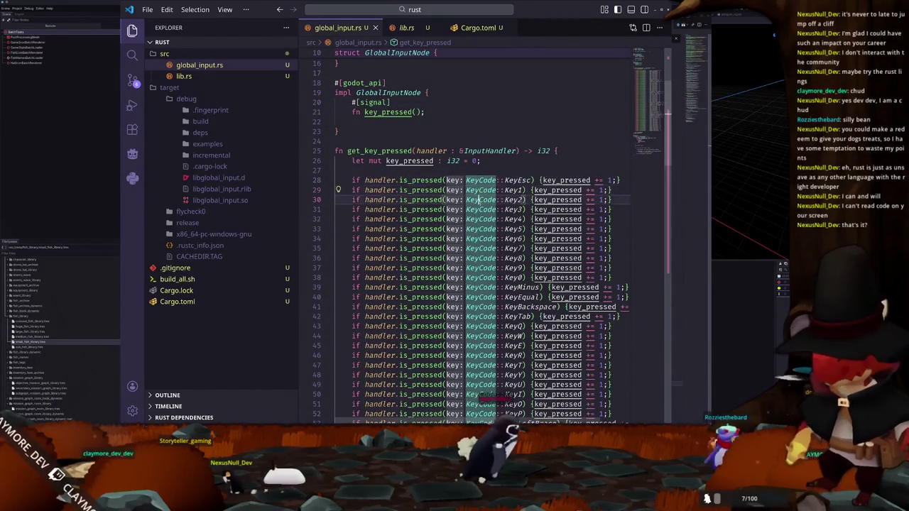
scroll(486, 170, "down", 2)
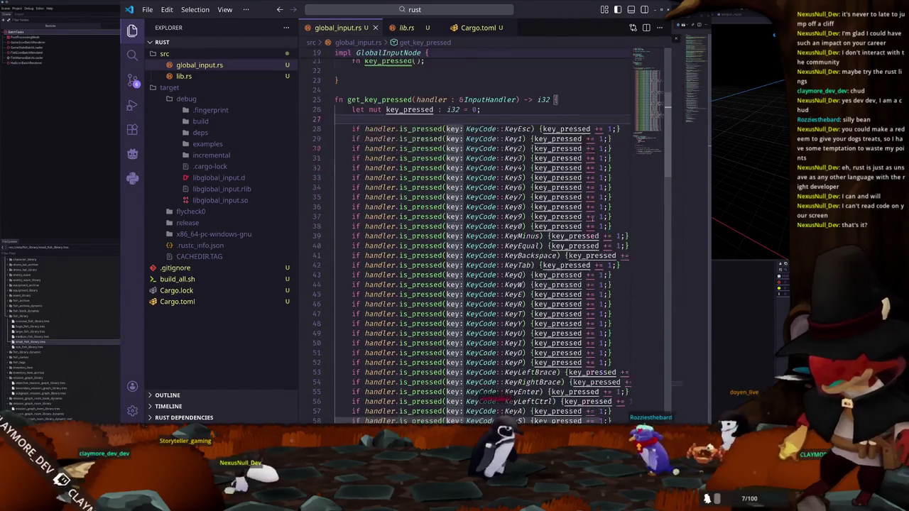
scroll(487, 170, "down", 2)
scroll(586, 282, "down", 4)
scroll(586, 283, "down", 4)
scroll(586, 282, "down", 3)
scroll(583, 299, "down", 4)
scroll(577, 310, "down", 2)
scroll(577, 309, "down", 2)
scroll(577, 310, "down", 2)
left_click(577, 309)
scroll(577, 309, "down", 2)
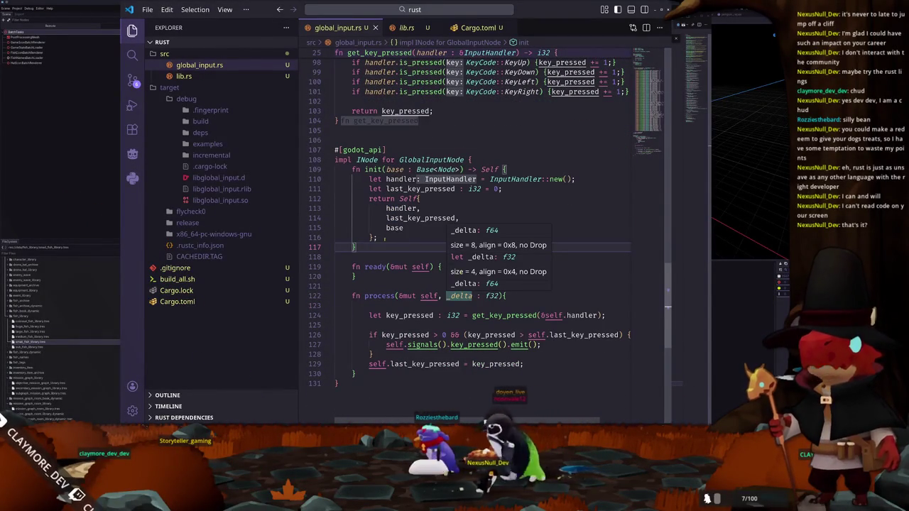
Review the init, ready and process functions in global_input.rs down to line 131
left_click(369, 179)
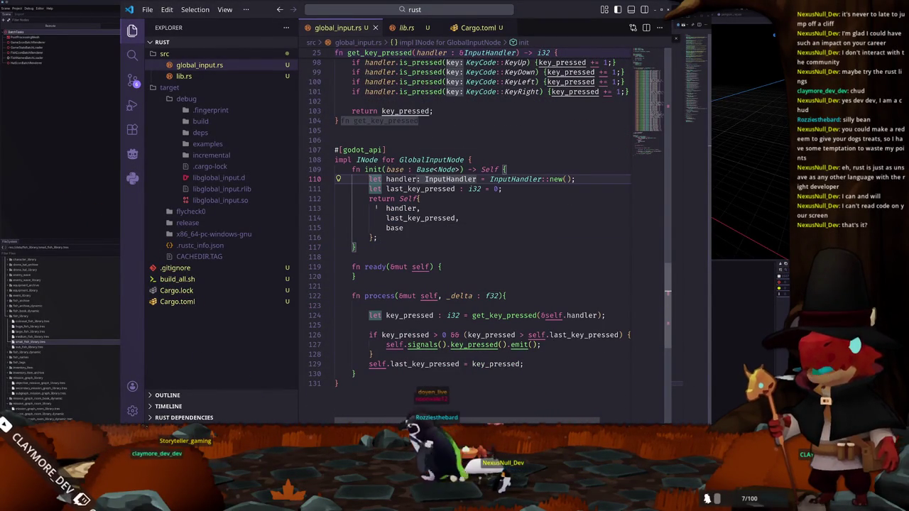
scroll(386, 218, "down", 1)
scroll(386, 218, "down", 1)
left_click(384, 237)
left_click(366, 244)
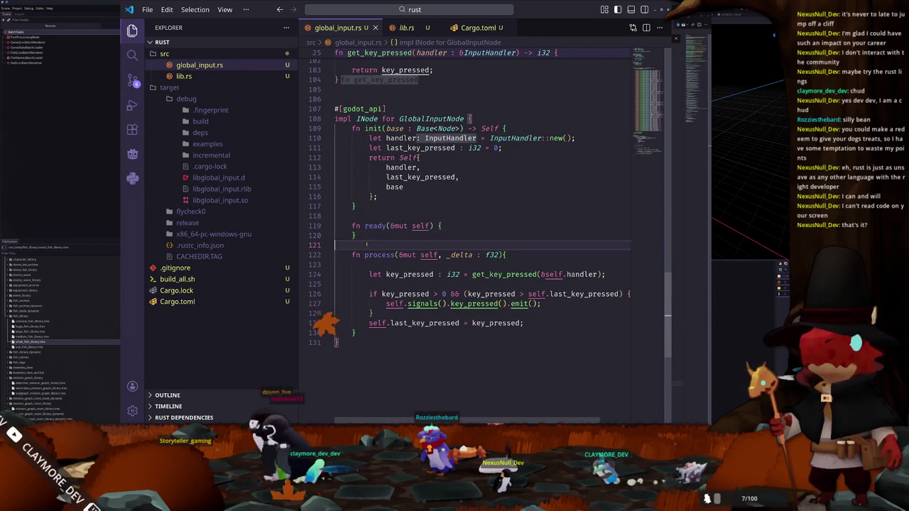
scroll(367, 244, "down", 2)
scroll(371, 248, "down", 1)
scroll(375, 252, "down", 1)
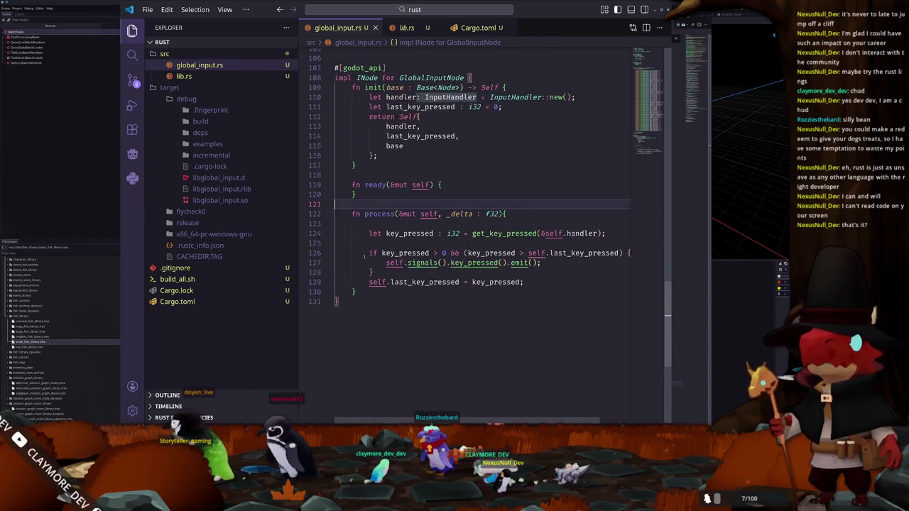
mouse_move(372, 252)
left_click(408, 292)
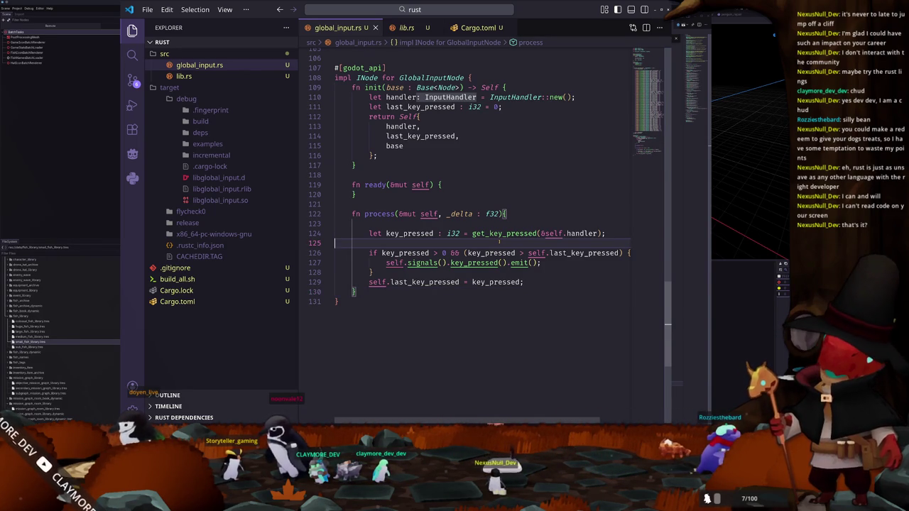
left_click(463, 303)
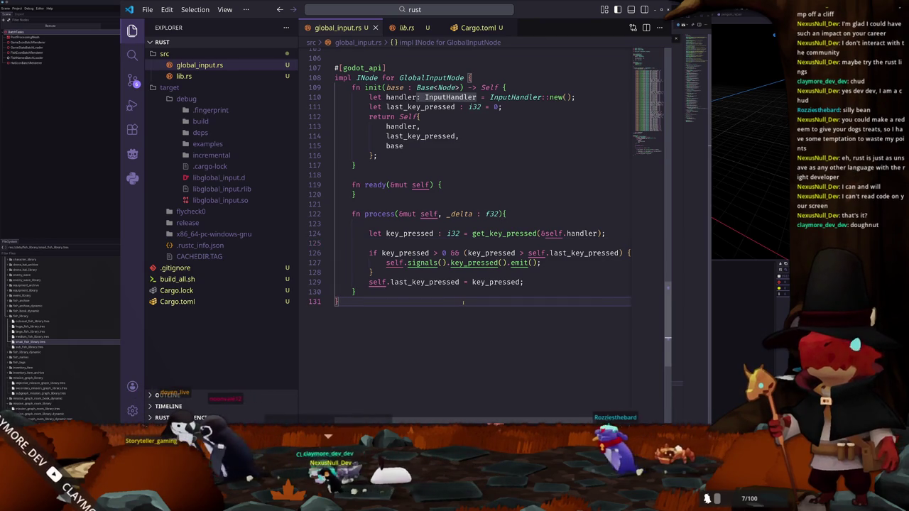
scroll(463, 303, "up", 4)
scroll(372, 348, "down", 2)
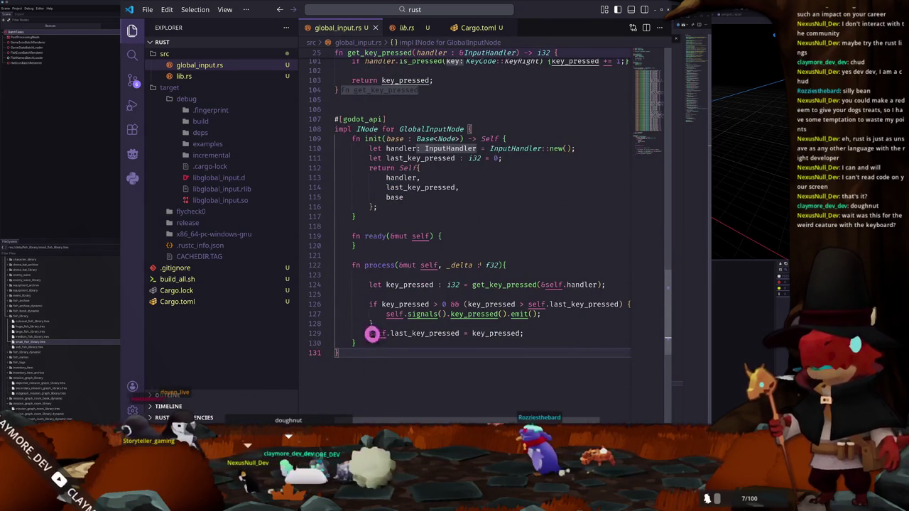
scroll(373, 156, "down", 1)
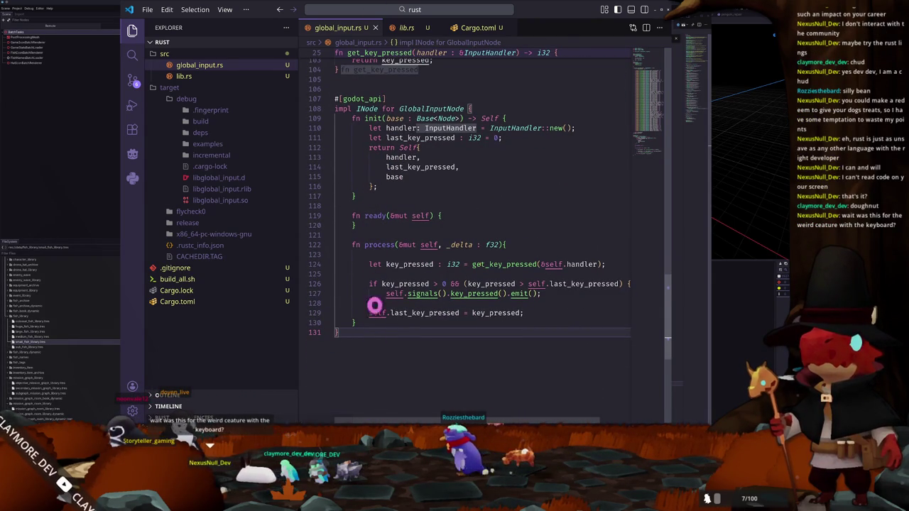
scroll(376, 306, "down", 1)
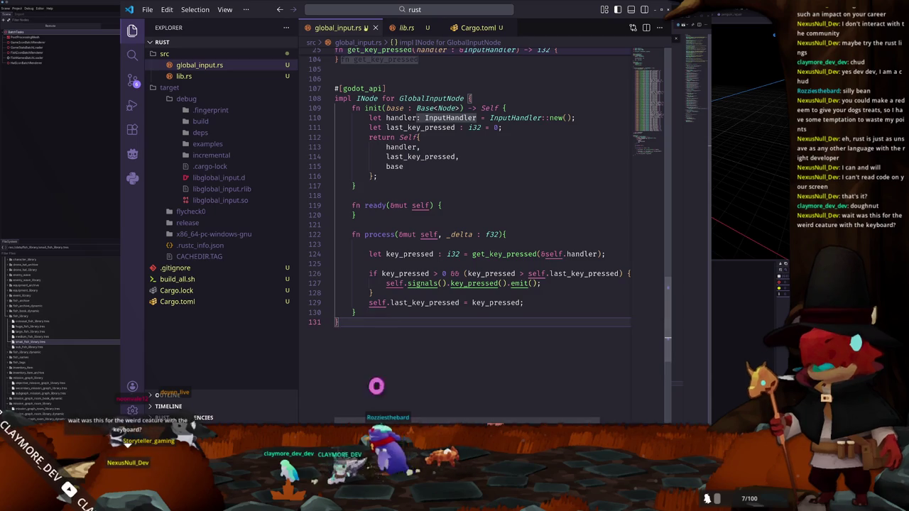
Close the global_input.rs, lib.rs and Cargo.toml tabs
left_click(374, 27)
left_click(359, 27)
left_click(371, 27)
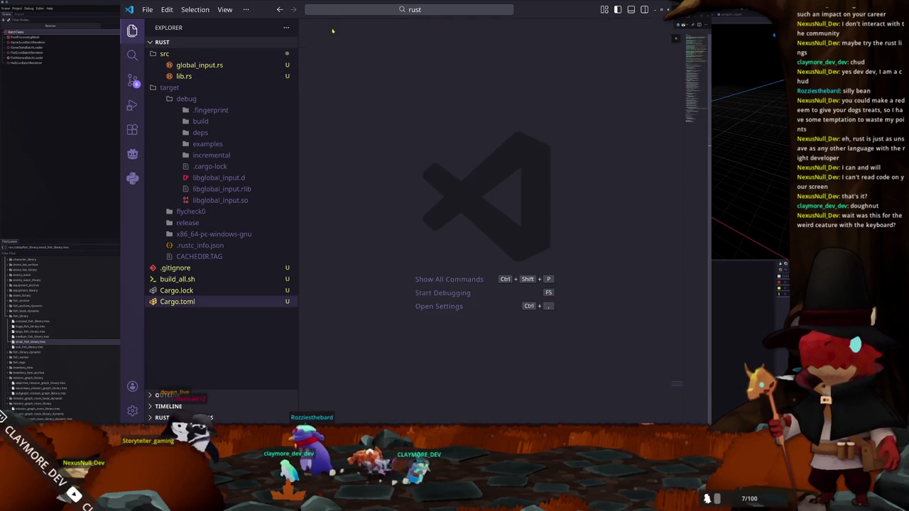
Close VS Code, view the fish-swarmed base full screen with the HUD hidden via F1, then exit full screen
left_click(667, 9)
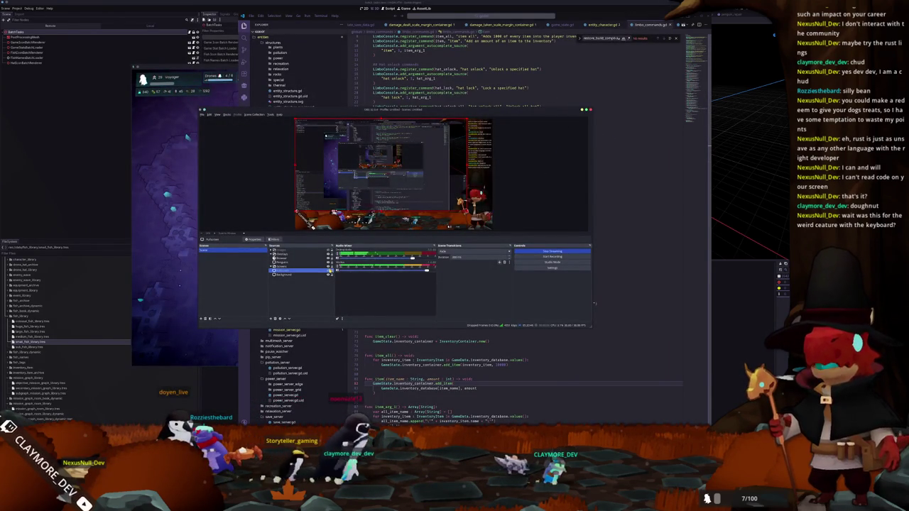
key("alt+Tab")
scroll(77, 342, "up", 5)
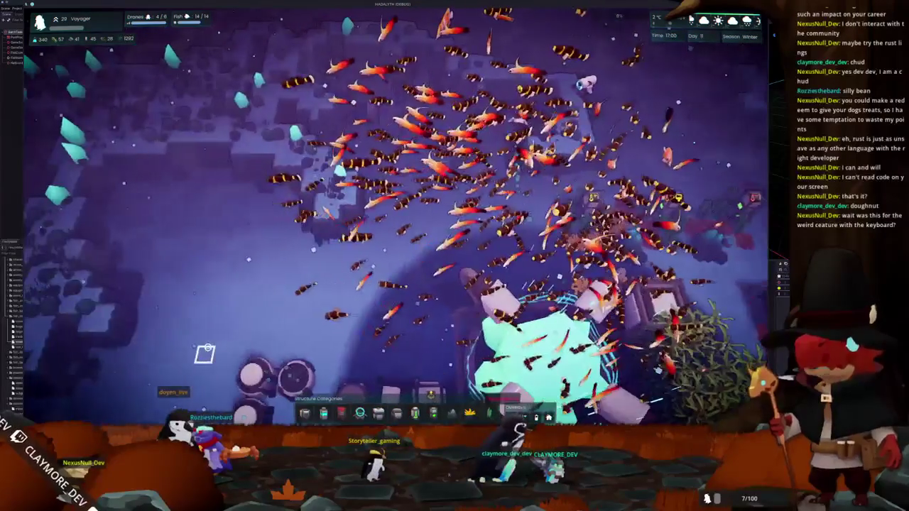
key("F1")
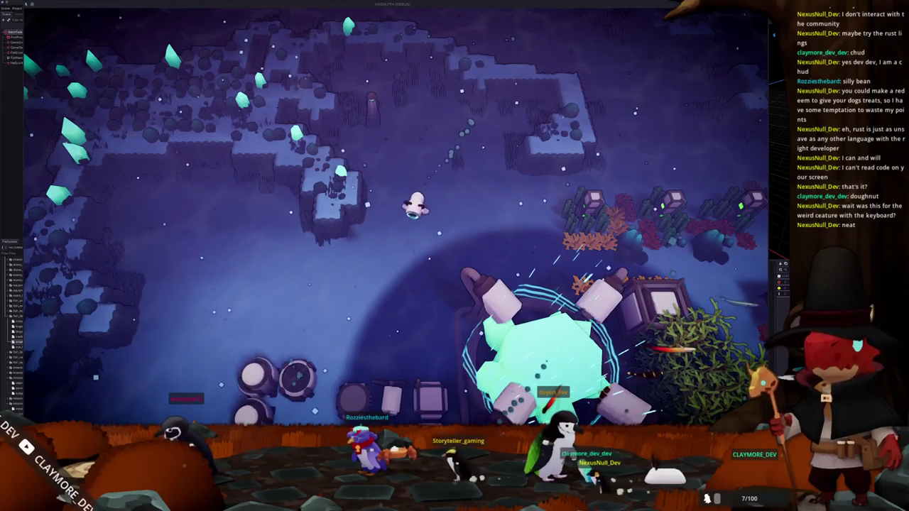
key("alt+Tab")
key("alt+Tab")
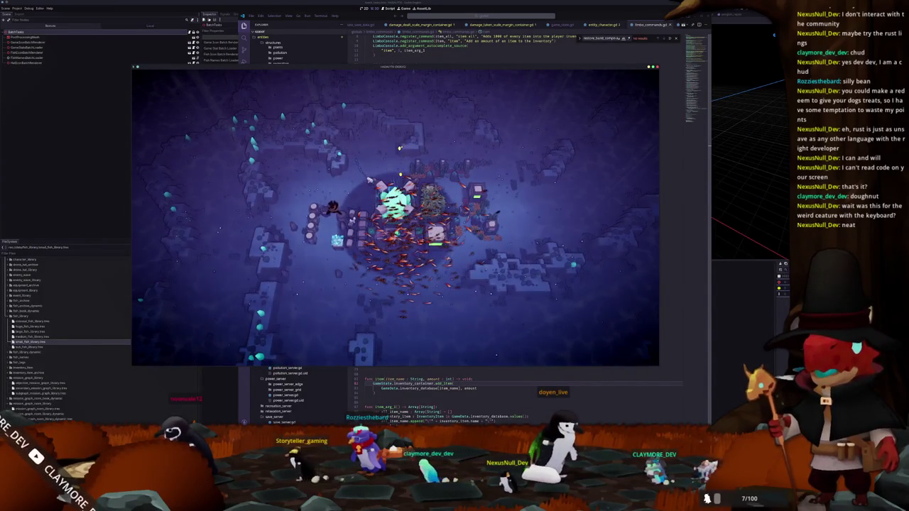
Launch Kdenlive, create a new project from a profile, and open the file manager on Videos
key("super")
type("k")
key("Return")
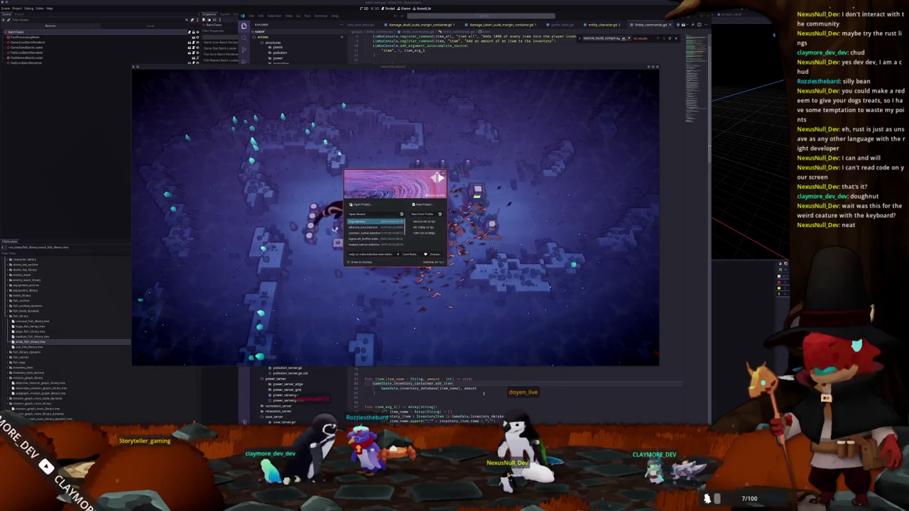
left_click(426, 222)
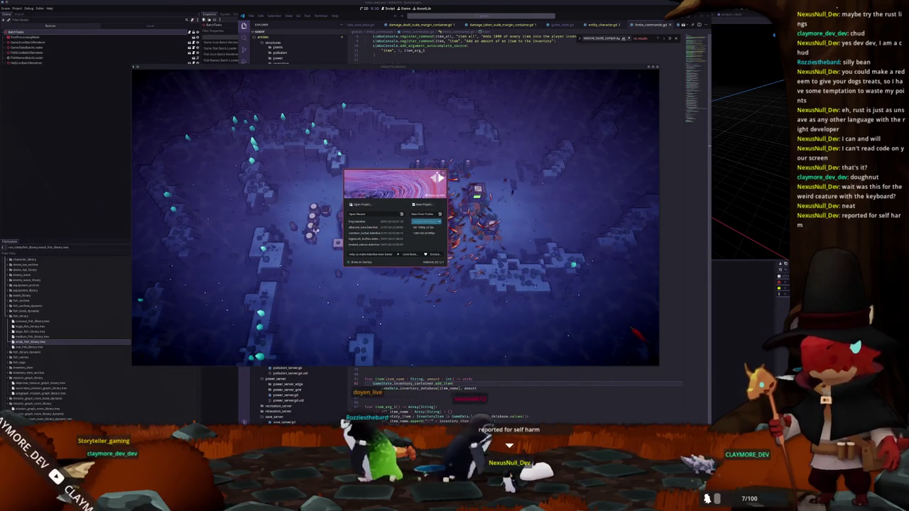
key("Return")
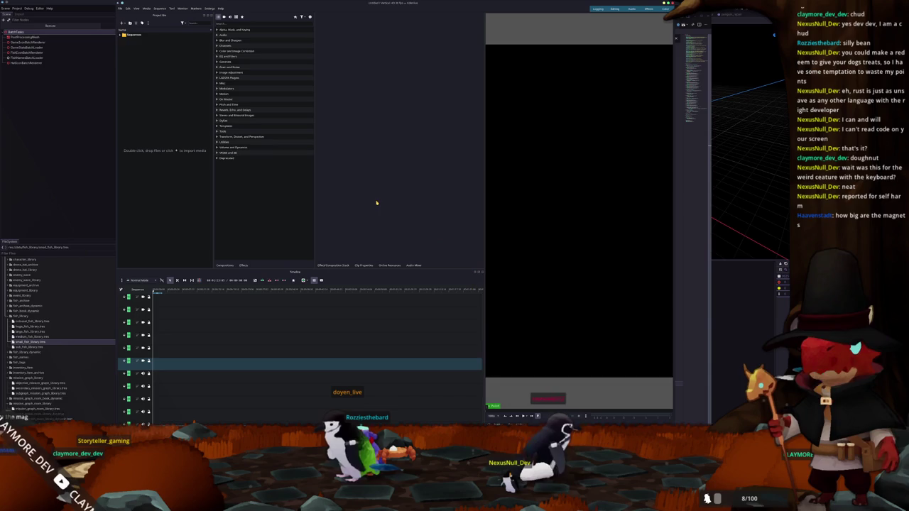
key("super+e")
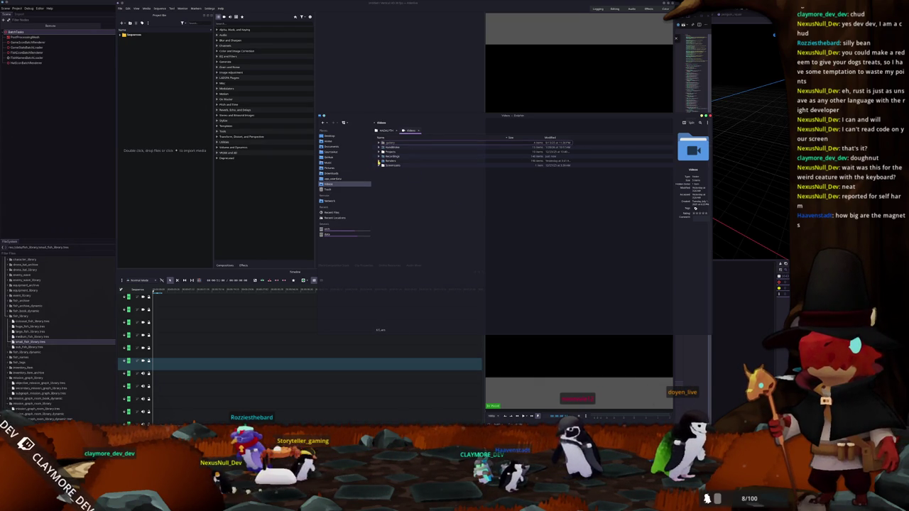
Import both gameplay recordings from the Recordings folder into the Project Bin
left_click(379, 157)
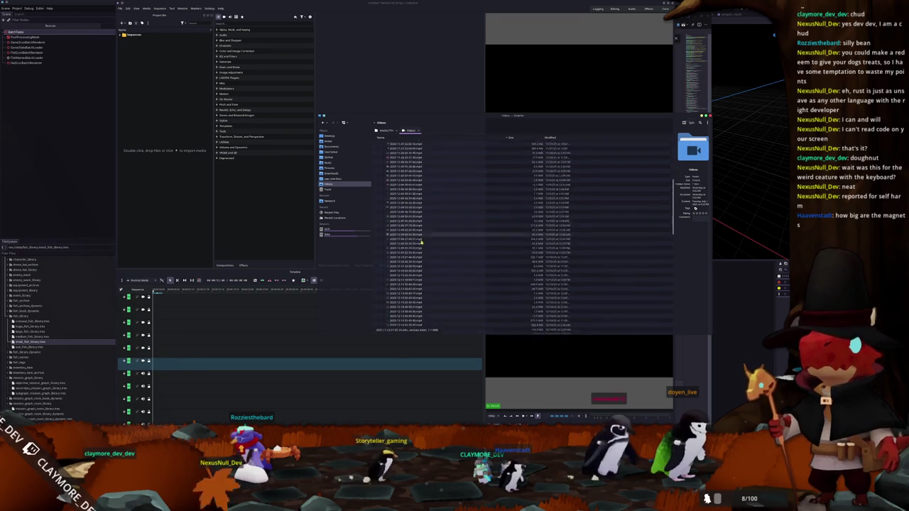
scroll(405, 248, "down", 5)
scroll(407, 280, "down", 5)
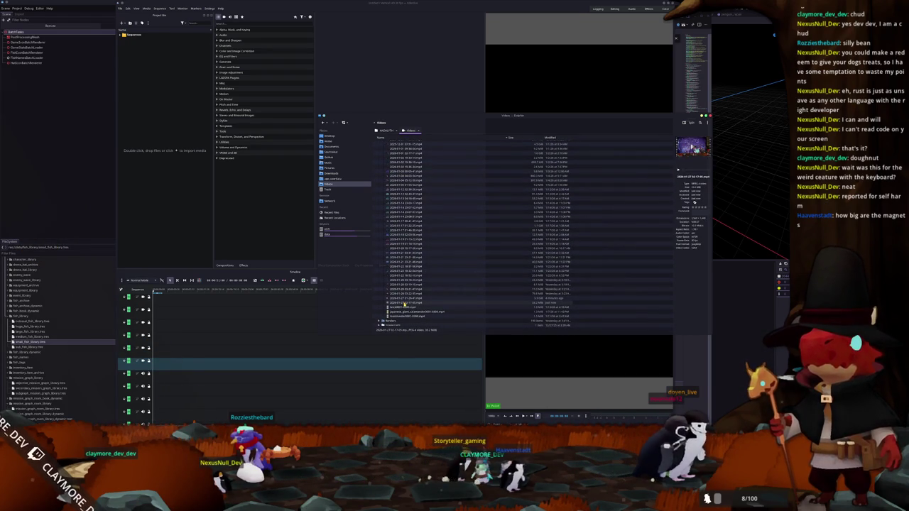
left_click_drag(236, 199, 199, 178)
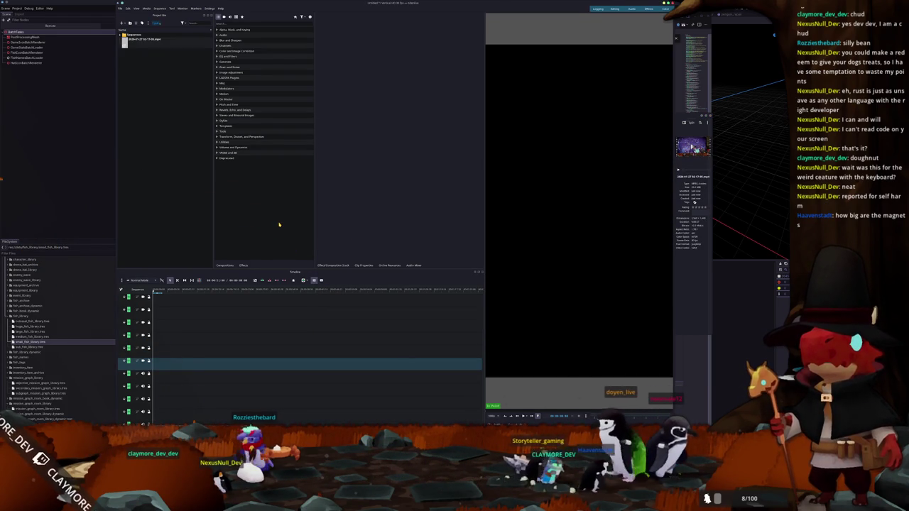
key("alt+Tab")
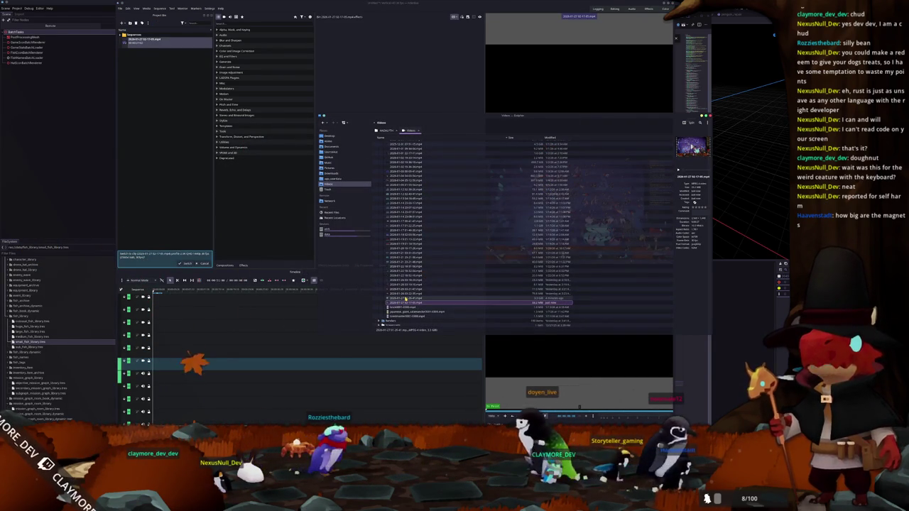
left_click(167, 129)
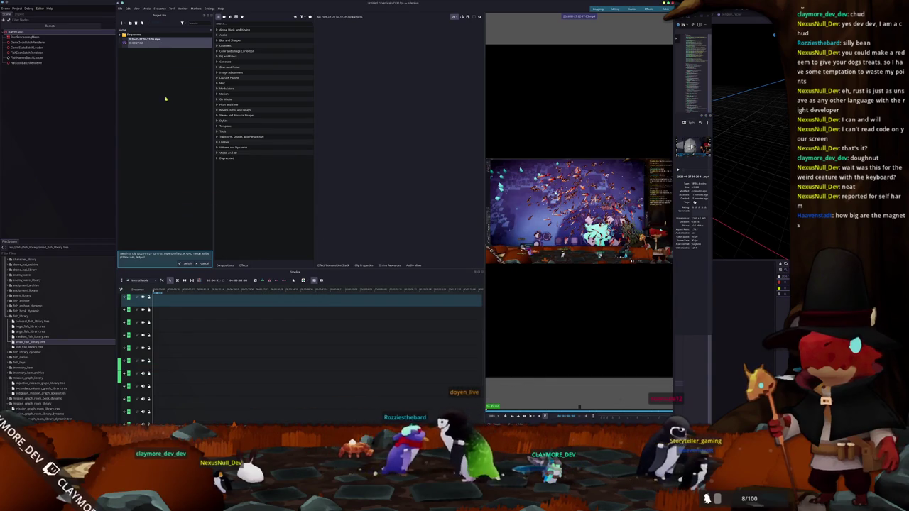
left_click(140, 52)
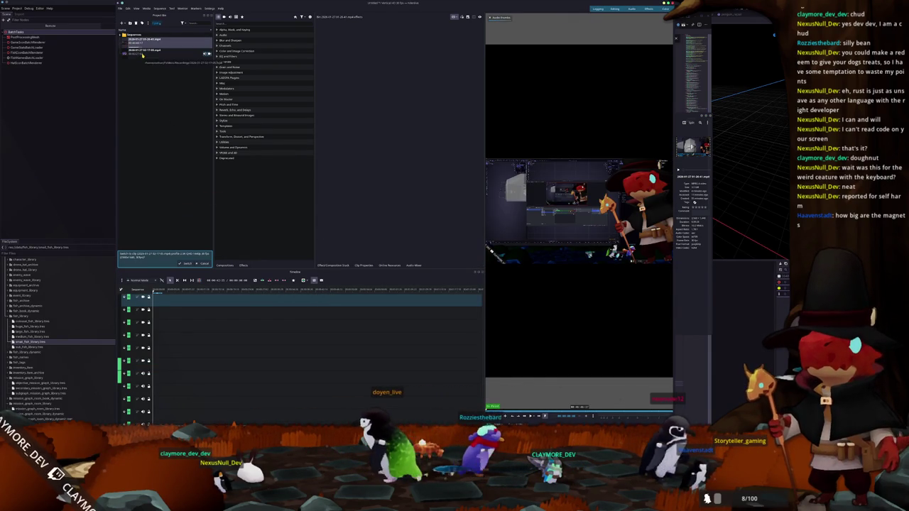
Drag both recordings onto the timeline, stacking the long clip on the track above the short one
left_click_drag(142, 56, 158, 339)
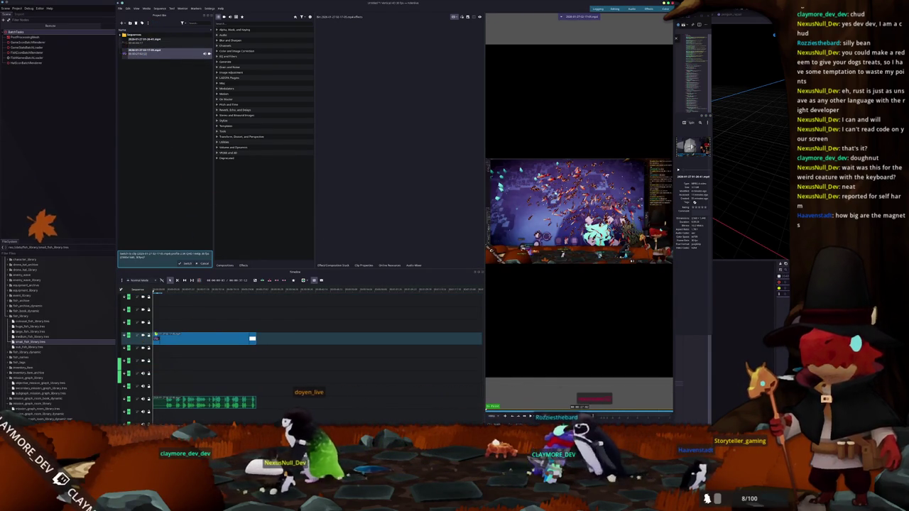
mouse_move(142, 40)
left_mouse_down()
mouse_move(159, 361)
mouse_move(186, 341)
left_mouse_up()
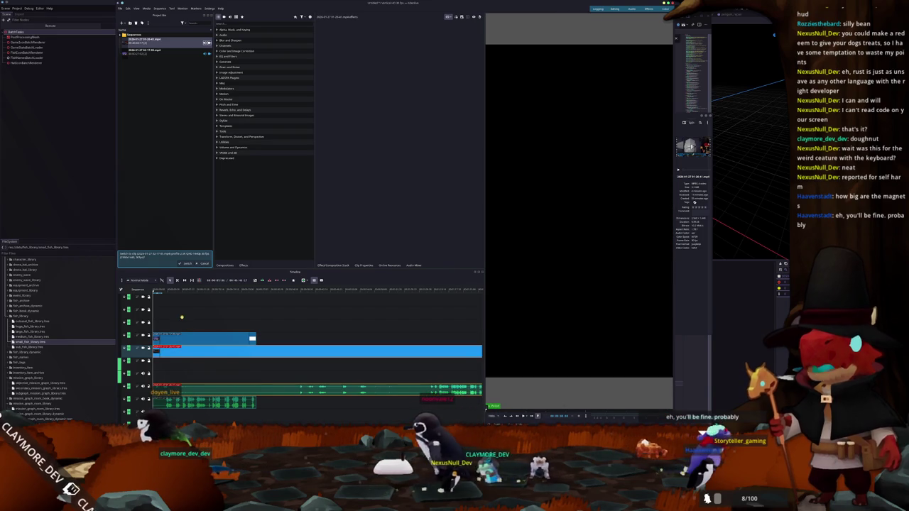
left_click_drag(170, 351, 175, 342)
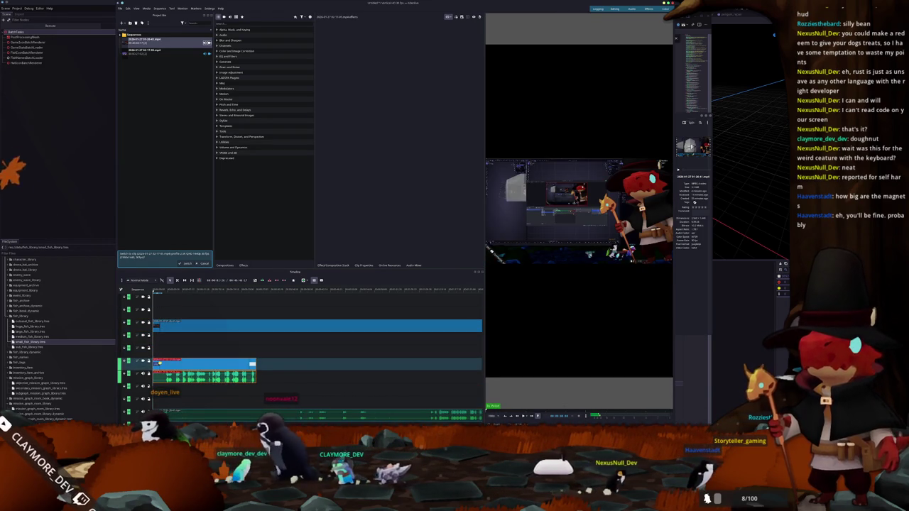
left_click_drag(176, 341, 180, 348)
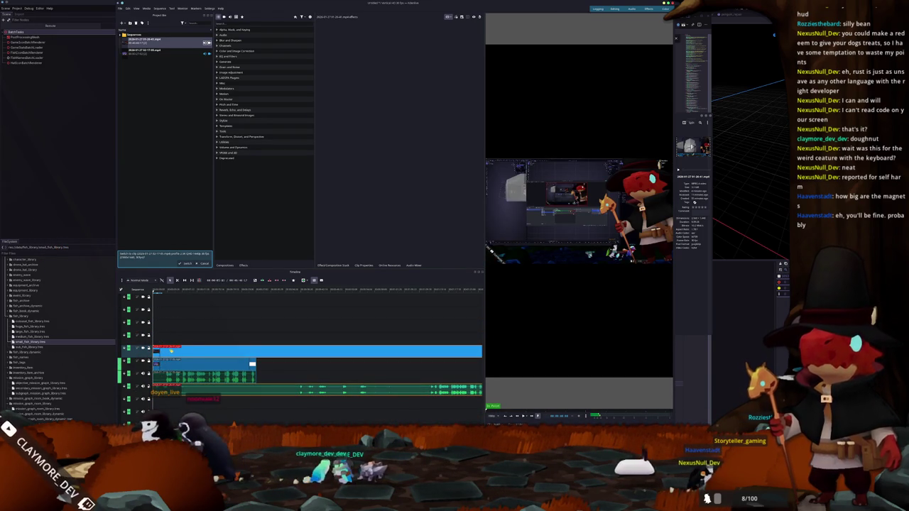
right_click(251, 362)
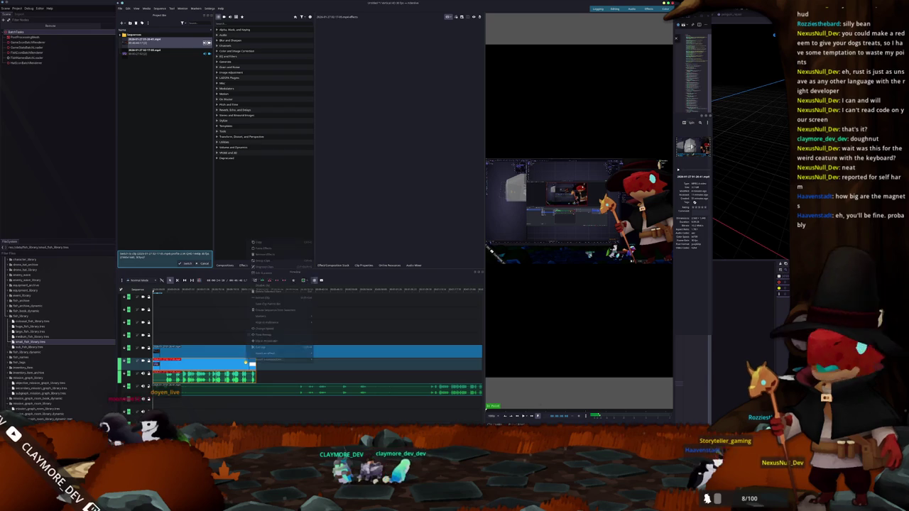
left_click(265, 273)
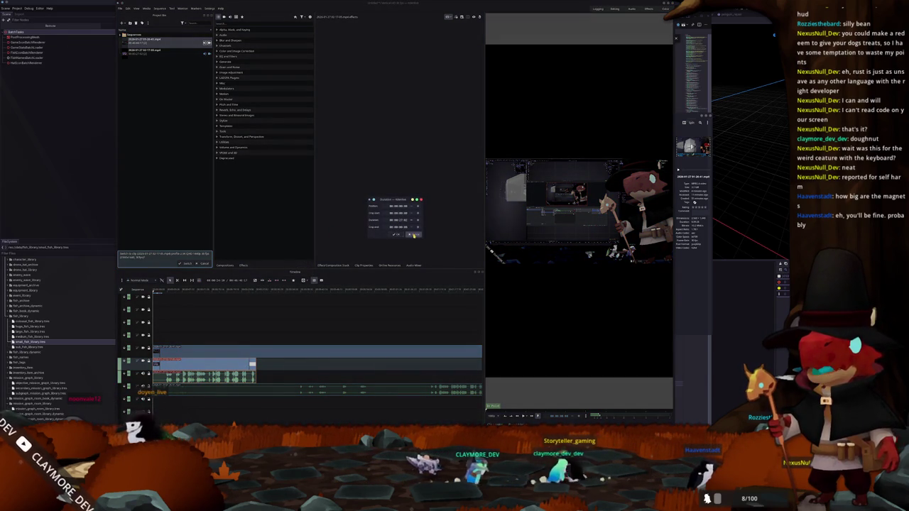
left_click(413, 235)
right_click(268, 351)
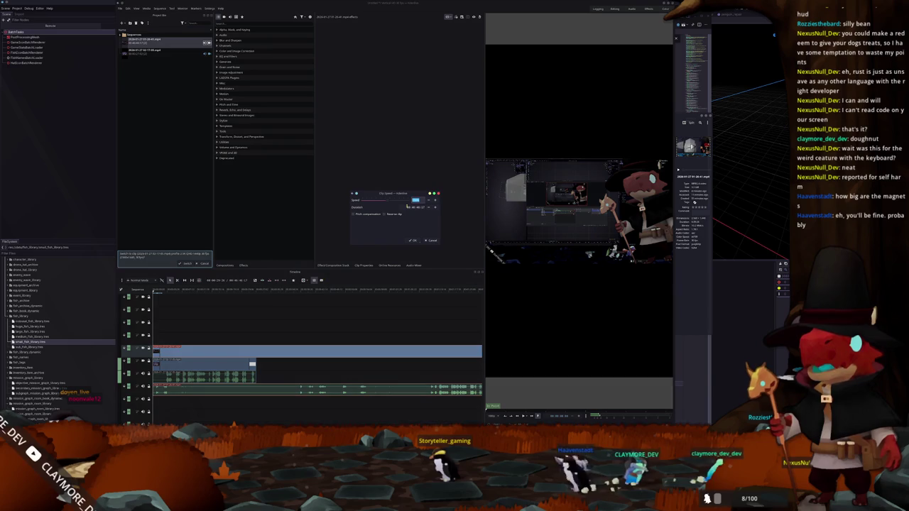
Match the long clip's duration to the short clip, then apply Position and Zoom to the top clip
left_click(413, 207)
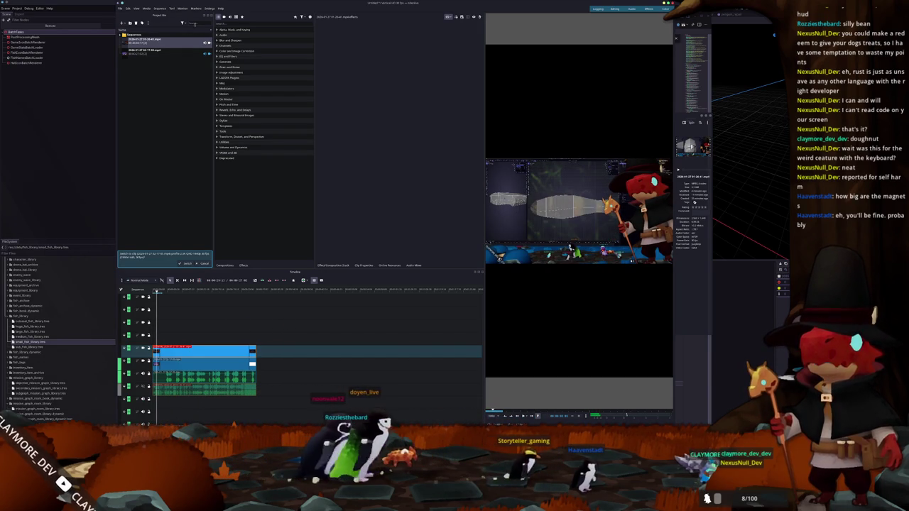
left_click(267, 26)
type("transform")
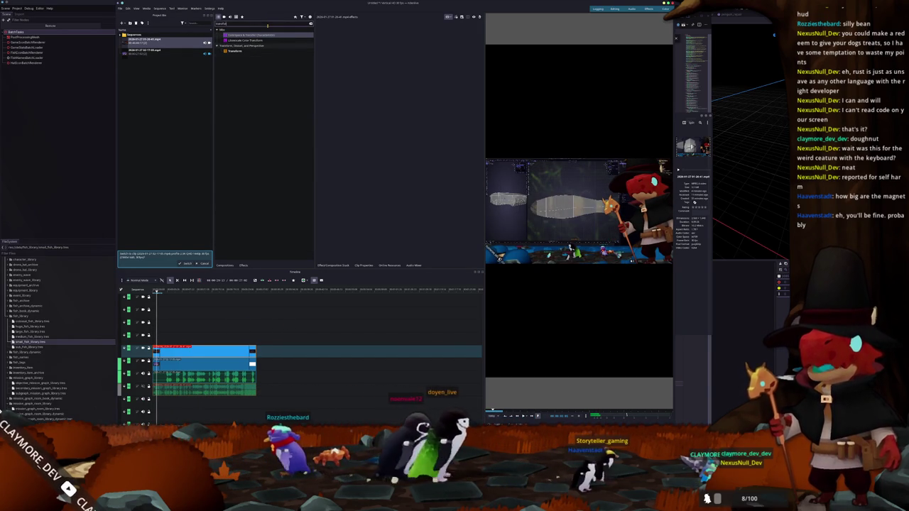
key("ctrl+a")
type("scale")
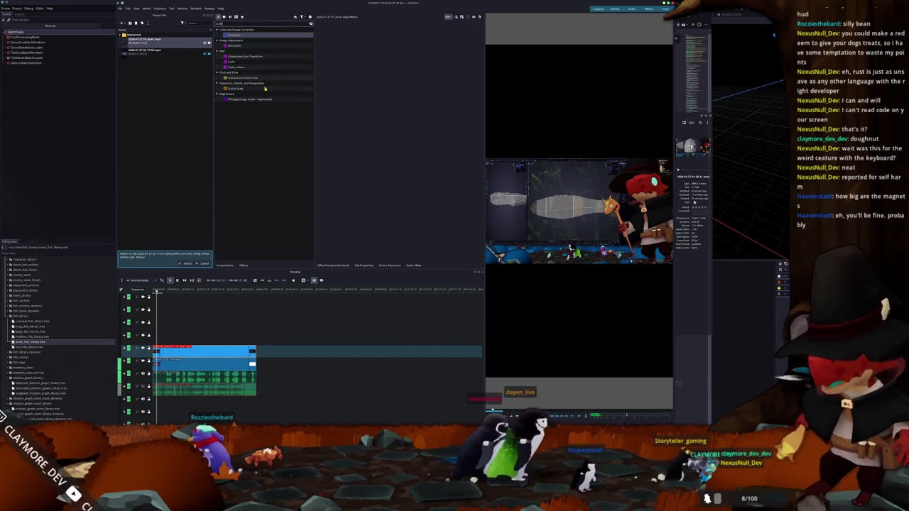
key("BackSpace")
key("BackSpace")
key("BackSpace")
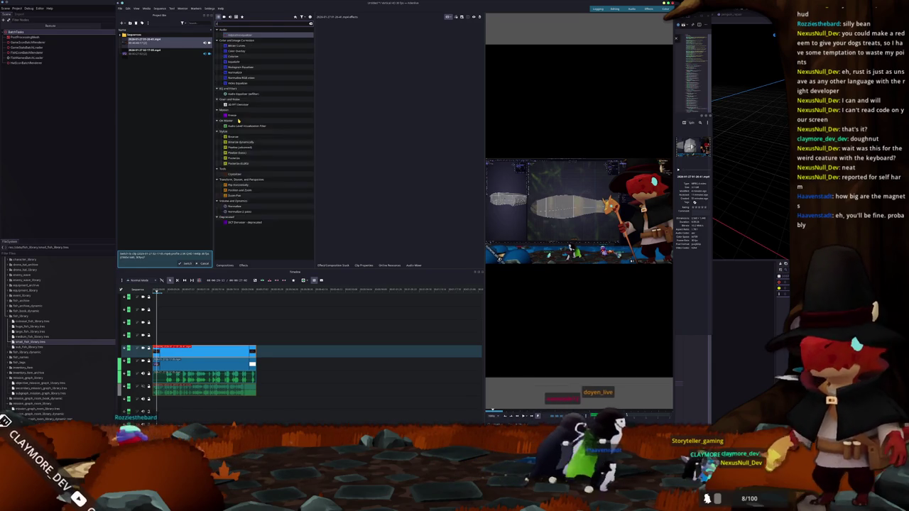
type("zoom")
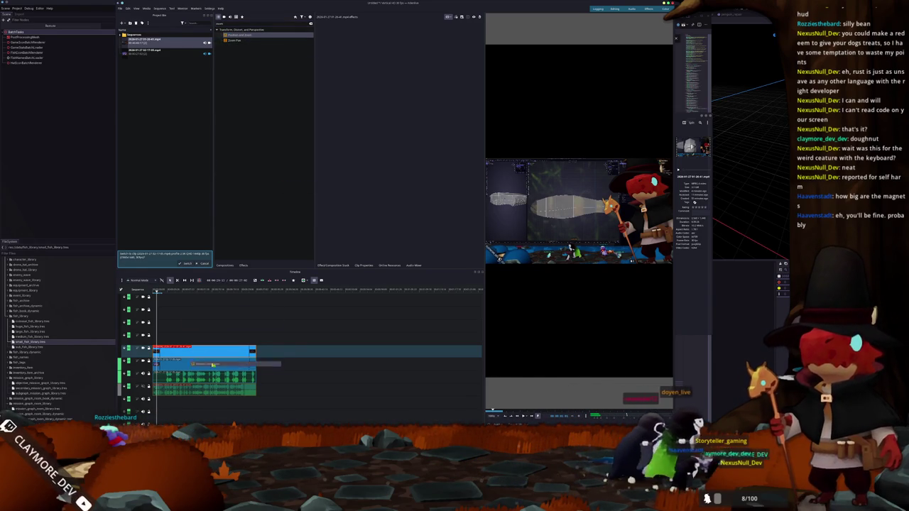
double_click(243, 35)
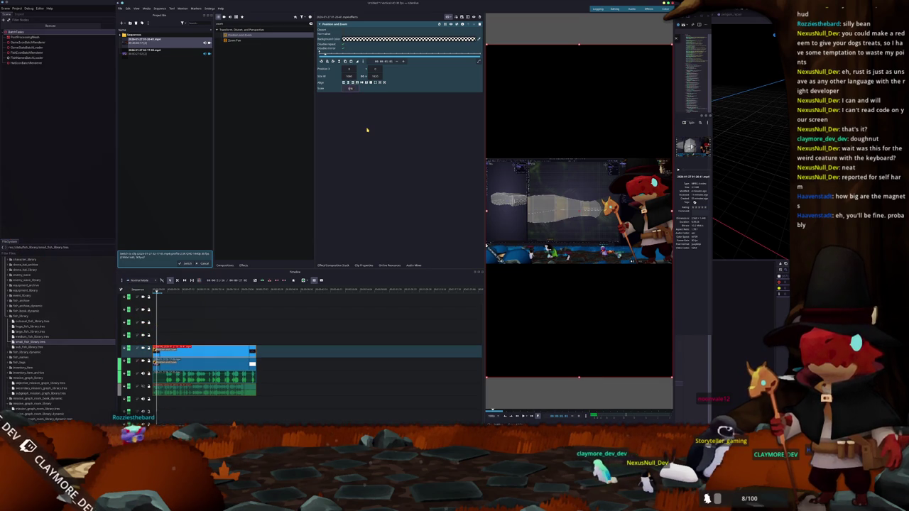
Shrink the top clip to about 80% as an inset, select the background clip, and start saving
key("Return")
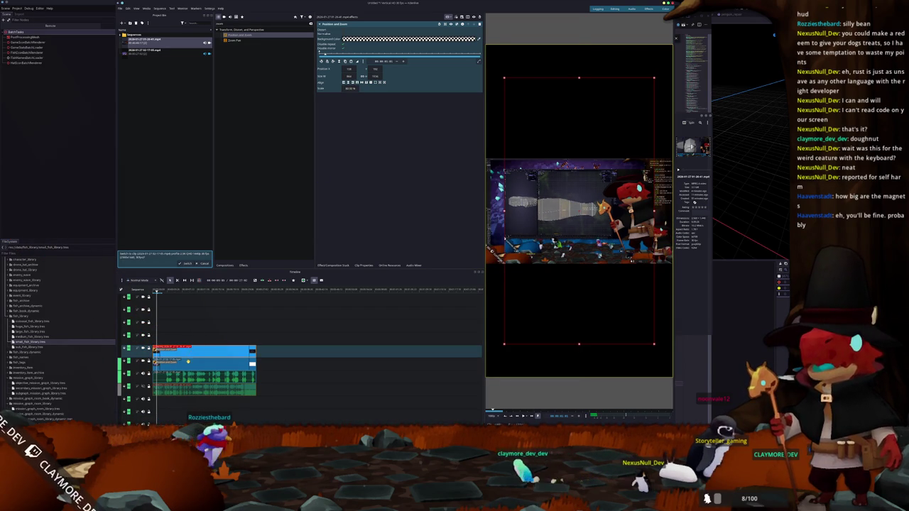
left_click(188, 361)
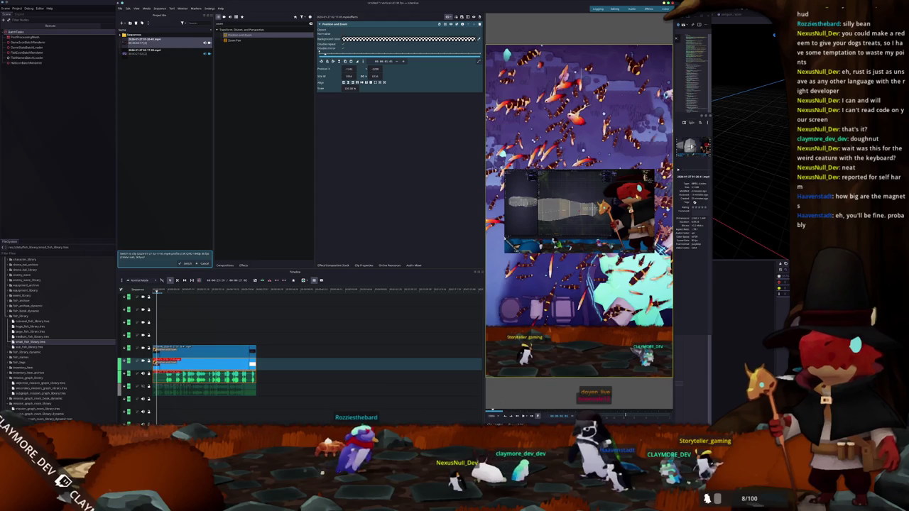
key("ctrl+s")
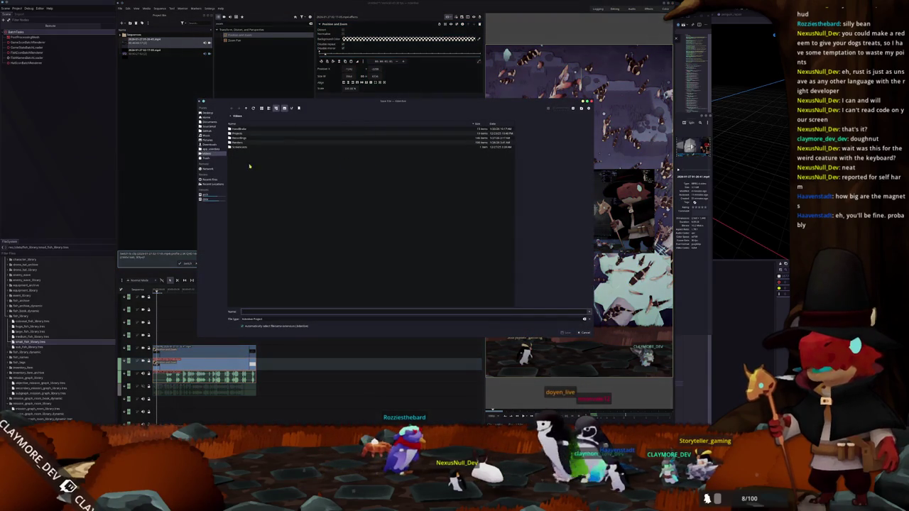
Save the project as bumblebee_goby in a new bumblebee_goby folder under Videos/Projects/shorts
double_click(240, 143)
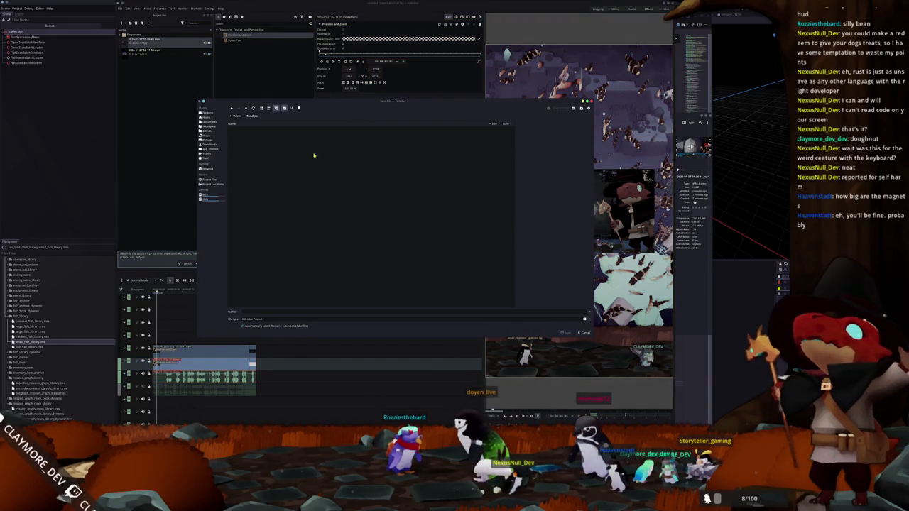
left_click(241, 117)
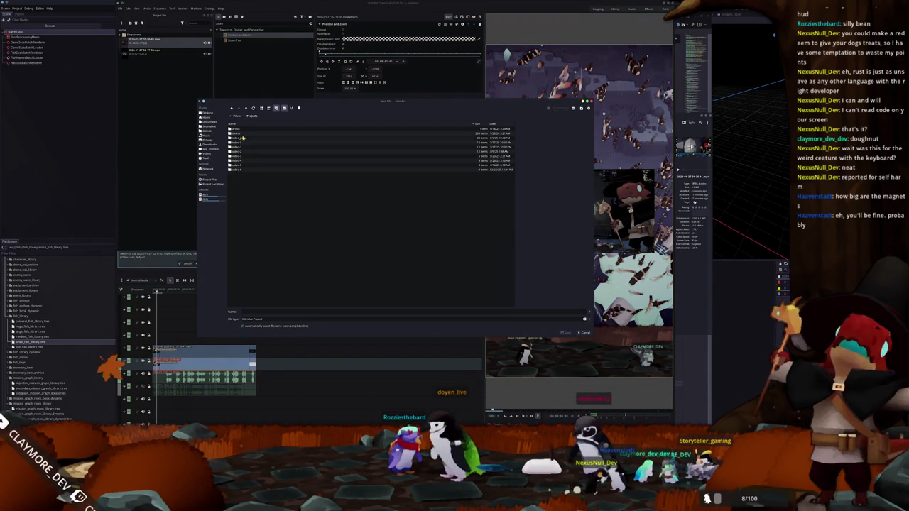
double_click(241, 137)
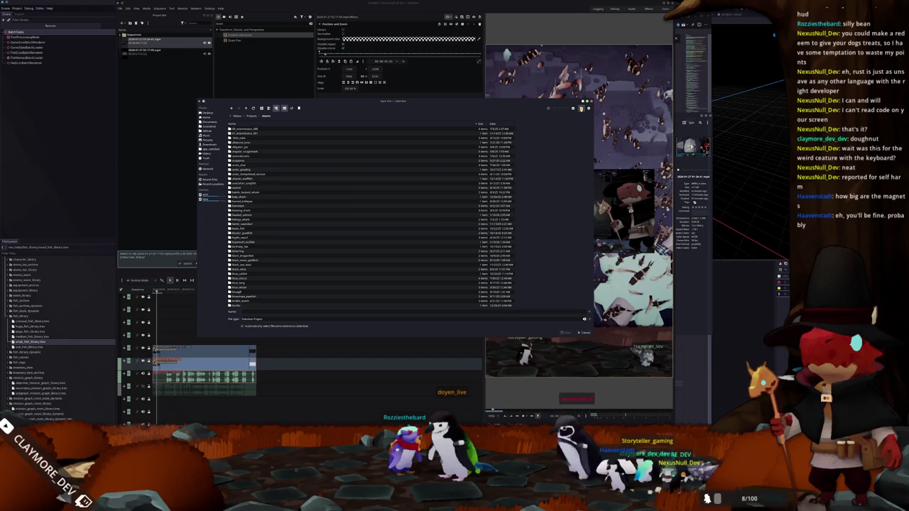
left_click(580, 109)
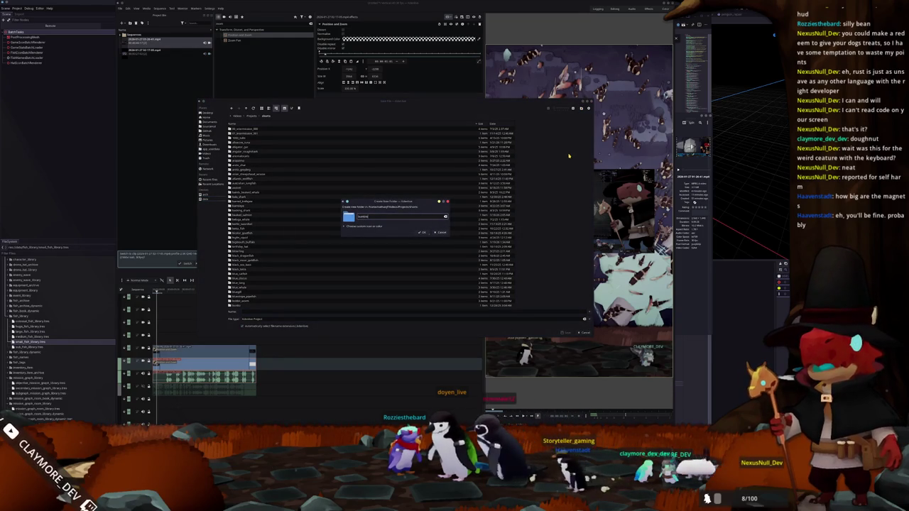
key("Return")
type("bumblebees_goby")
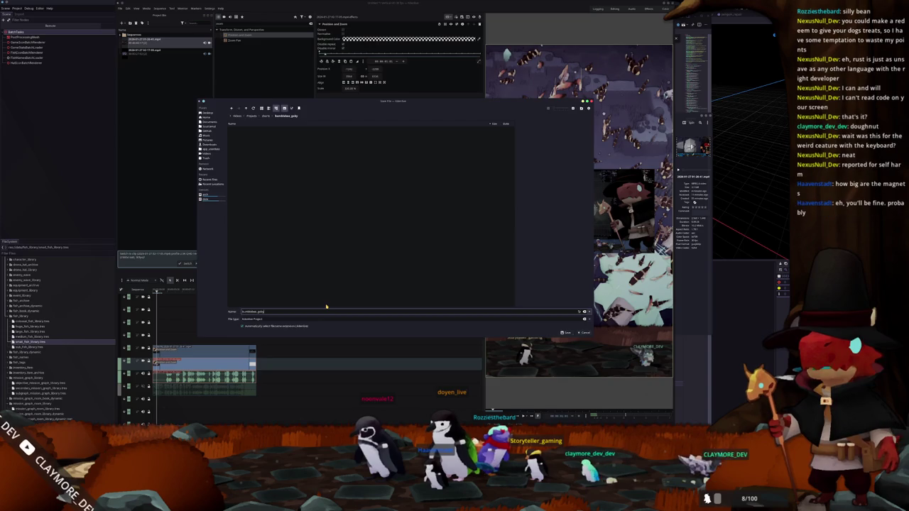
key("Return")
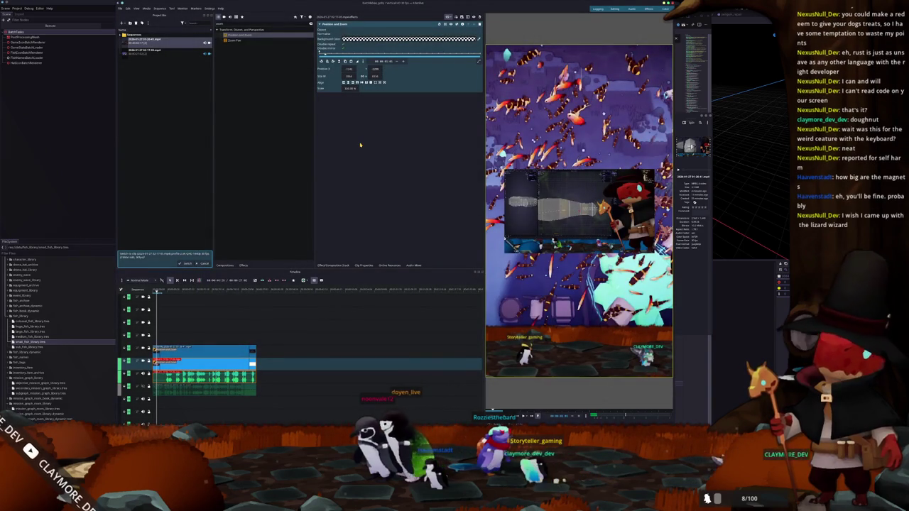
Render the project with the current preset to bumblebee_goby.mp4 in Videos/Renders
left_click(122, 9)
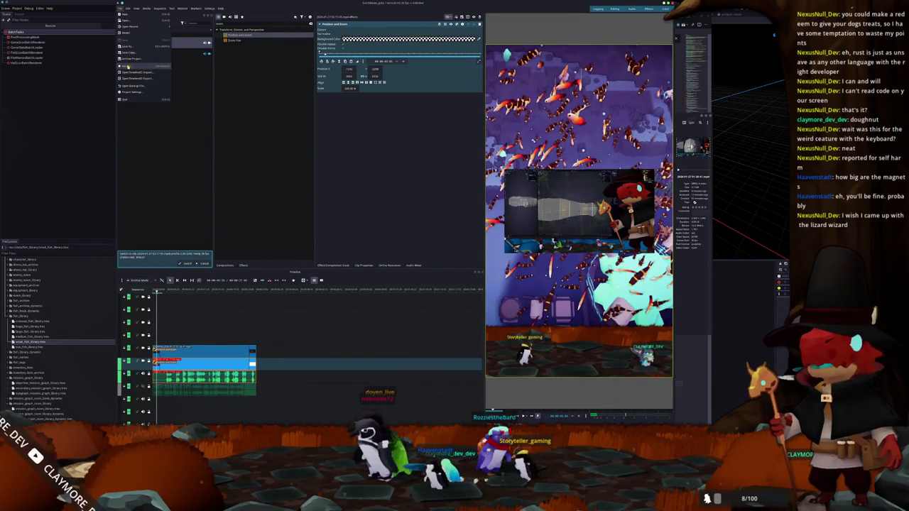
left_click(128, 65)
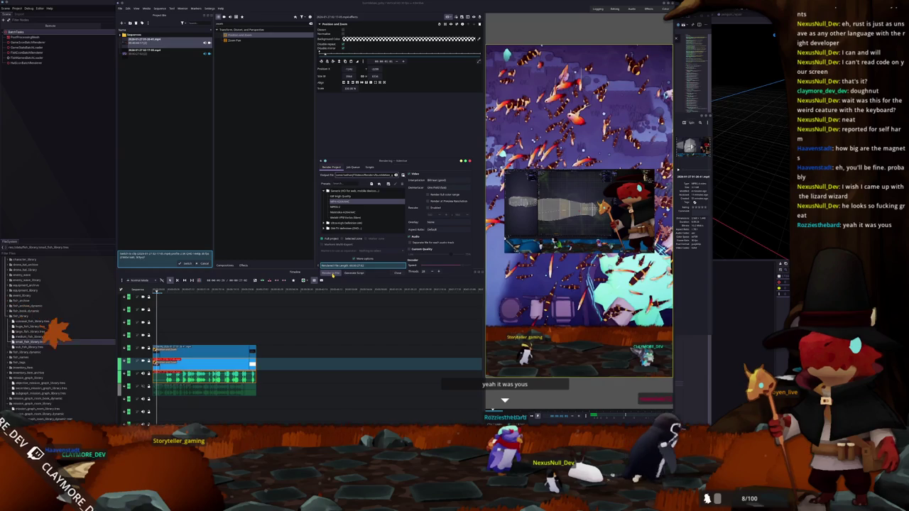
left_click(333, 274)
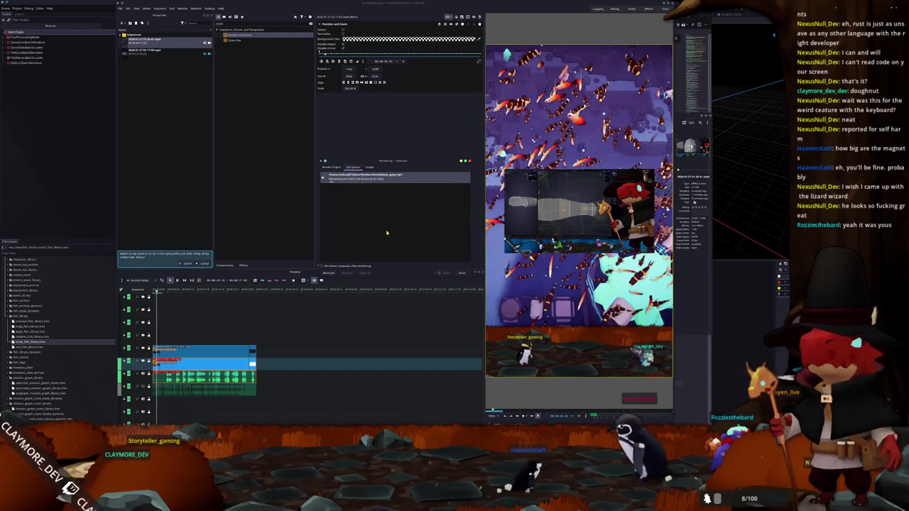
Move the Rendering job-queue window aside while the render keeps running
left_click_drag(401, 162, 409, 146)
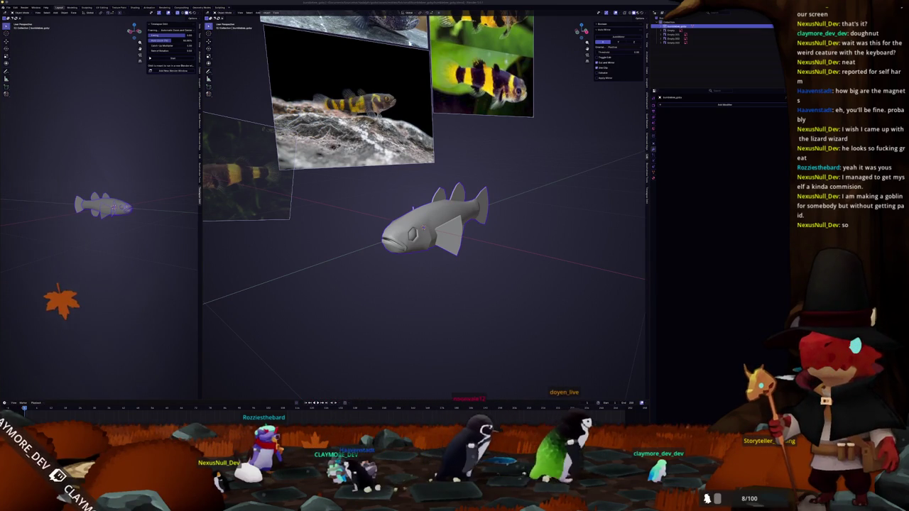
Widen the Notion window to reveal the column beside Variation, then scroll through the Prop list
key("alt+Tab")
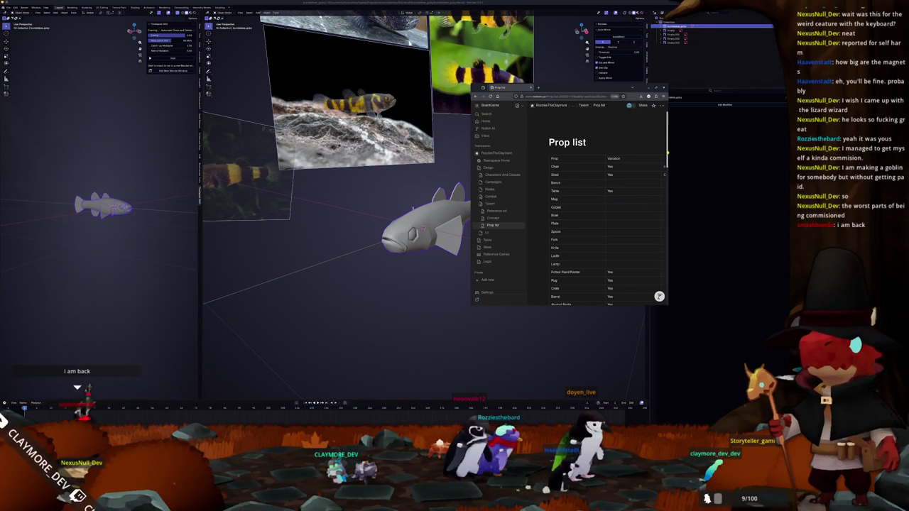
left_click_drag(667, 152, 724, 149)
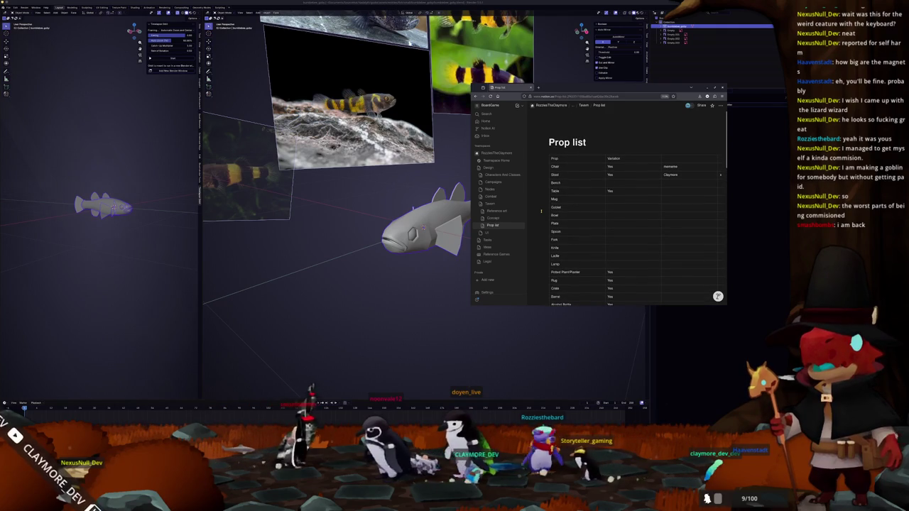
scroll(541, 211, "down", 1)
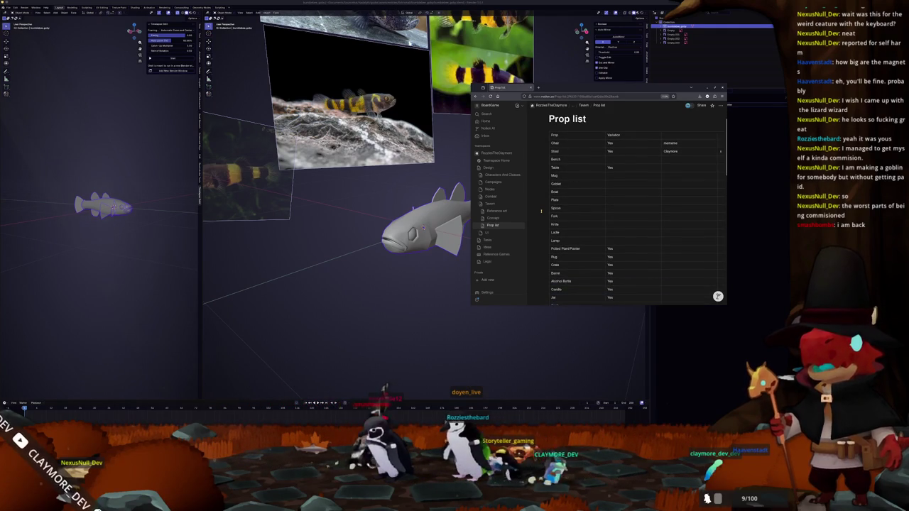
scroll(541, 211, "down", 2)
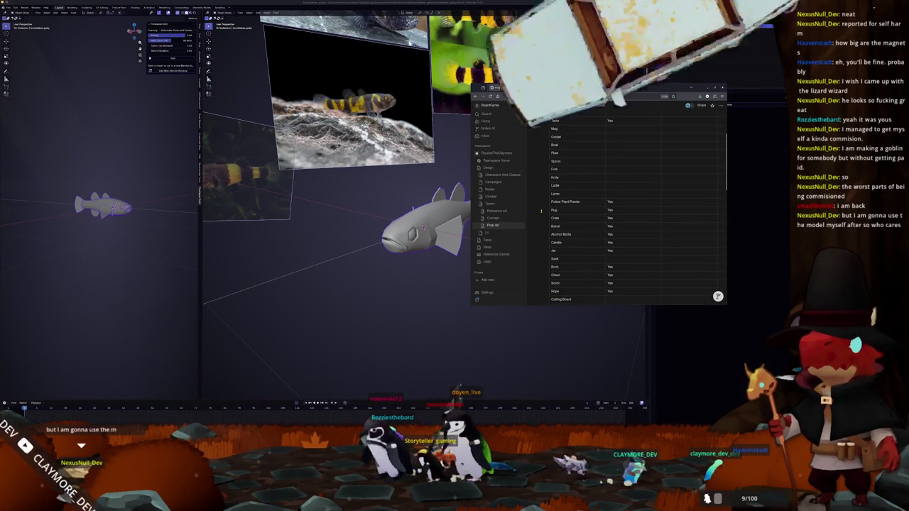
scroll(541, 211, "down", 1)
scroll(540, 211, "down", 4)
scroll(541, 211, "down", 1)
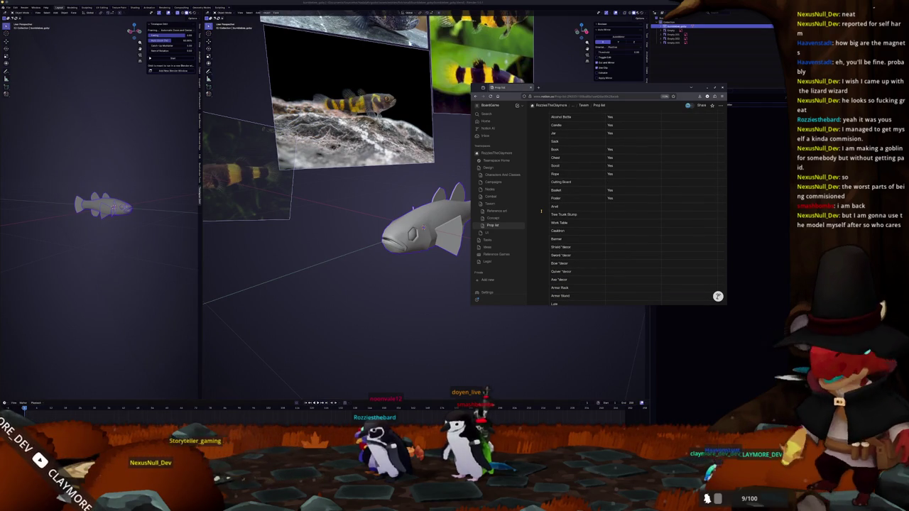
scroll(538, 223, "down", 1)
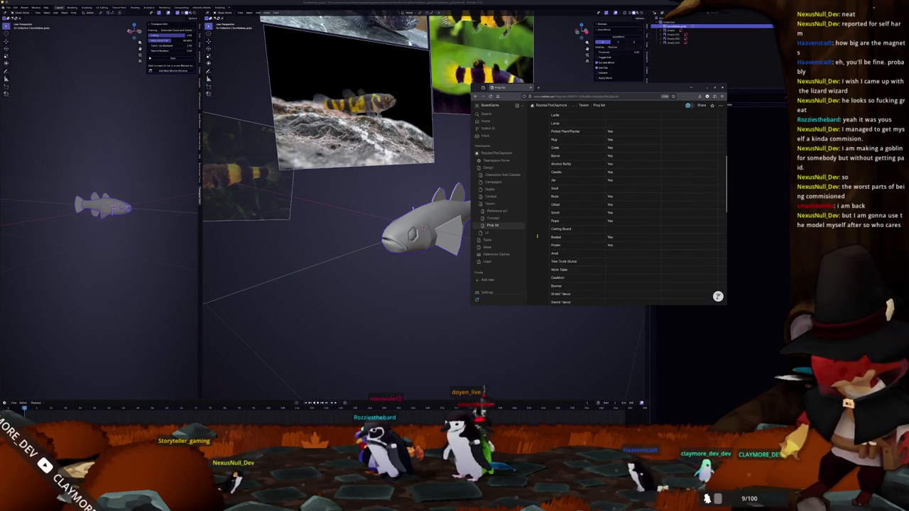
scroll(537, 236, "up", 7)
scroll(537, 236, "up", 2)
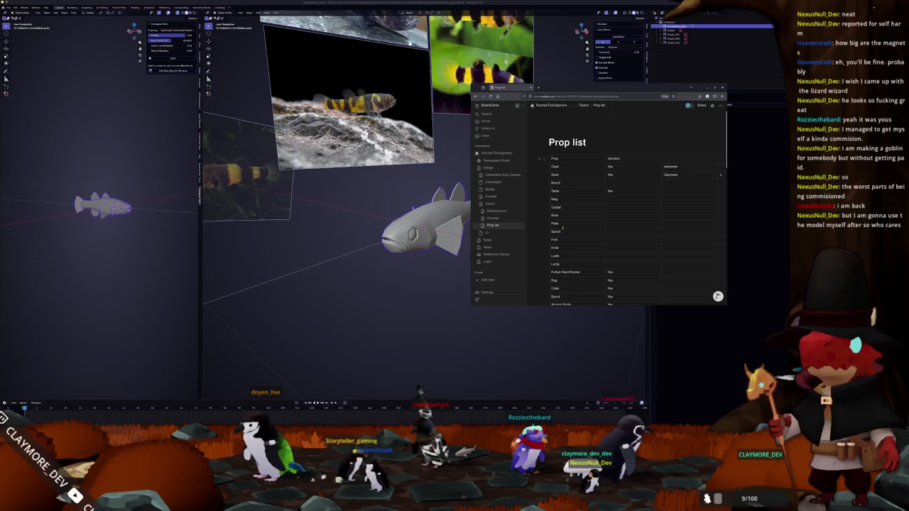
left_click(558, 199)
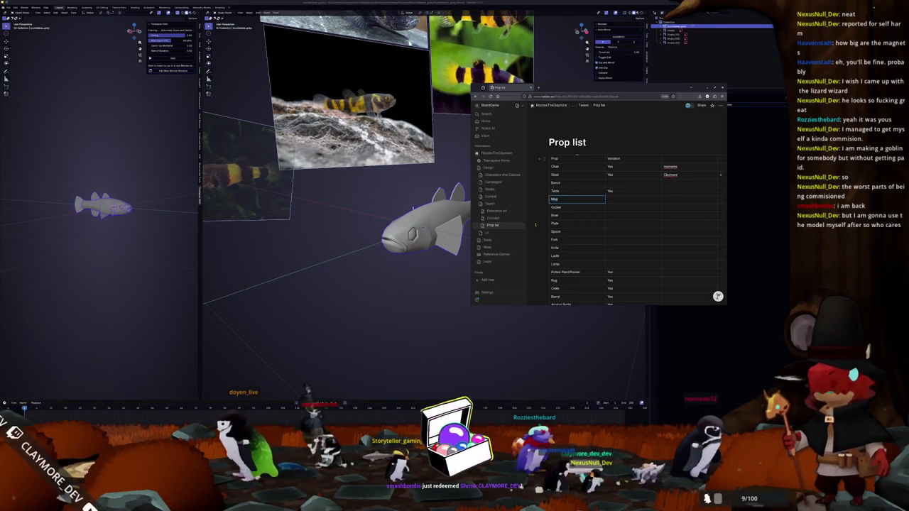
left_click(563, 182)
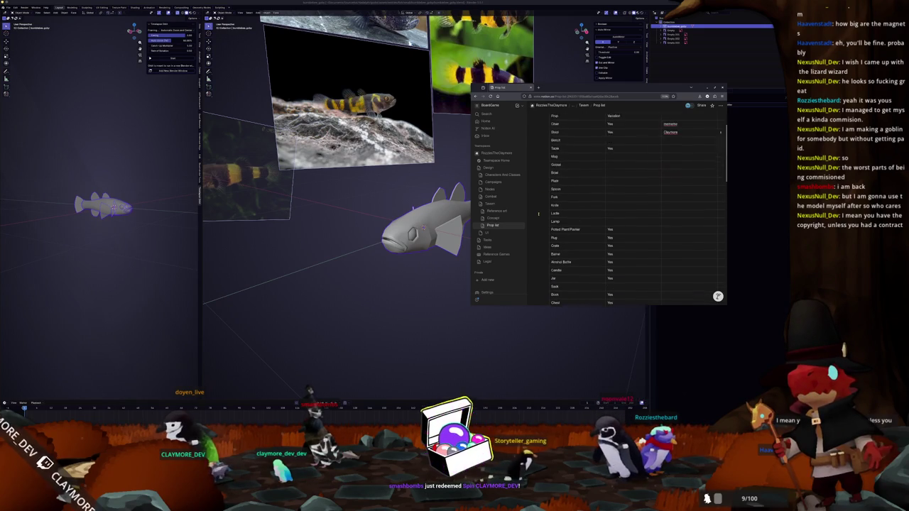
scroll(538, 212, "down", 2)
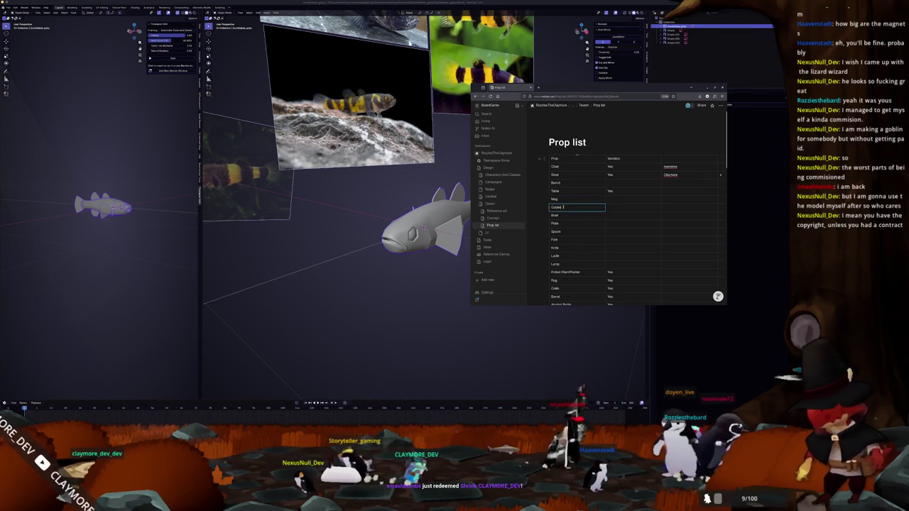
left_click(552, 208)
right_click(558, 208)
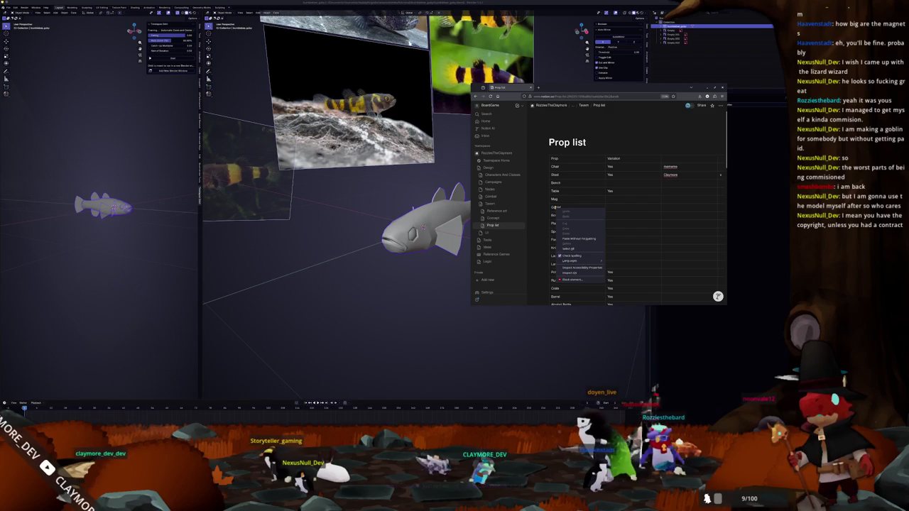
key("Escape")
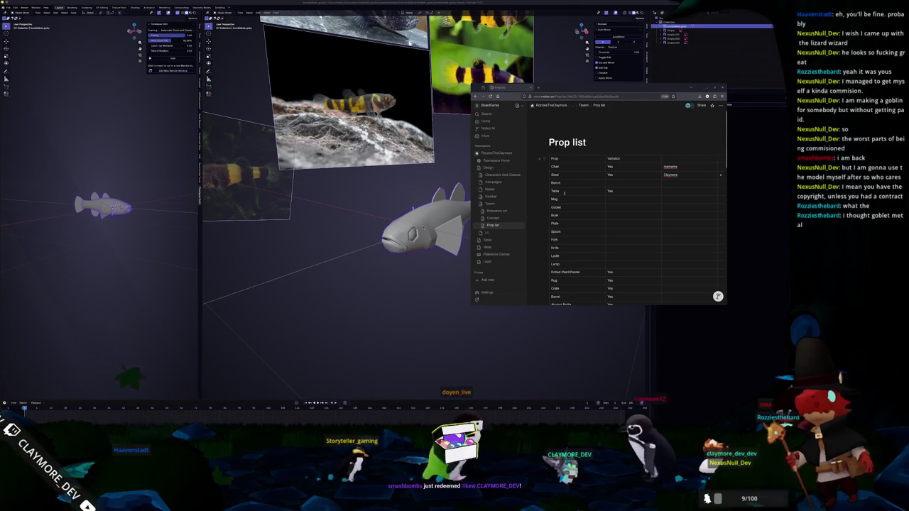
left_click(610, 199)
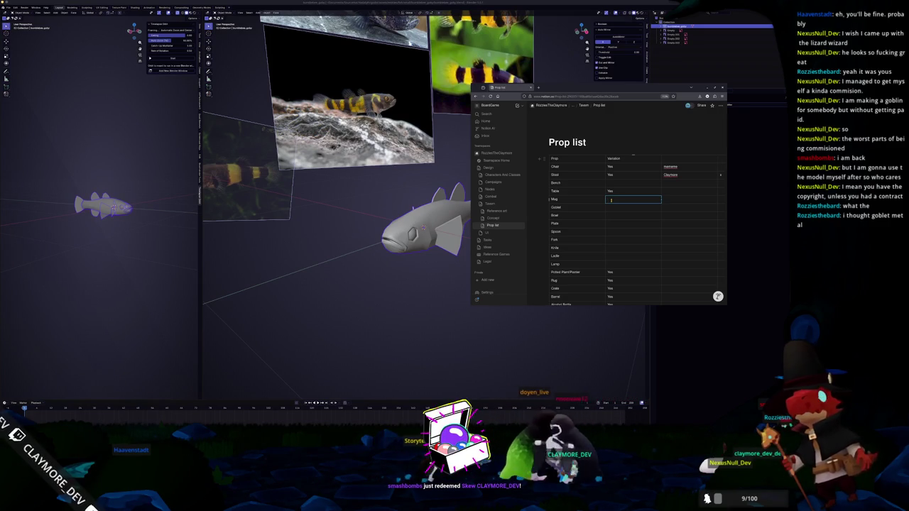
key("Escape")
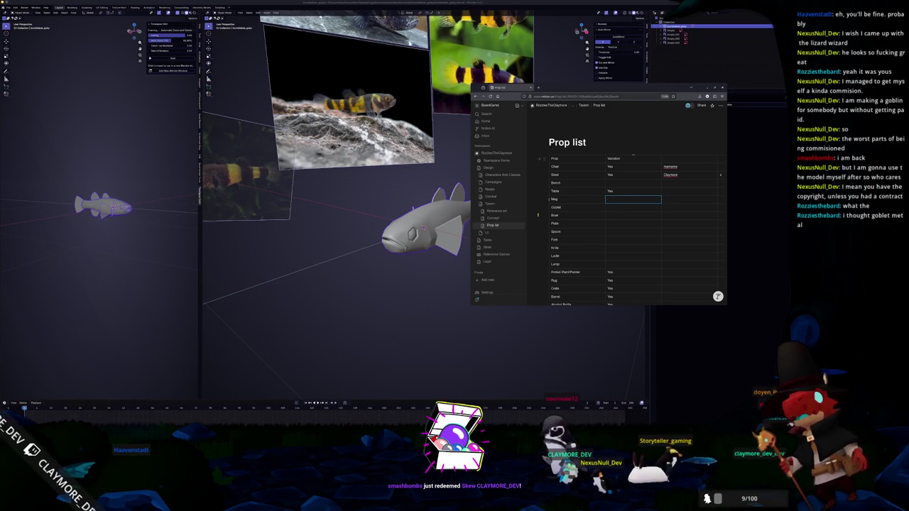
scroll(632, 227, "down", 1)
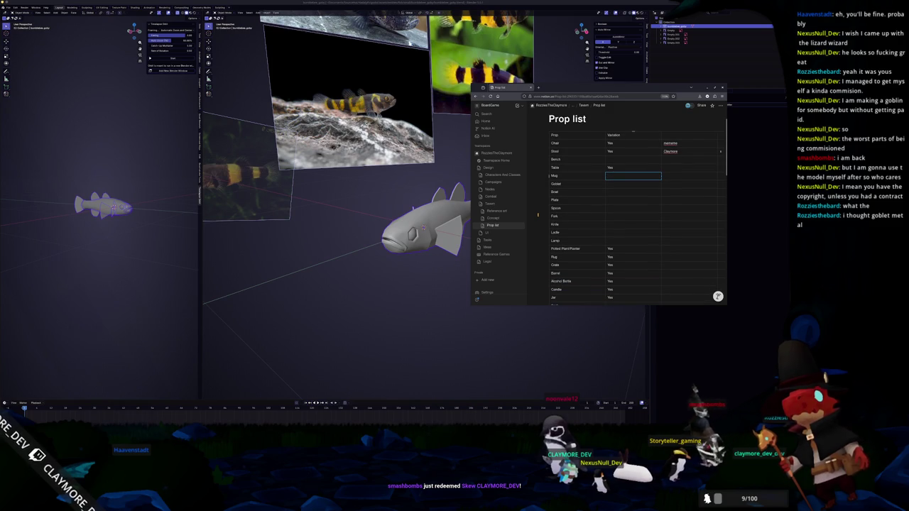
scroll(607, 152, "down", 1)
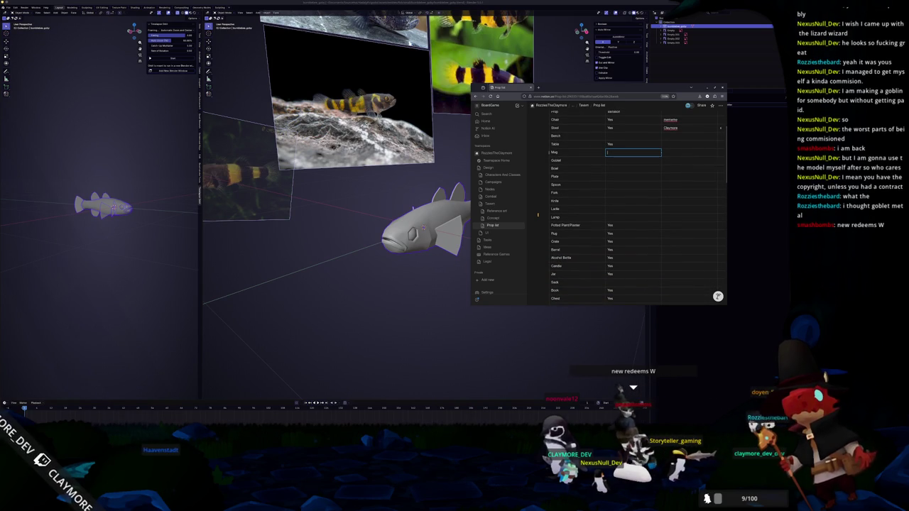
scroll(632, 206, "down", 1)
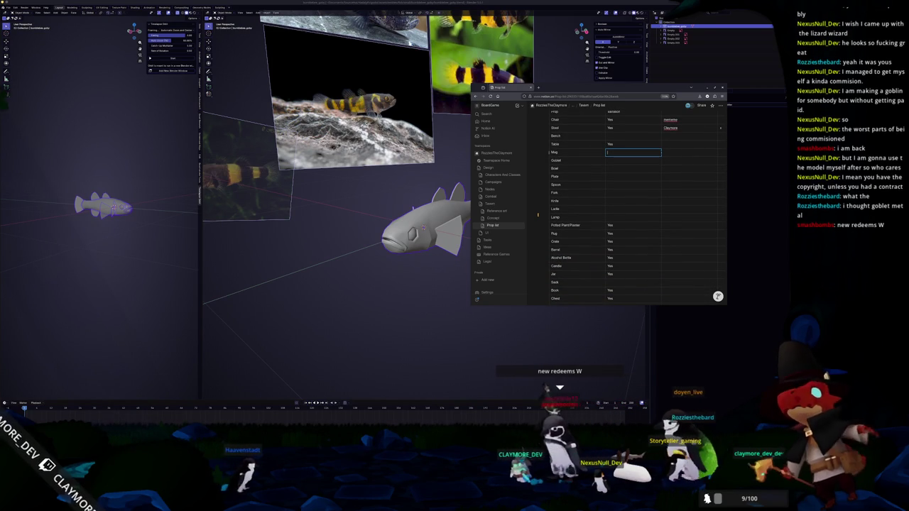
scroll(538, 214, "down", 1)
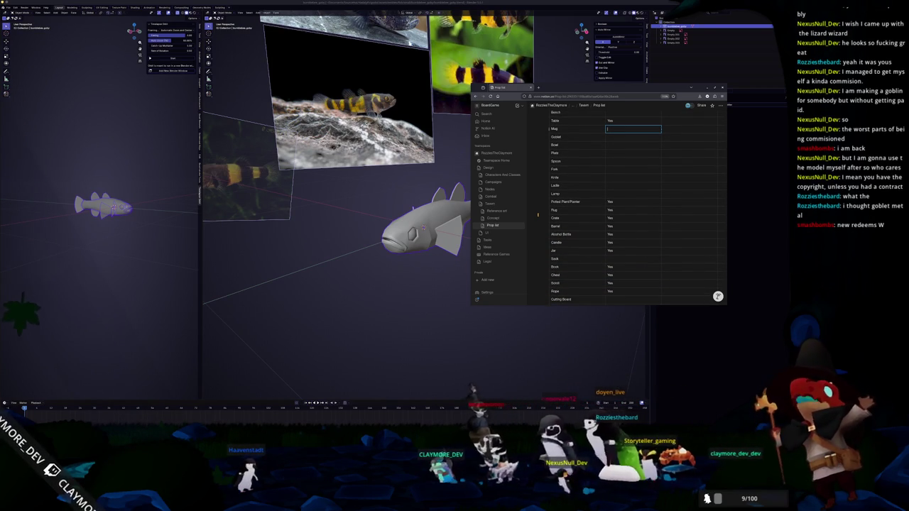
scroll(537, 213, "down", 1)
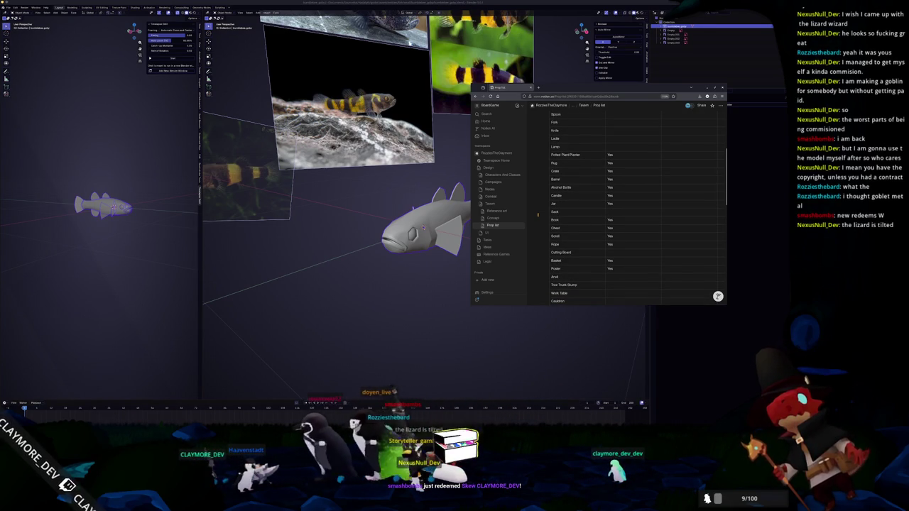
scroll(538, 214, "down", 2)
scroll(537, 213, "down", 3)
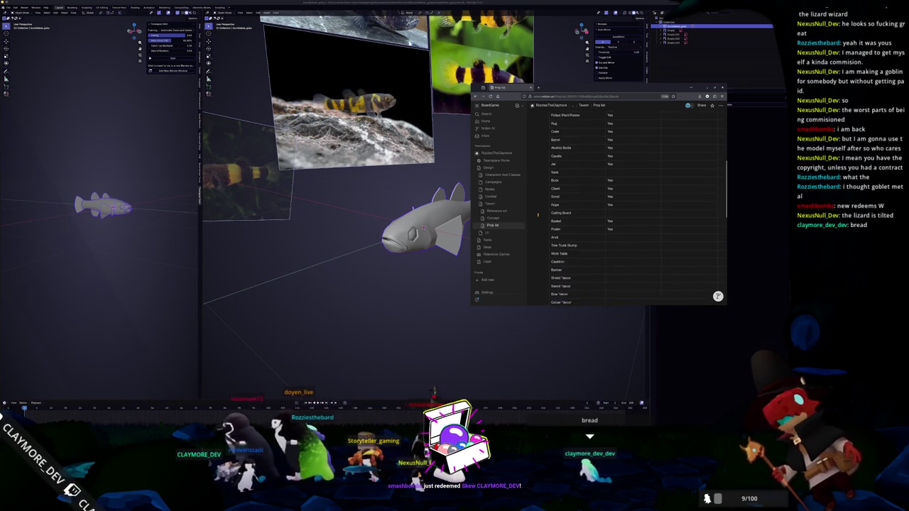
scroll(537, 214, "down", 4)
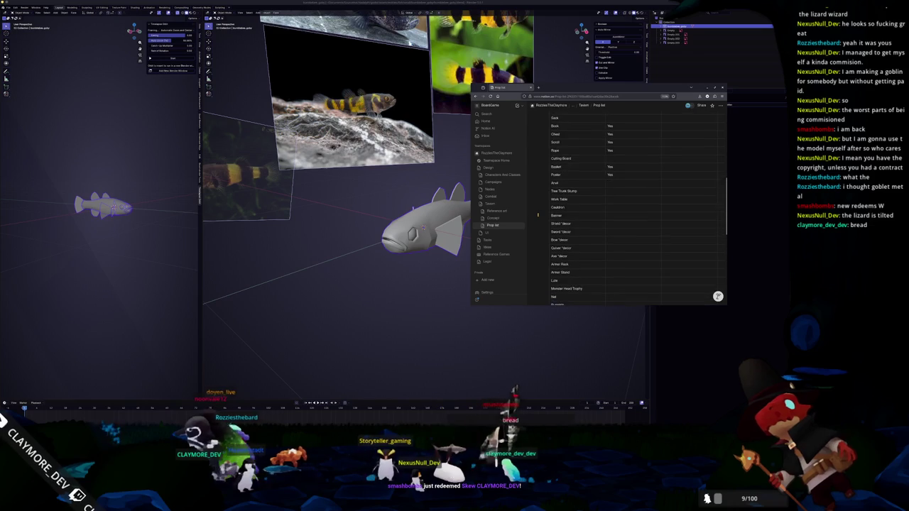
scroll(537, 213, "down", 4)
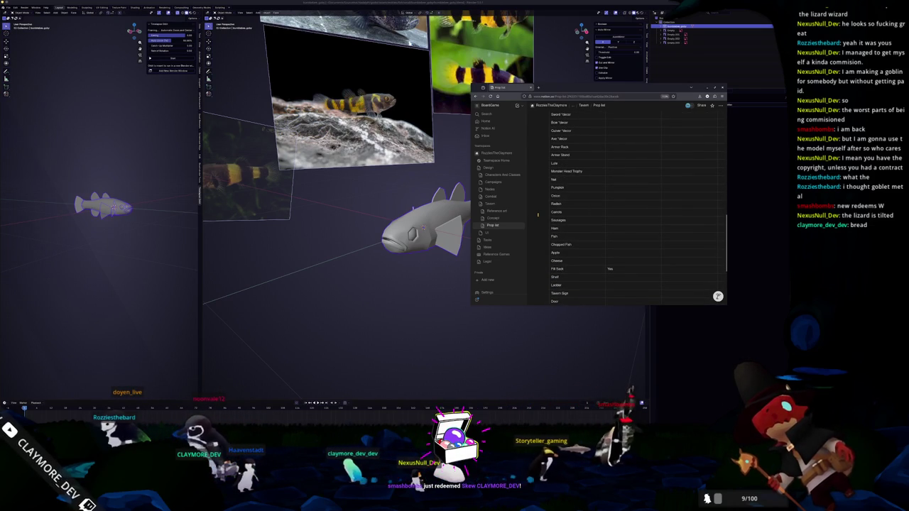
scroll(538, 214, "down", 1)
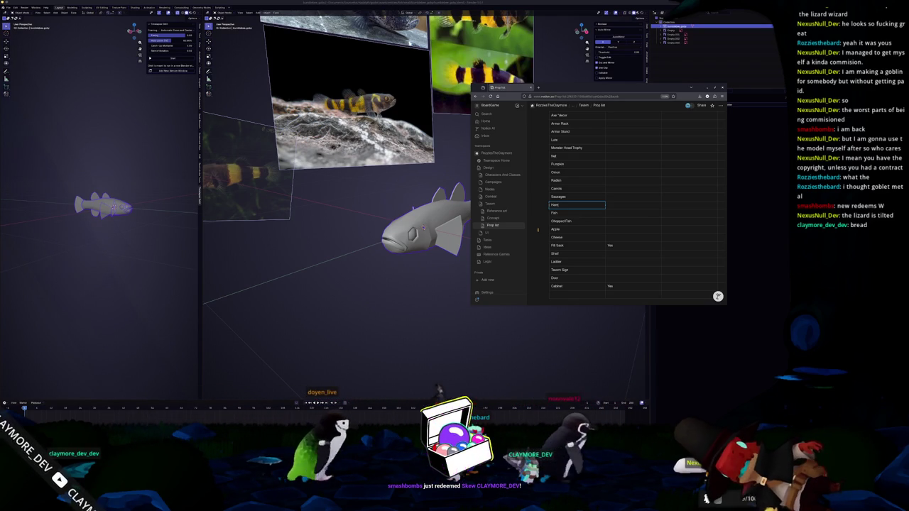
scroll(537, 229, "up", 1)
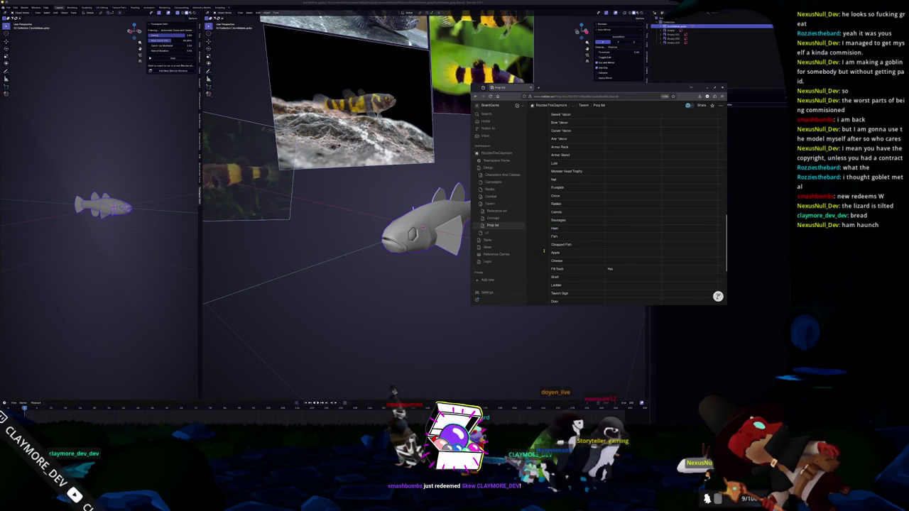
scroll(538, 252, "up", 2)
scroll(538, 251, "up", 2)
scroll(538, 251, "up", 2)
scroll(538, 251, "up", 2)
scroll(538, 251, "up", 5)
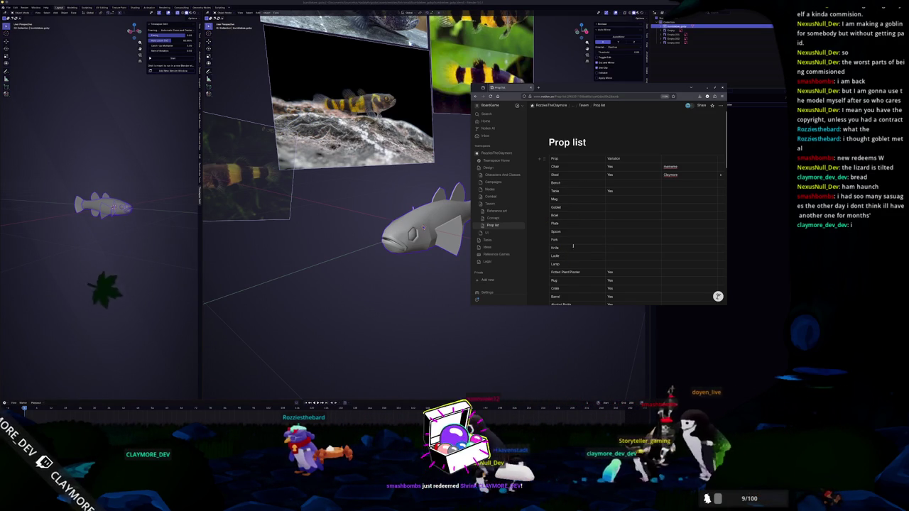
left_click(572, 174)
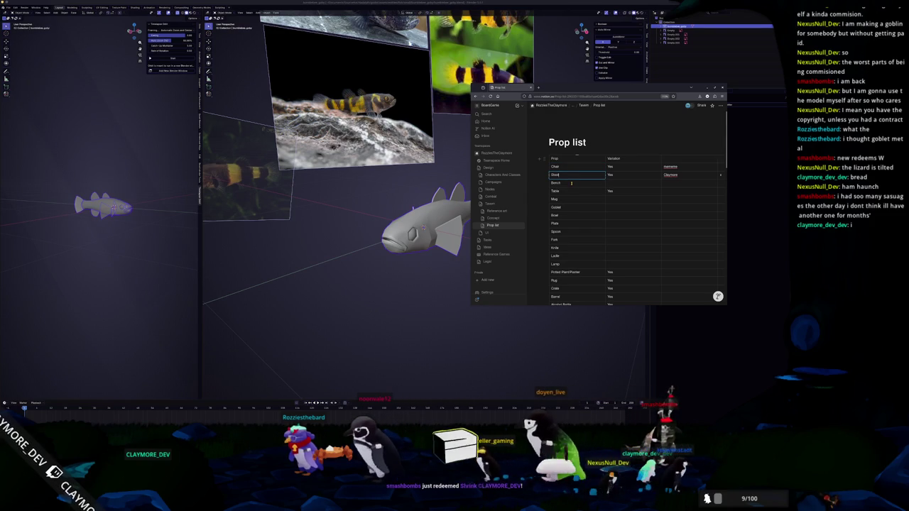
left_click(571, 183)
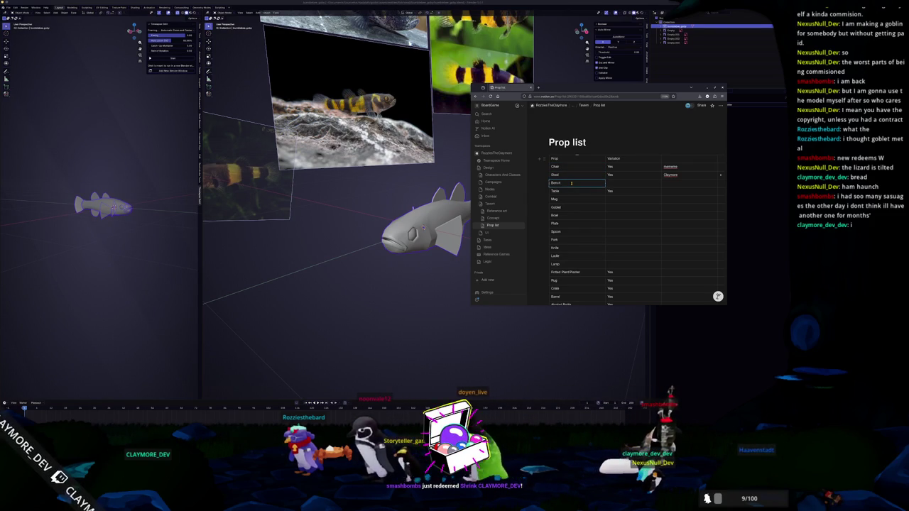